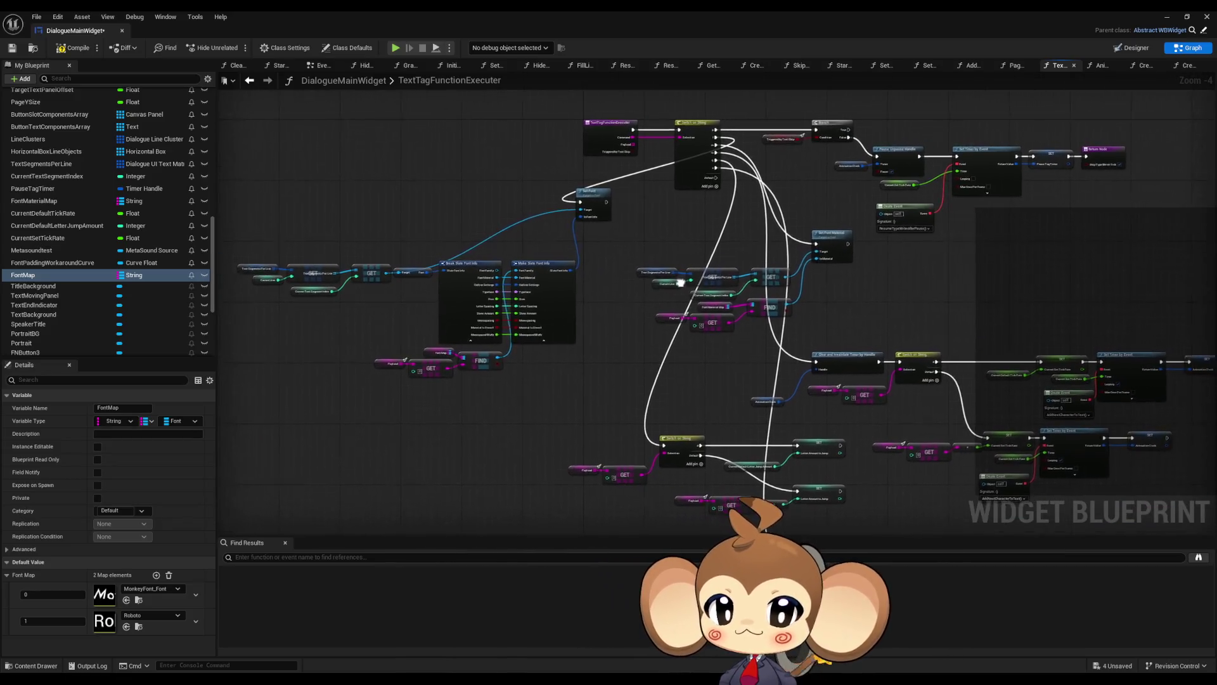
pyautogui.scroll(-2, 748, 300)
# Move the font lookup node blocks down and right beside the Set Font and Set Font Material nodes
pyautogui.moveTo(748, 300)
pyautogui.mouseDown()
pyautogui.moveTo(610, 249)
pyautogui.moveTo(891, 485)
pyautogui.mouseUp()
pyautogui.scroll(2, 582, 216)
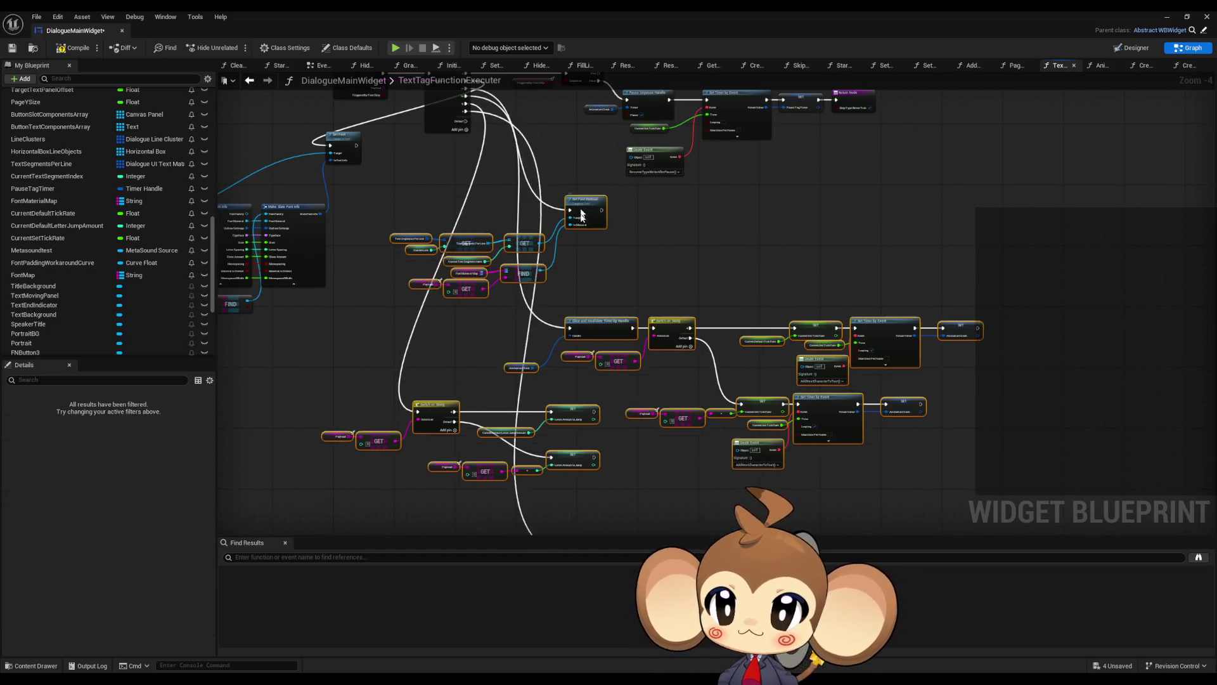
pyautogui.moveTo(582, 215)
pyautogui.mouseDown()
pyautogui.moveTo(564, 387)
pyautogui.moveTo(603, 275)
pyautogui.moveTo(262, 208)
pyautogui.moveTo(644, 426)
pyautogui.mouseUp()
pyautogui.moveTo(622, 208)
pyautogui.mouseDown()
pyautogui.moveTo(904, 251)
pyautogui.moveTo(1081, 251)
pyautogui.moveTo(1119, 288)
pyautogui.moveTo(1136, 273)
pyautogui.mouseUp()
pyautogui.click(1139, 335)
pyautogui.moveTo(1140, 335)
pyautogui.mouseDown()
pyautogui.moveTo(1013, 353)
pyautogui.moveTo(824, 314)
pyautogui.mouseUp()
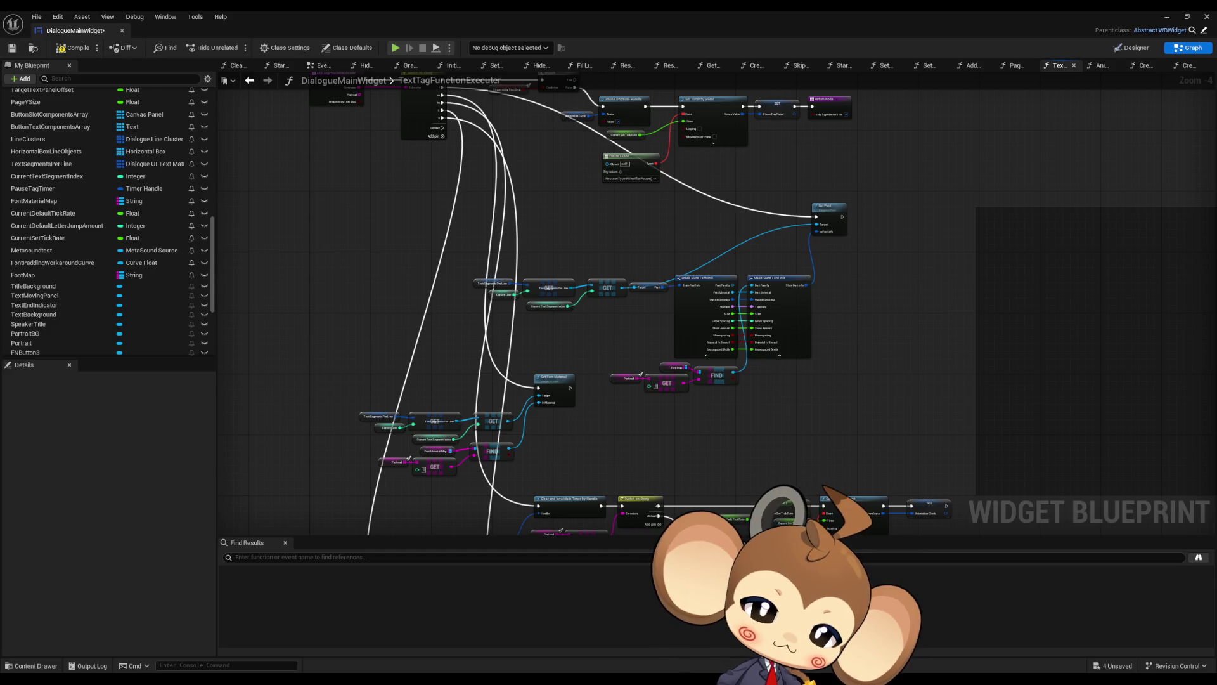
pyautogui.moveTo(774, 272)
pyautogui.mouseDown()
pyautogui.moveTo(883, 277)
pyautogui.moveTo(727, 289)
pyautogui.mouseUp()
# Align the Text Segments, GET, Font, Slate Font Info and FIND nodes into a tidier layout
pyautogui.scroll(1, 874, 403)
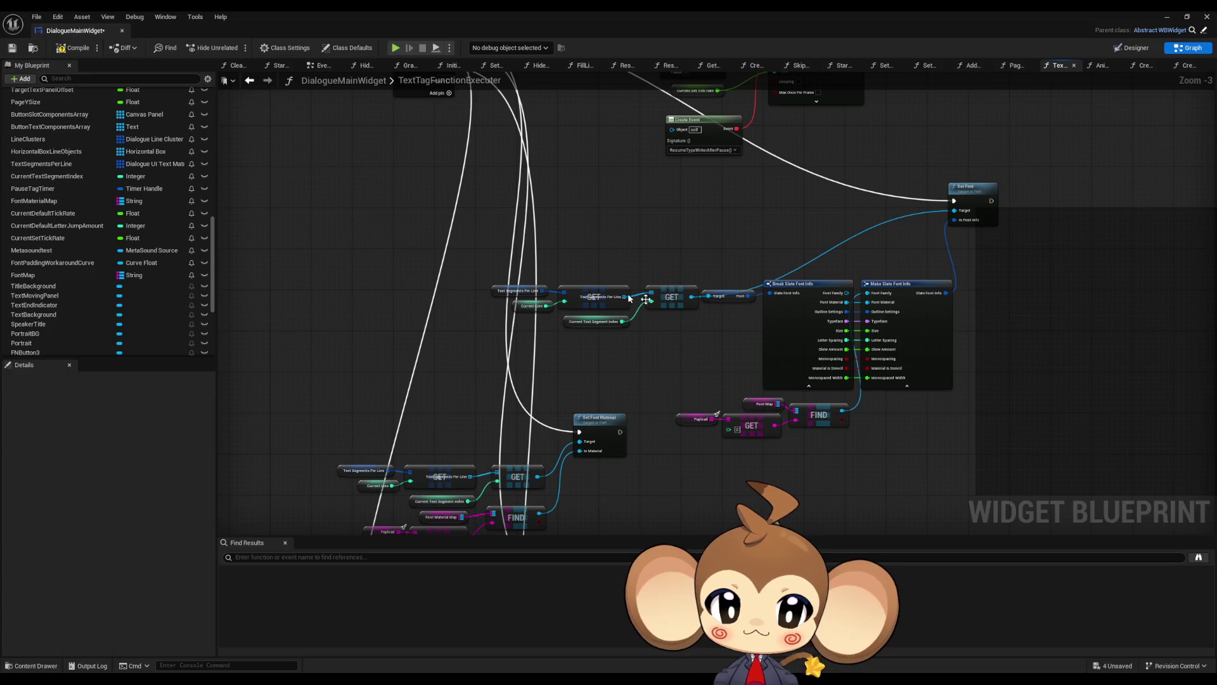
pyautogui.moveTo(488, 264); pyautogui.dragTo(704, 345)
pyautogui.moveTo(731, 302); pyautogui.dragTo(717, 207)
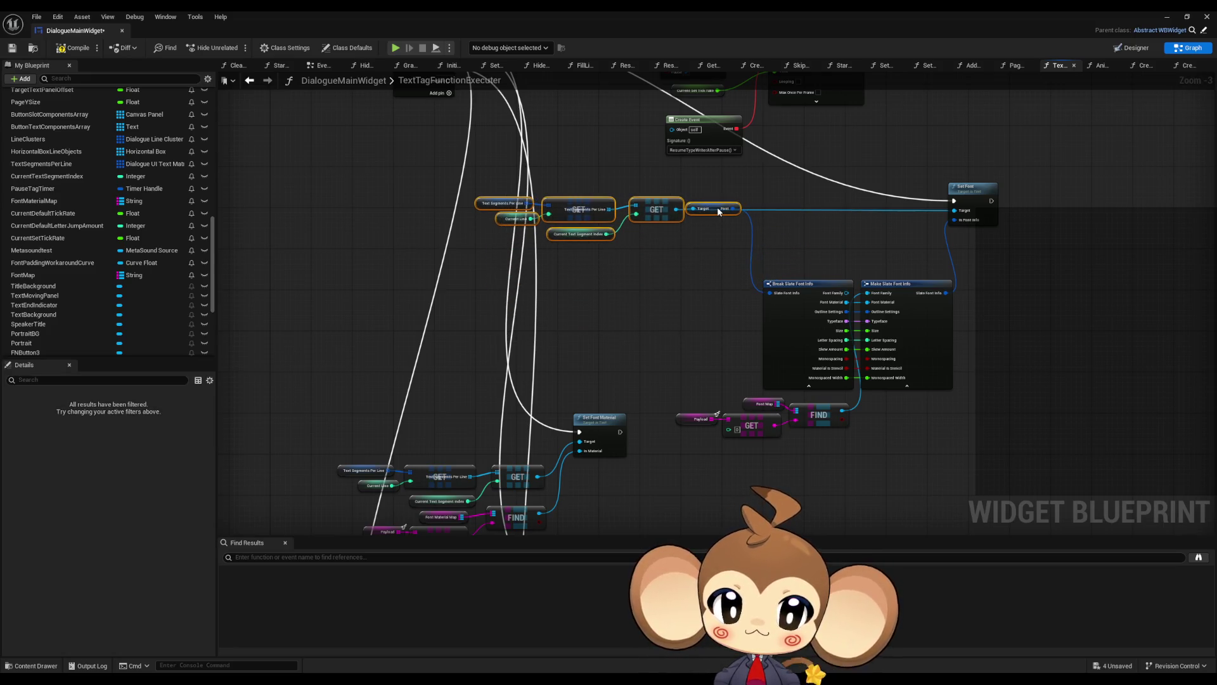
pyautogui.moveTo(665, 278); pyautogui.dragTo(940, 438)
pyautogui.moveTo(802, 297); pyautogui.dragTo(785, 225)
pyautogui.click(992, 321)
pyautogui.scroll(1, 719, 232)
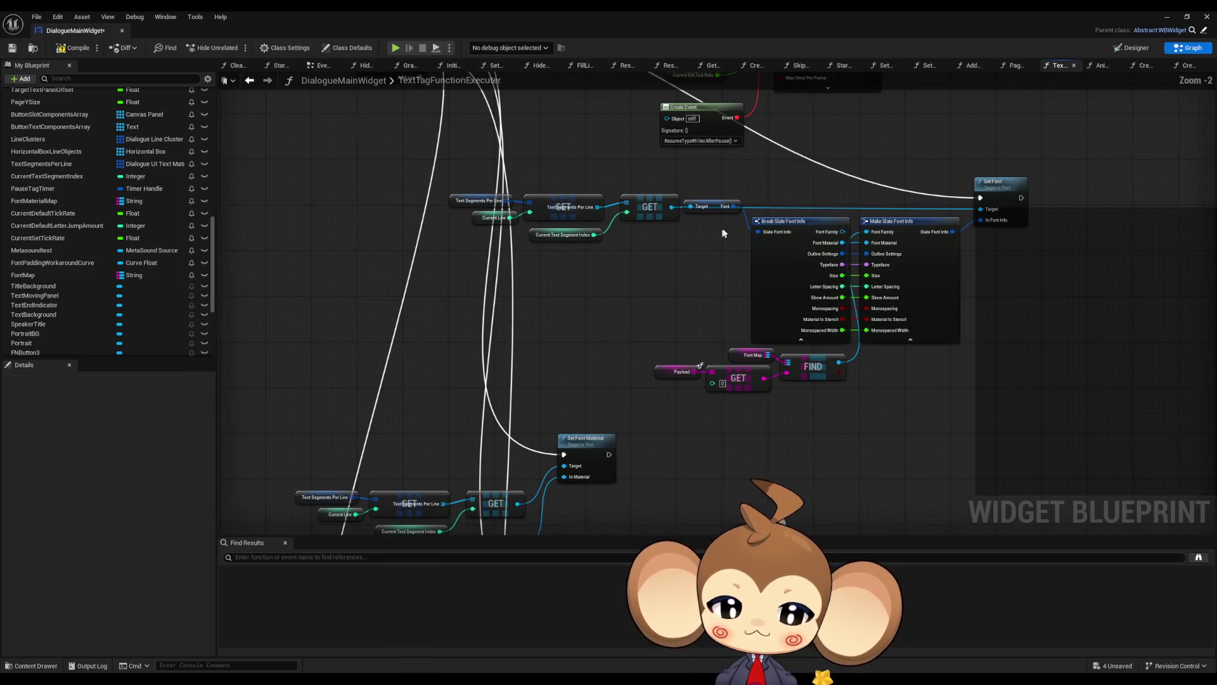
pyautogui.moveTo(715, 208); pyautogui.dragTo(717, 237)
pyautogui.click(694, 253)
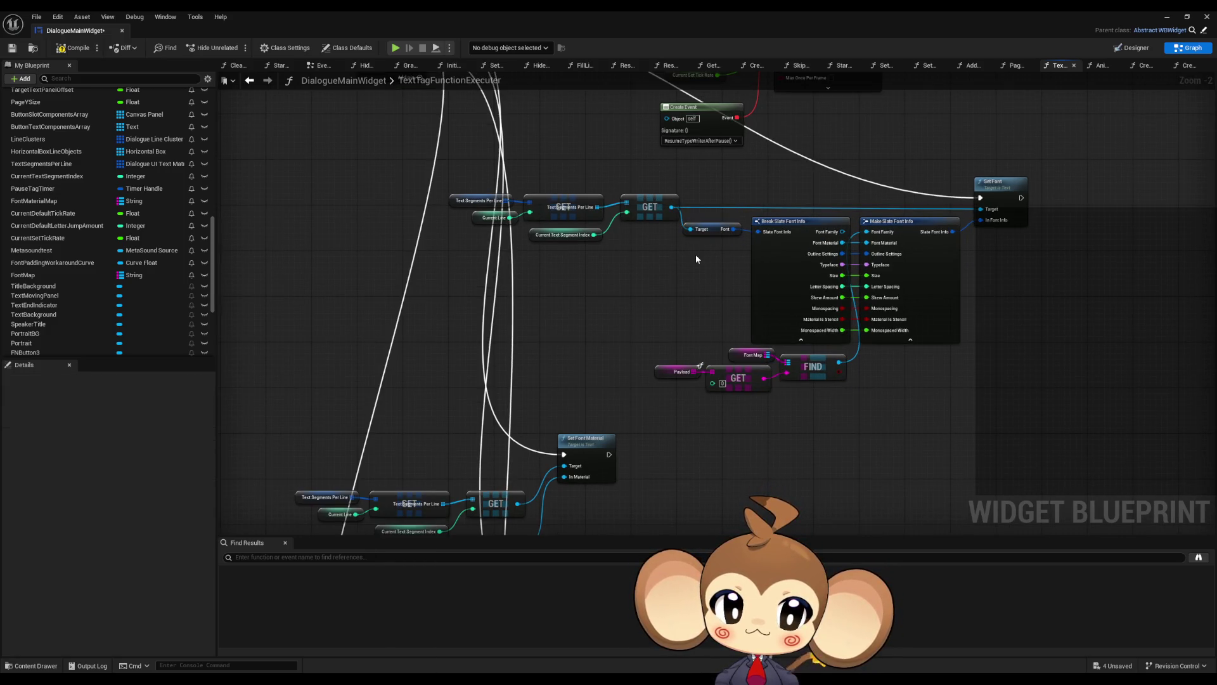
pyautogui.scroll(-3, 736, 325)
pyautogui.moveTo(737, 326)
pyautogui.mouseDown()
pyautogui.moveTo(796, 328)
pyautogui.moveTo(763, 307)
pyautogui.moveTo(618, 309)
pyautogui.mouseUp()
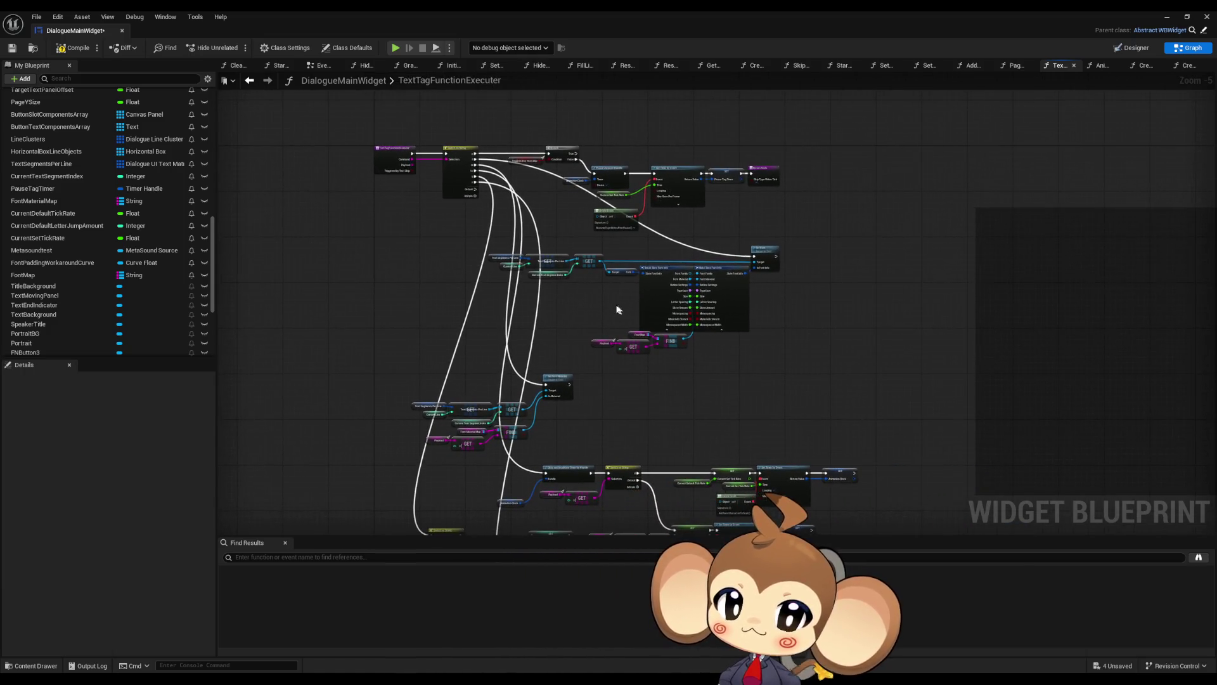
# Save the DialogueMainWidget blueprint and minimize its editor to reach the level editor
pyautogui.hotkey('ctrl', 's')
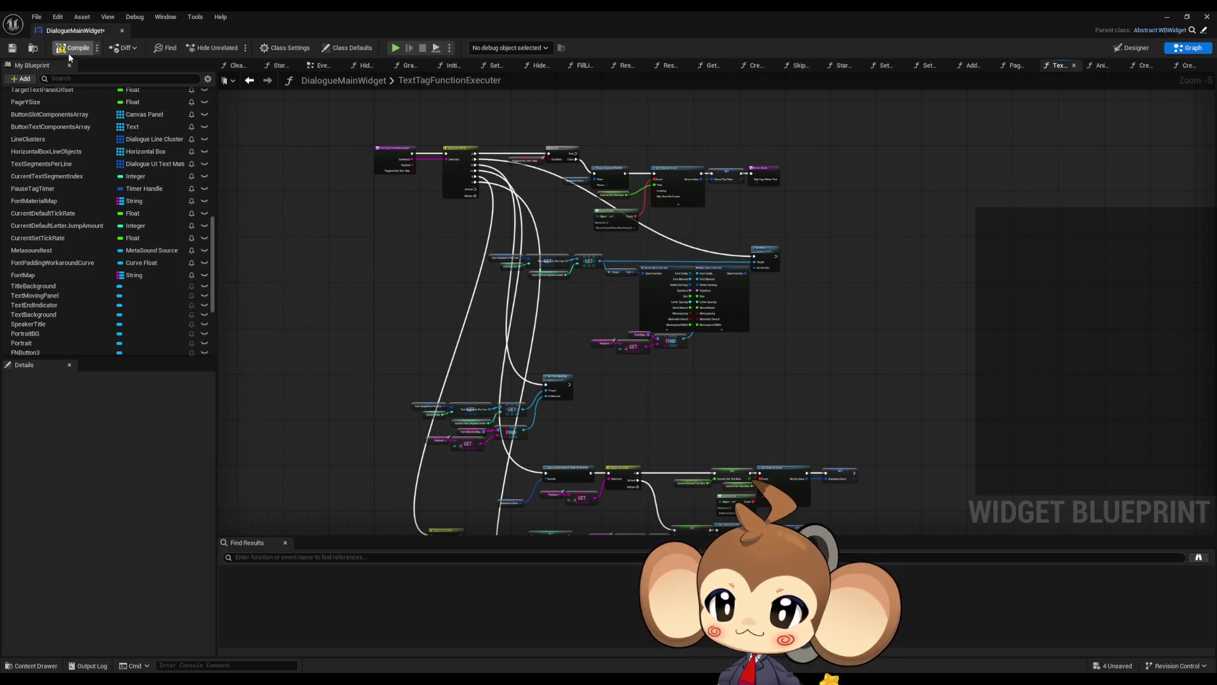
pyautogui.scroll(1, 580, 273)
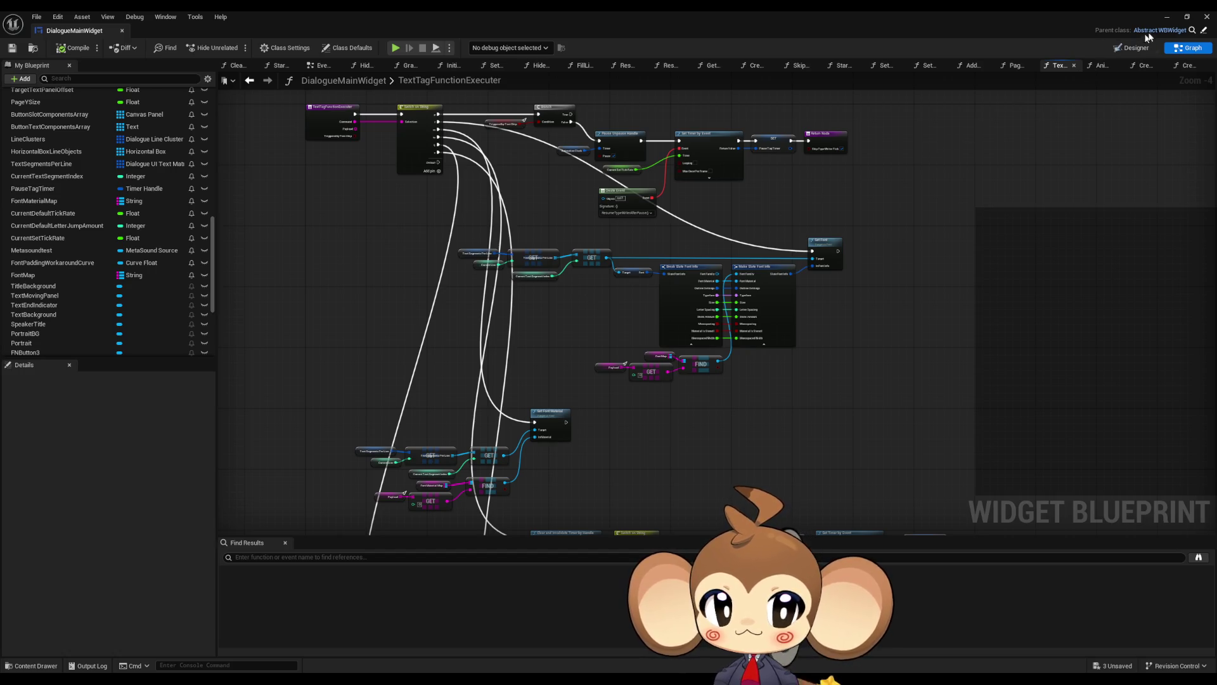
pyautogui.click(1168, 21)
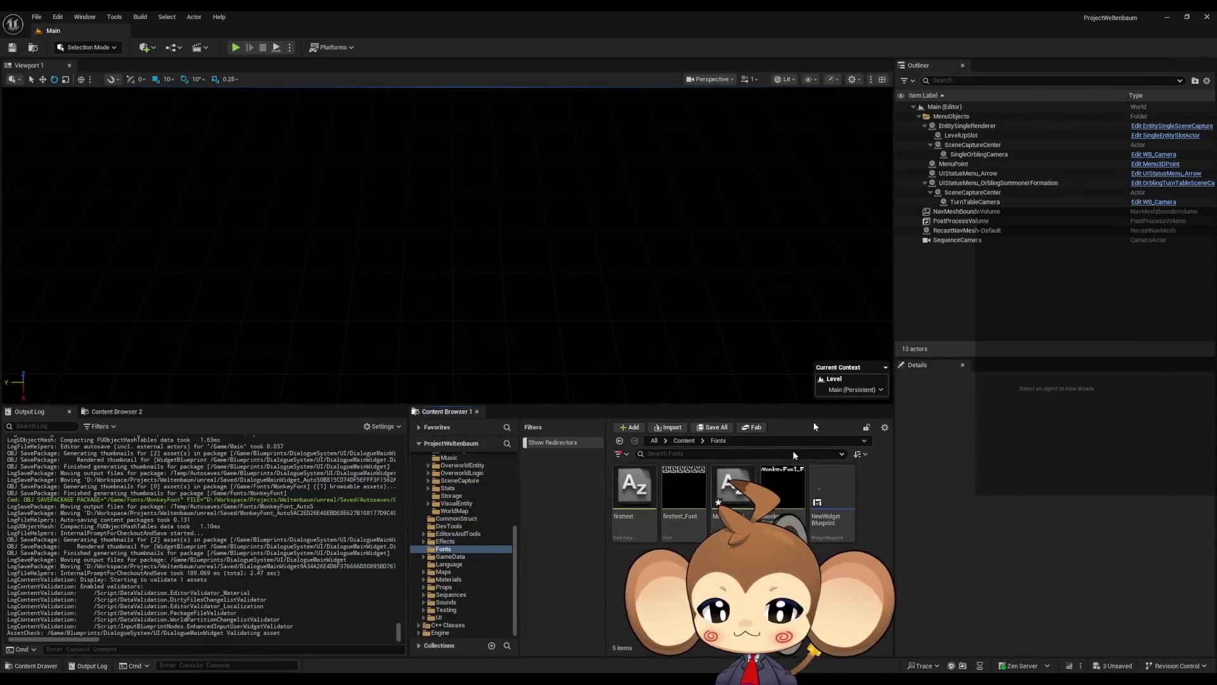
# Navigate the Content Browser to Blueprints > DialogueSystem > UI, after checking GameData > DialogueTrees
pyautogui.click(685, 441)
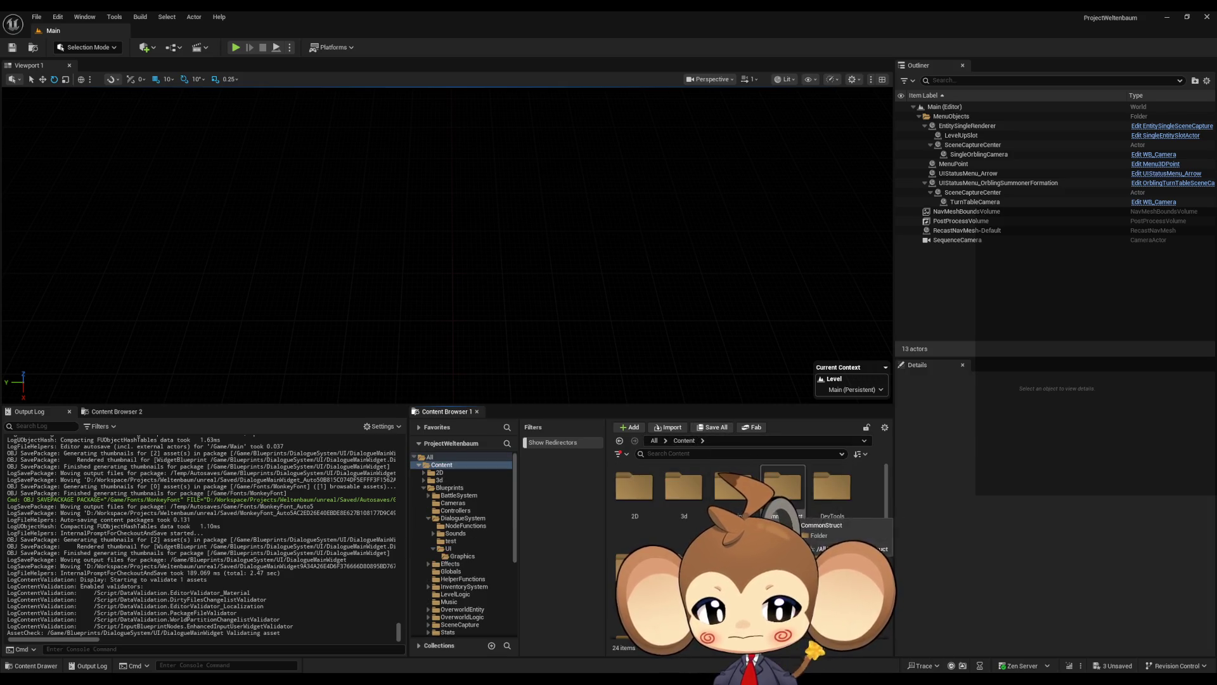
pyautogui.doubleClick(782, 561)
pyautogui.click(636, 490)
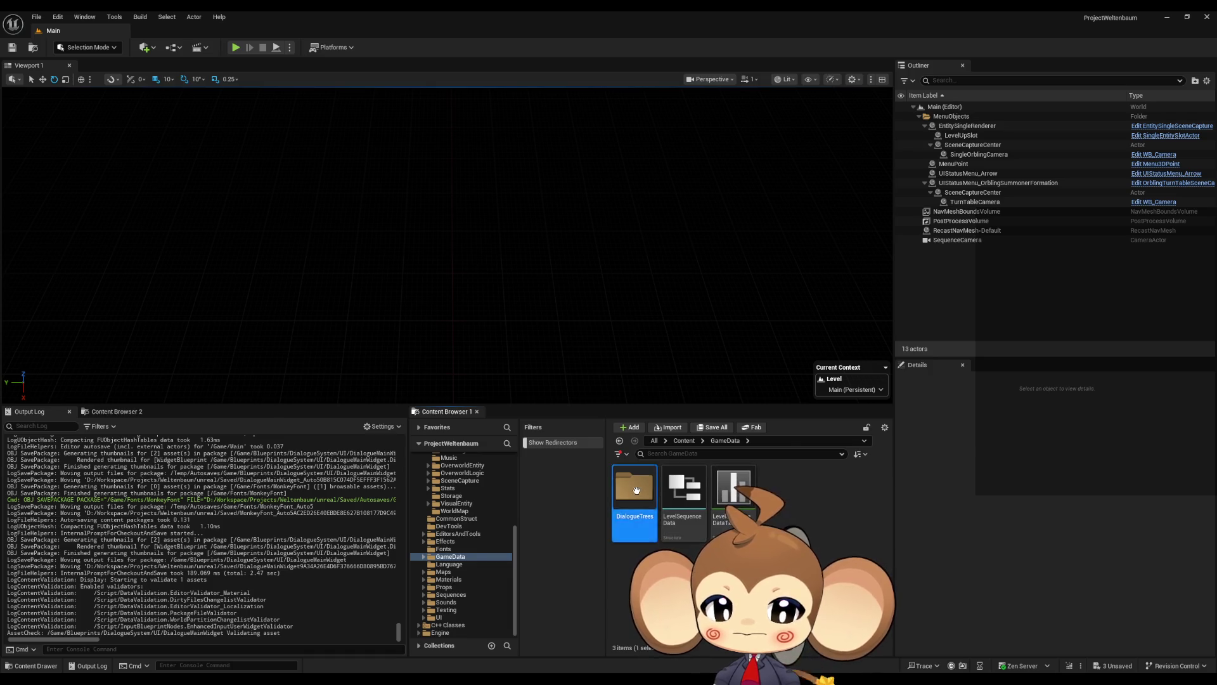
pyautogui.doubleClick(636, 490)
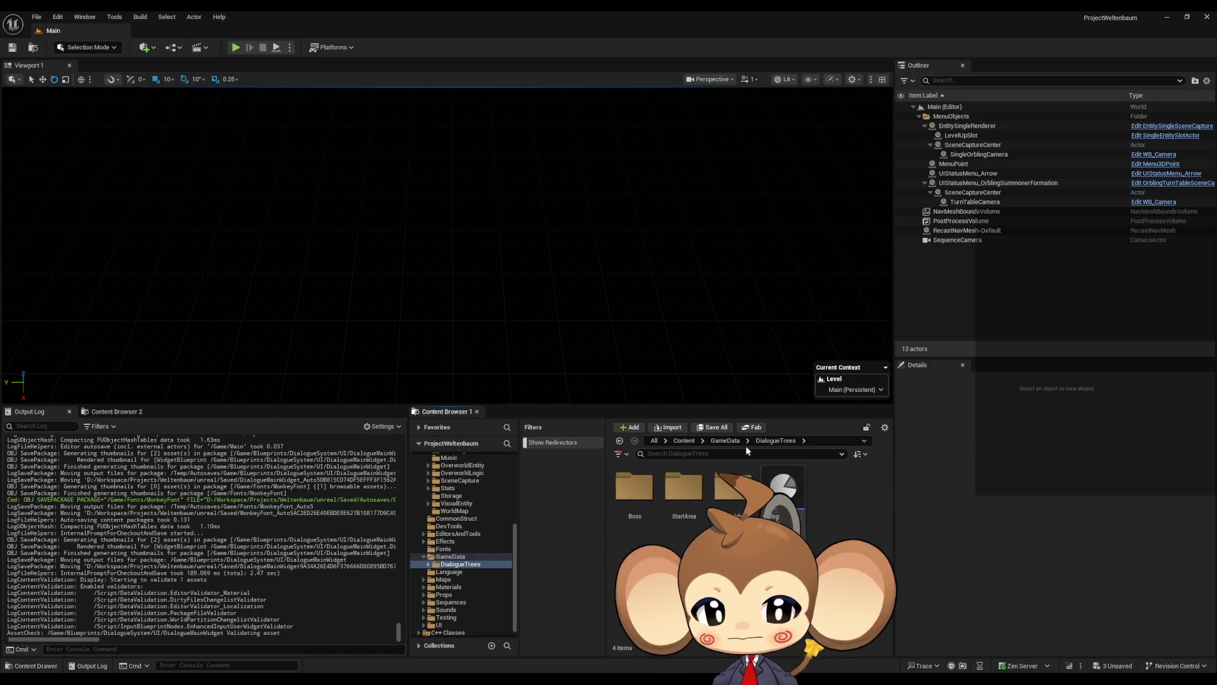
pyautogui.click(695, 442)
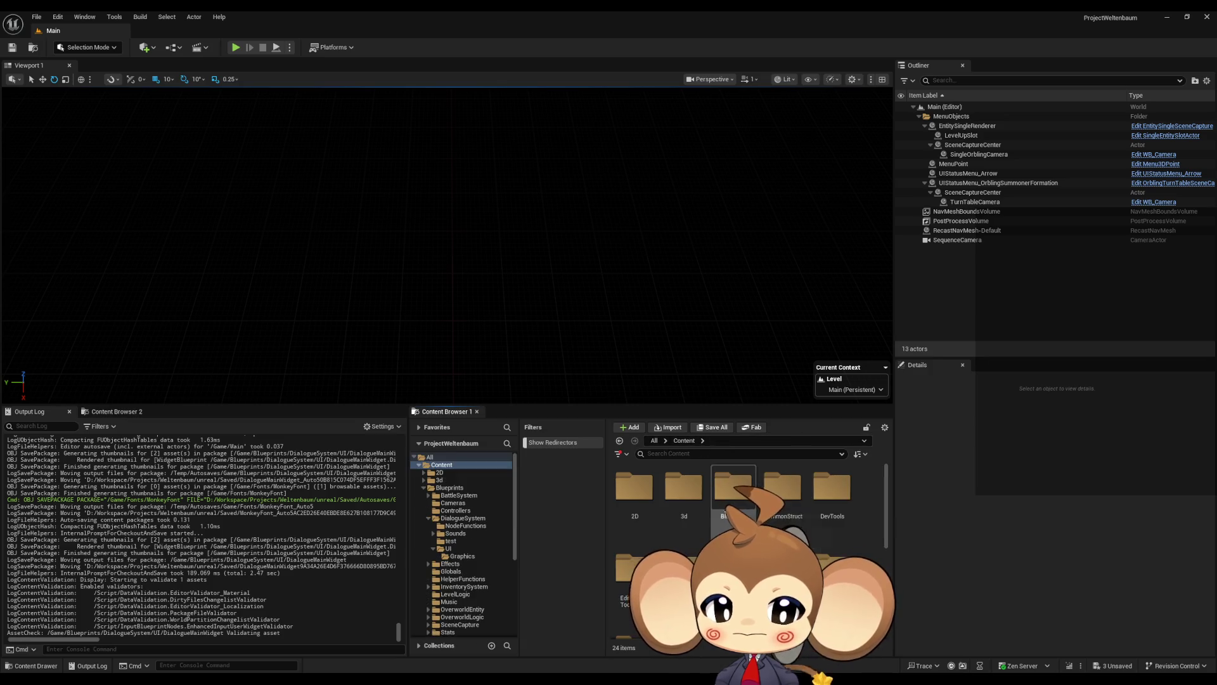
pyautogui.doubleClick(725, 507)
pyautogui.doubleClick(782, 504)
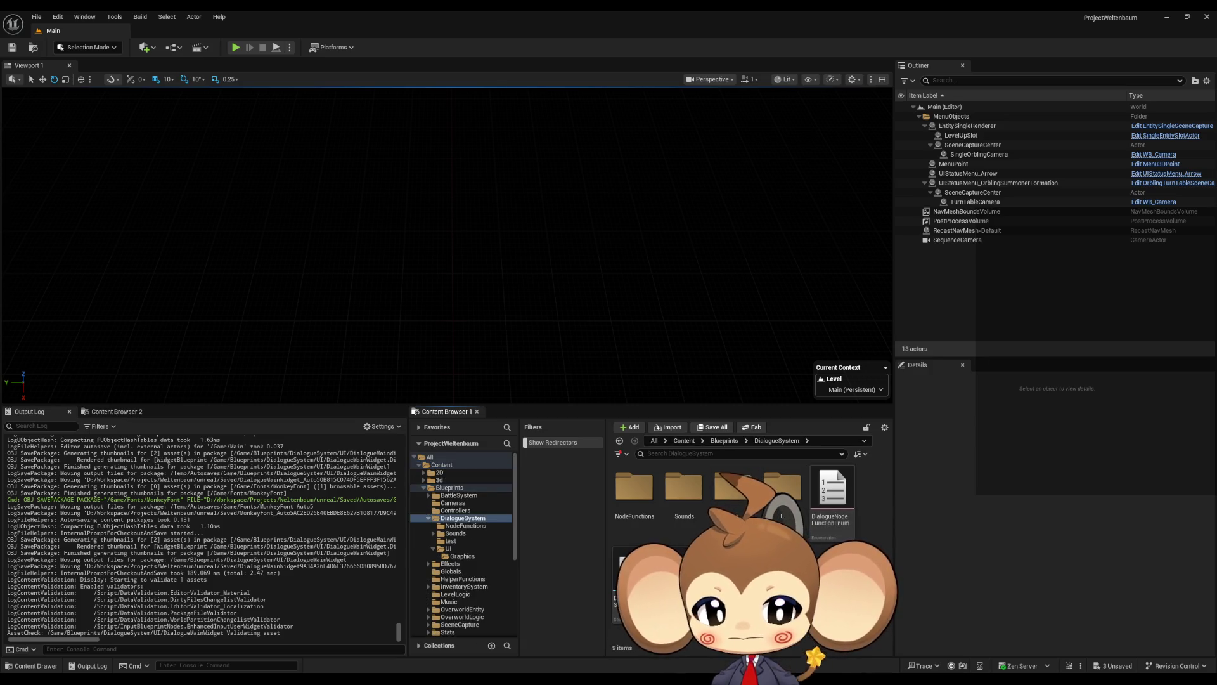
pyautogui.doubleClick(780, 497)
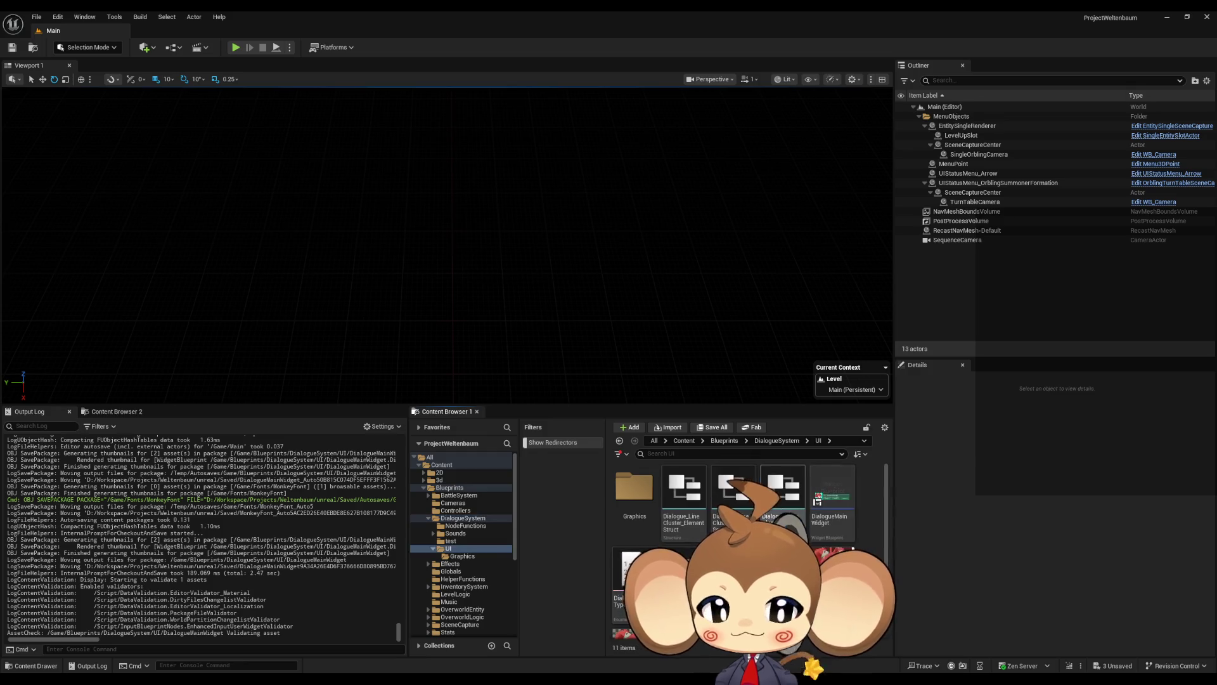
# Open the line cluster string matrix element, line cluster data and line cluster element structs
pyautogui.doubleClick(774, 511)
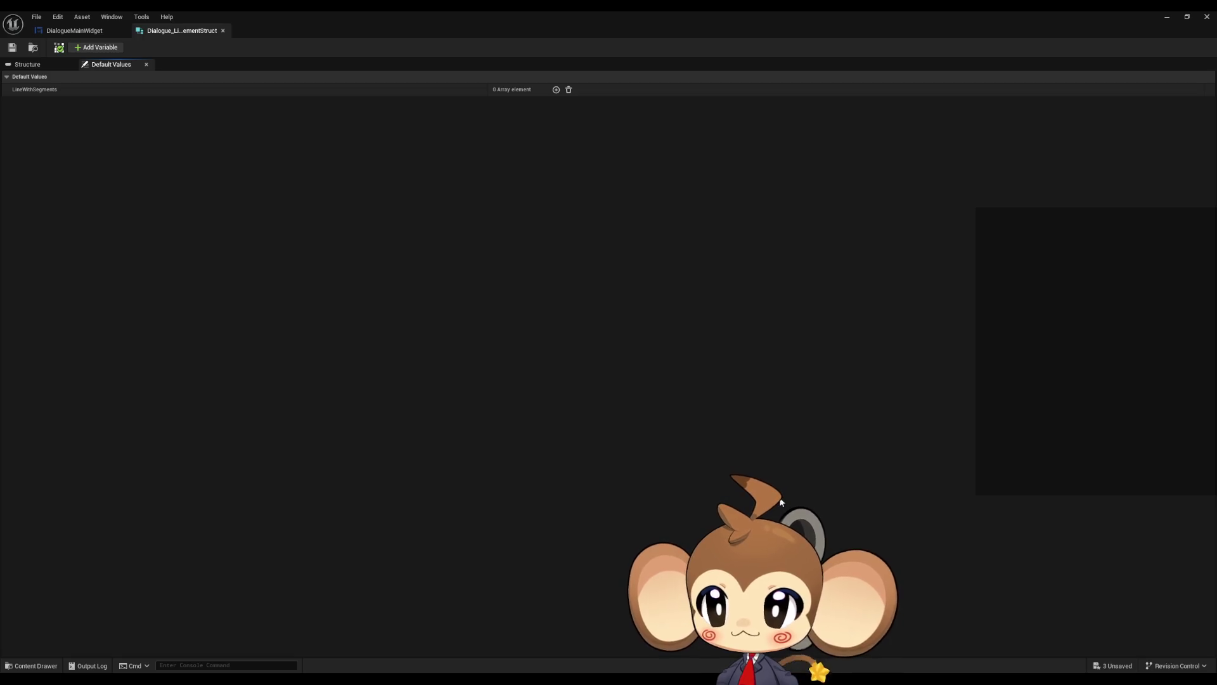
pyautogui.click(47, 63)
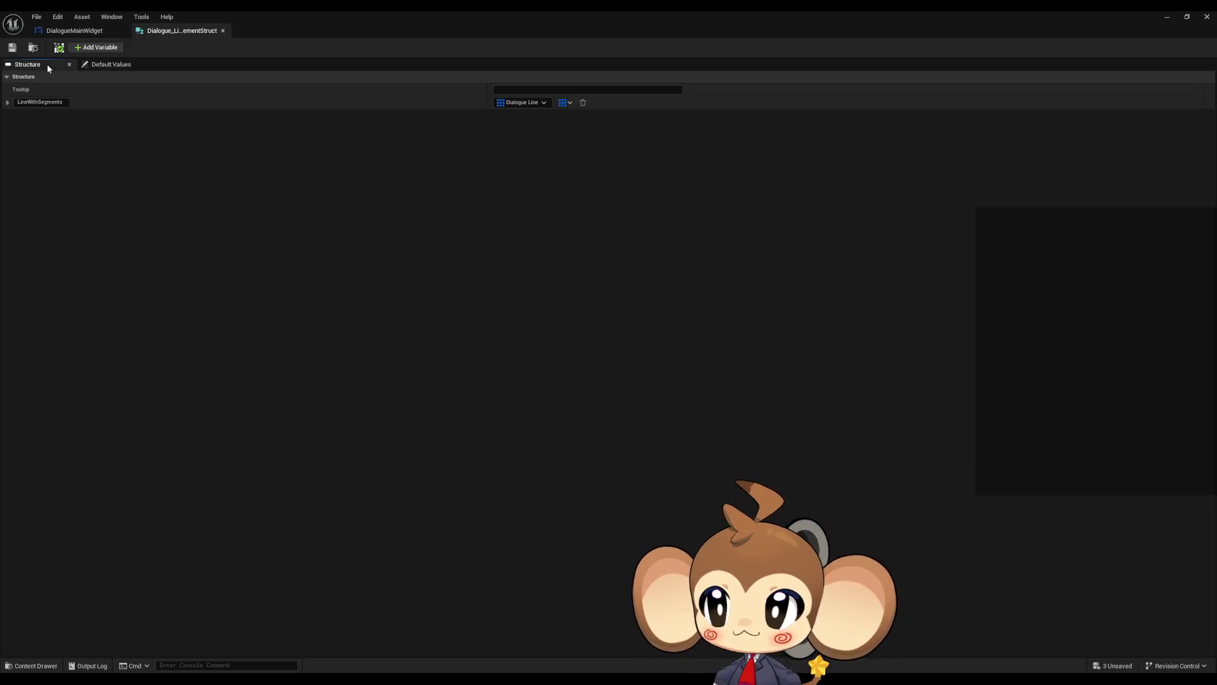
pyautogui.middleClick(173, 31)
pyautogui.doubleClick(258, 18)
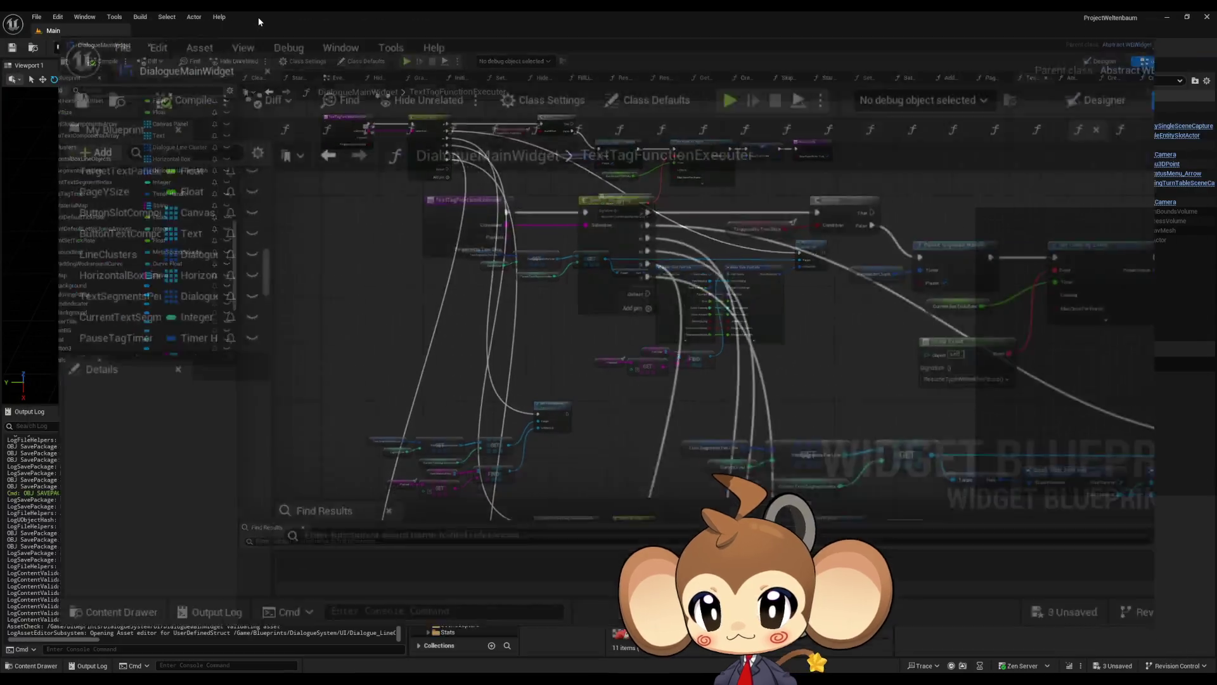
pyautogui.doubleClick(734, 501)
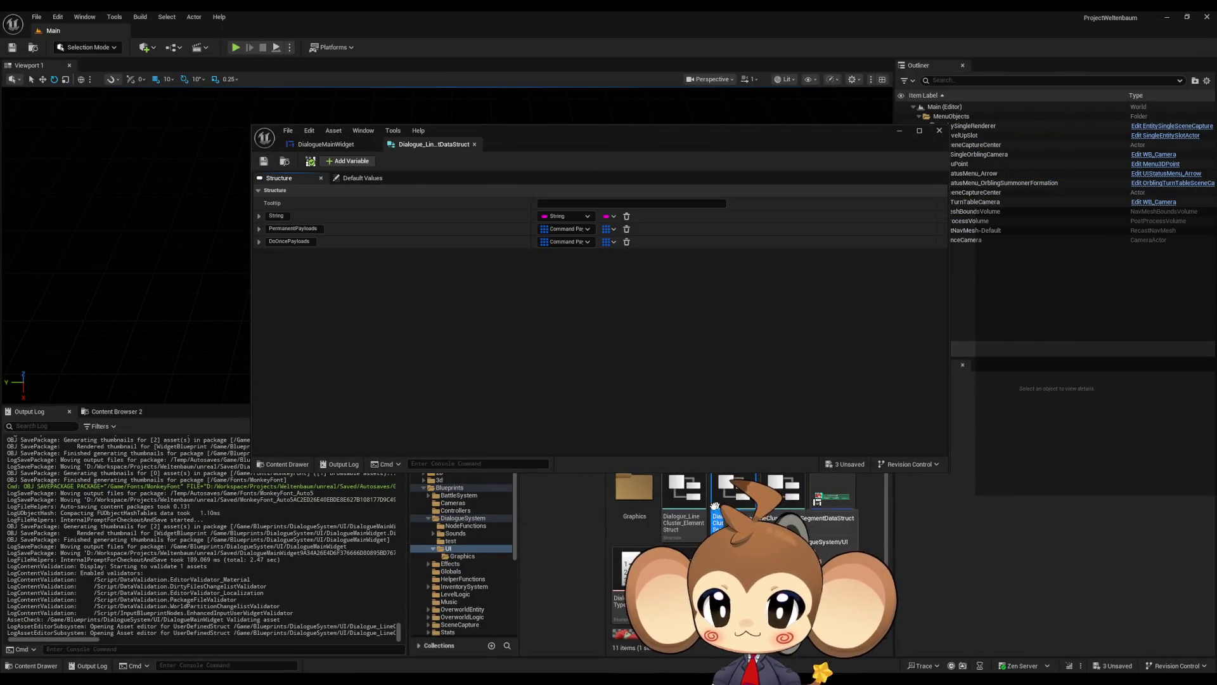
pyautogui.doubleClick(683, 501)
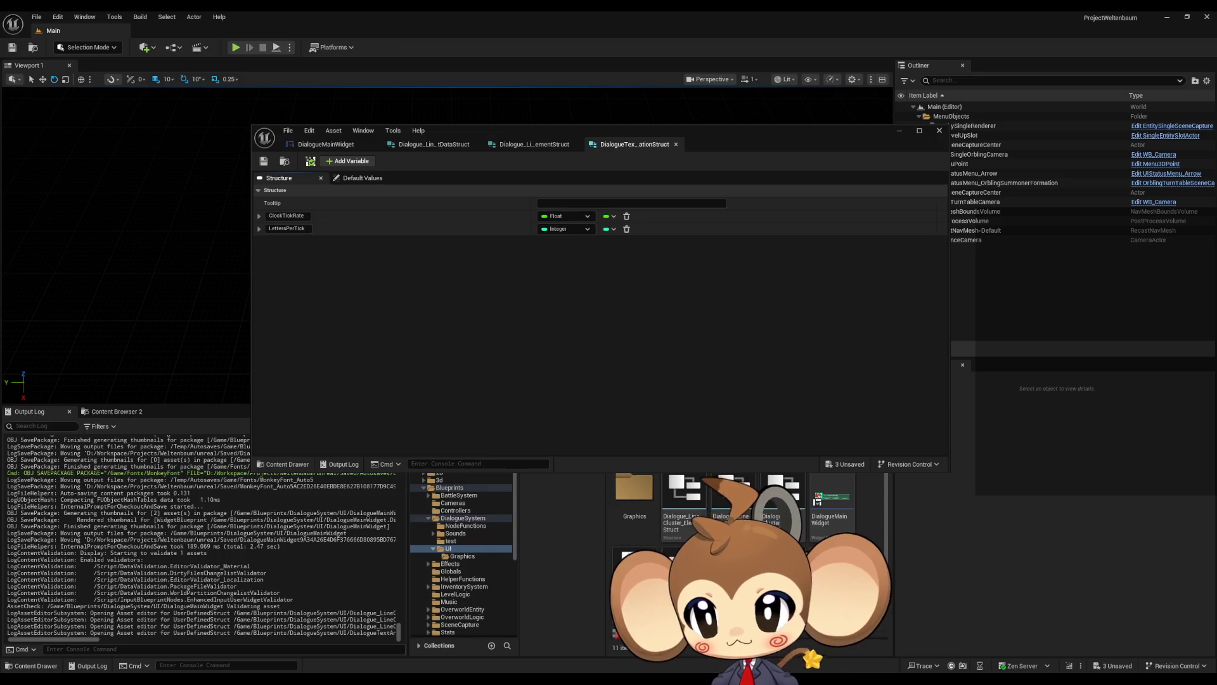
pyautogui.press('Return')
pyautogui.scroll(-1, 748, 507)
pyautogui.scroll(1, 748, 507)
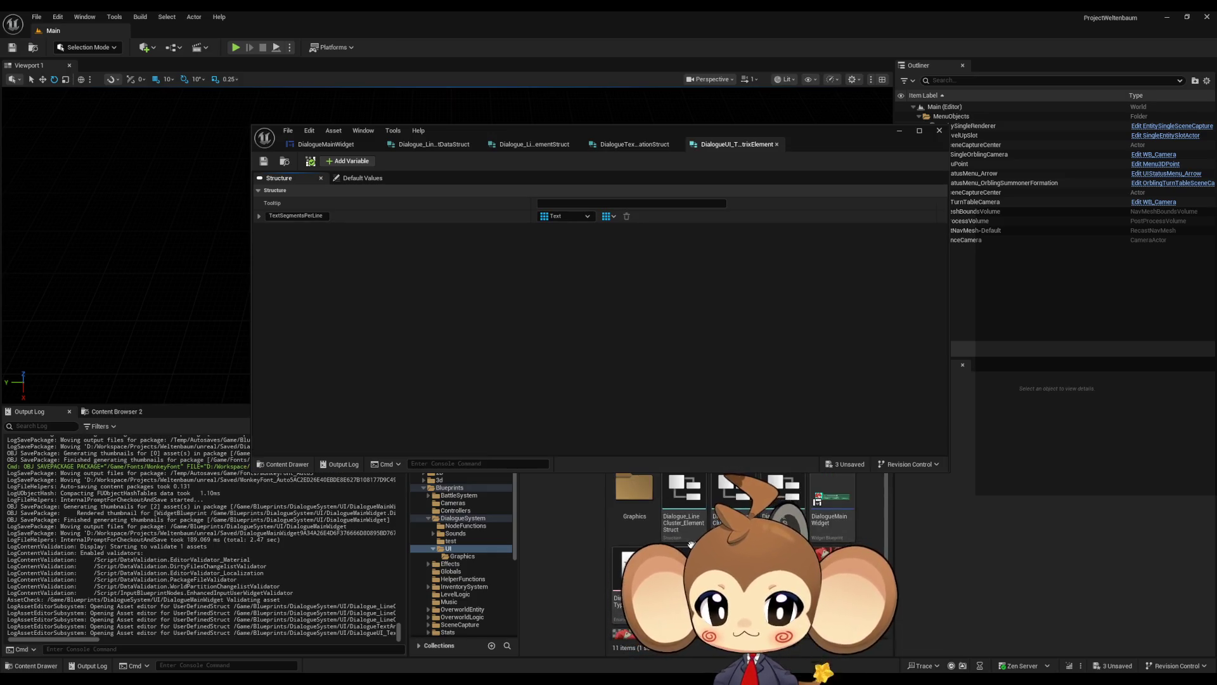
pyautogui.moveTo(802, 134); pyautogui.dragTo(774, 91)
# Open DialogueNodeStruct and the TrueIfFlags/FalseIfFlags struct from the DialogueSystem folder
pyautogui.click(778, 440)
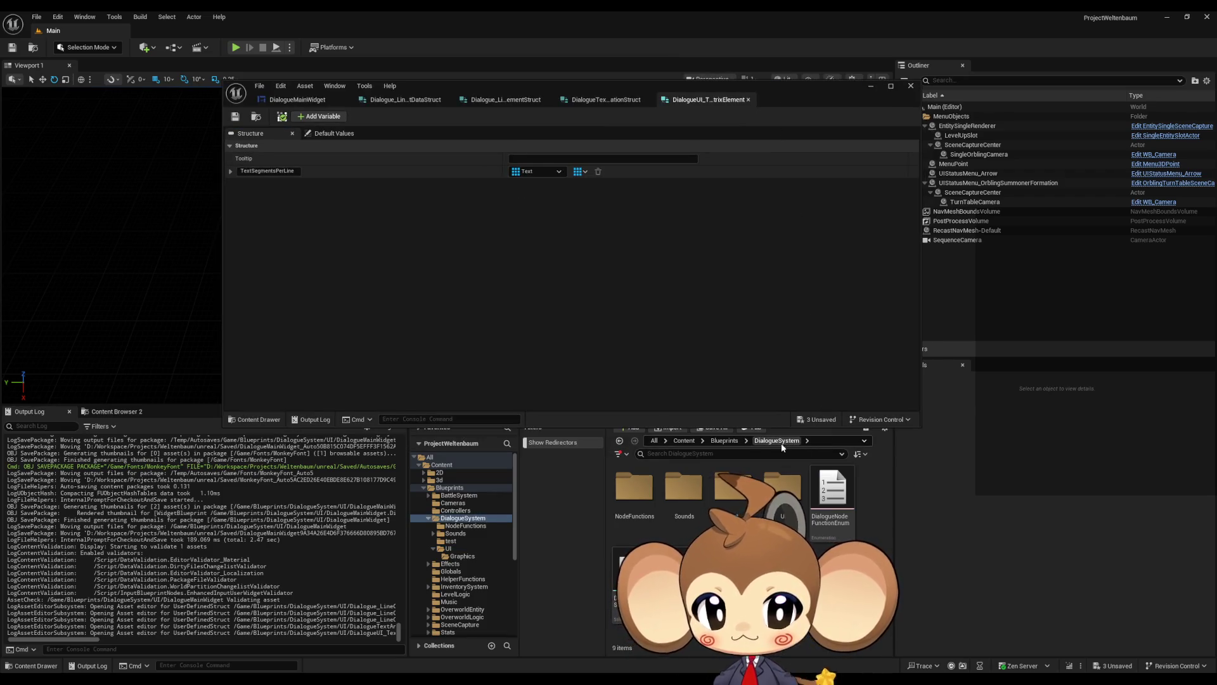
pyautogui.doubleClick(629, 583)
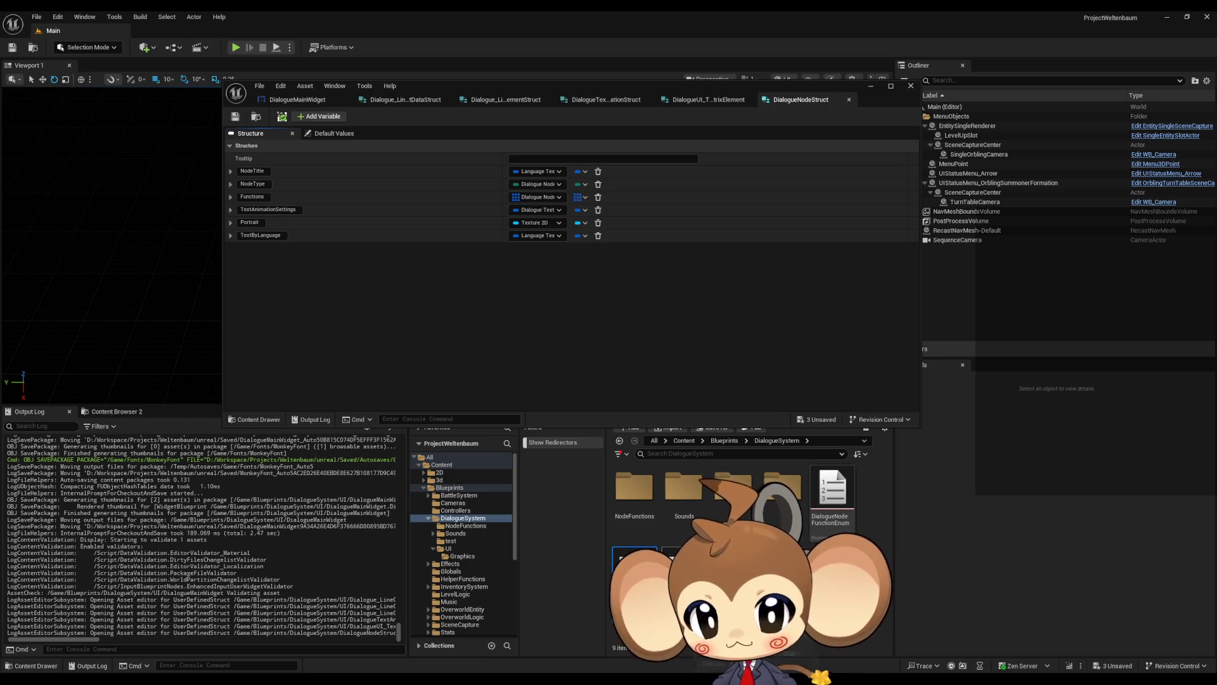
pyautogui.doubleClick(684, 577)
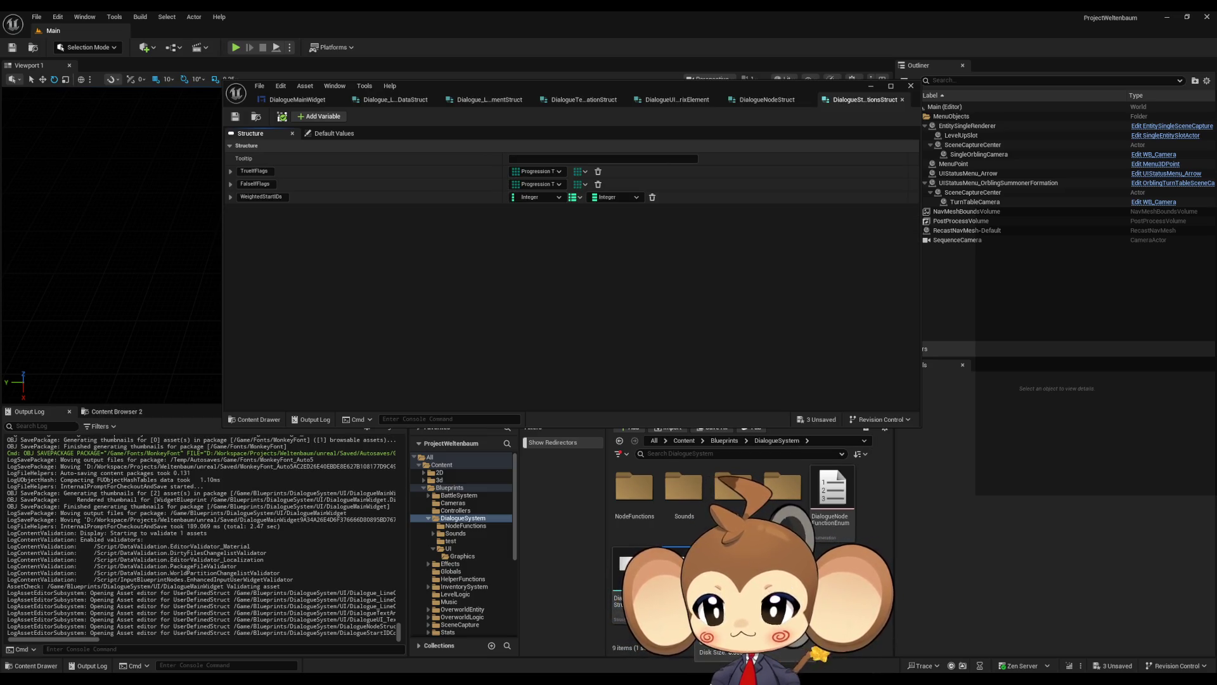
pyautogui.click(763, 102)
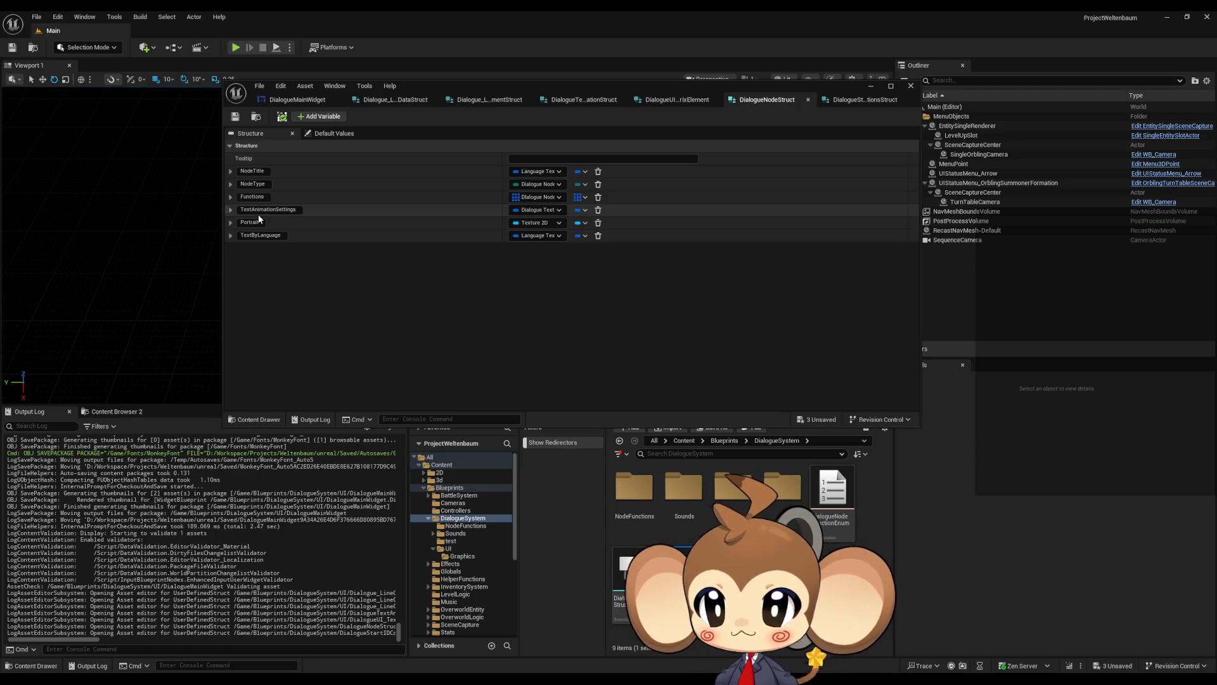
# Review DialogueNodeStruct's NodeType member and default values, then the start-conditions struct's fields
pyautogui.click(231, 185)
pyautogui.click(231, 185)
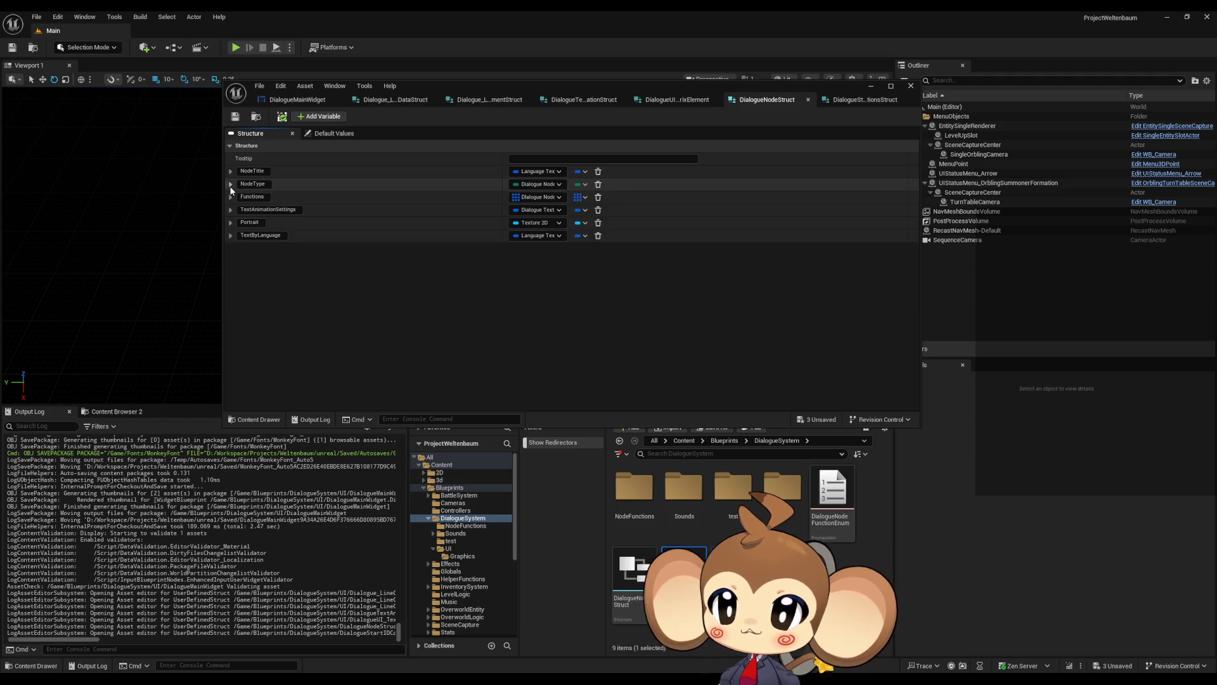
pyautogui.click(333, 133)
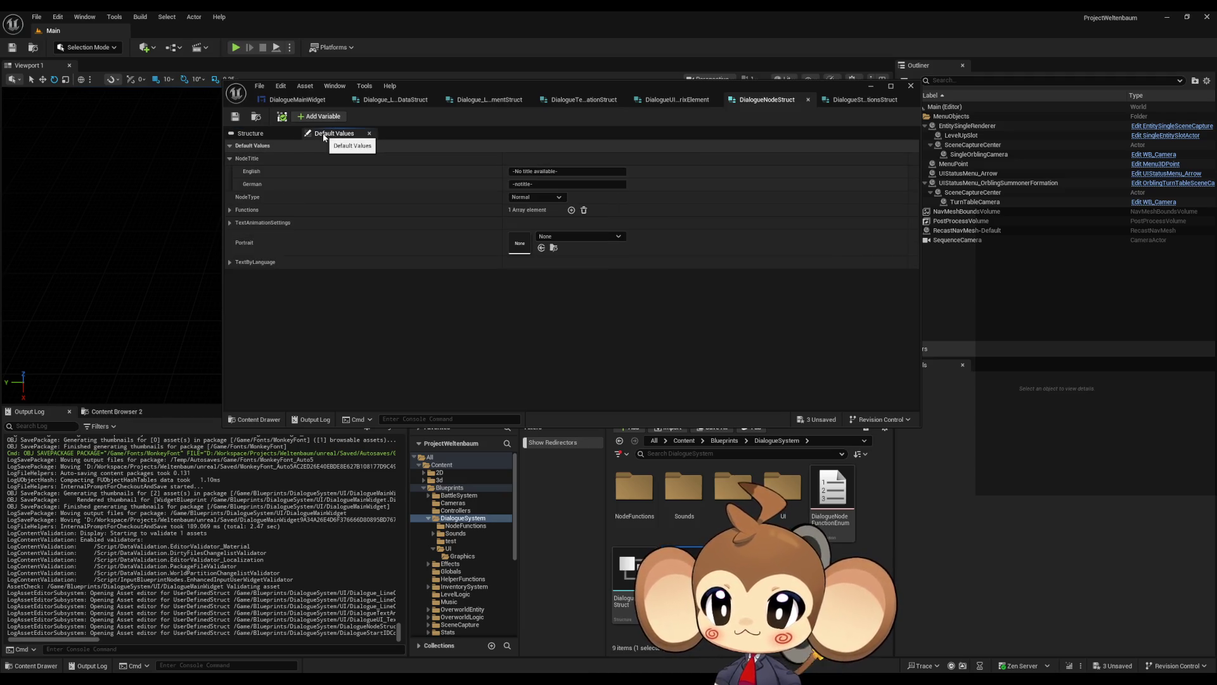
pyautogui.click(260, 136)
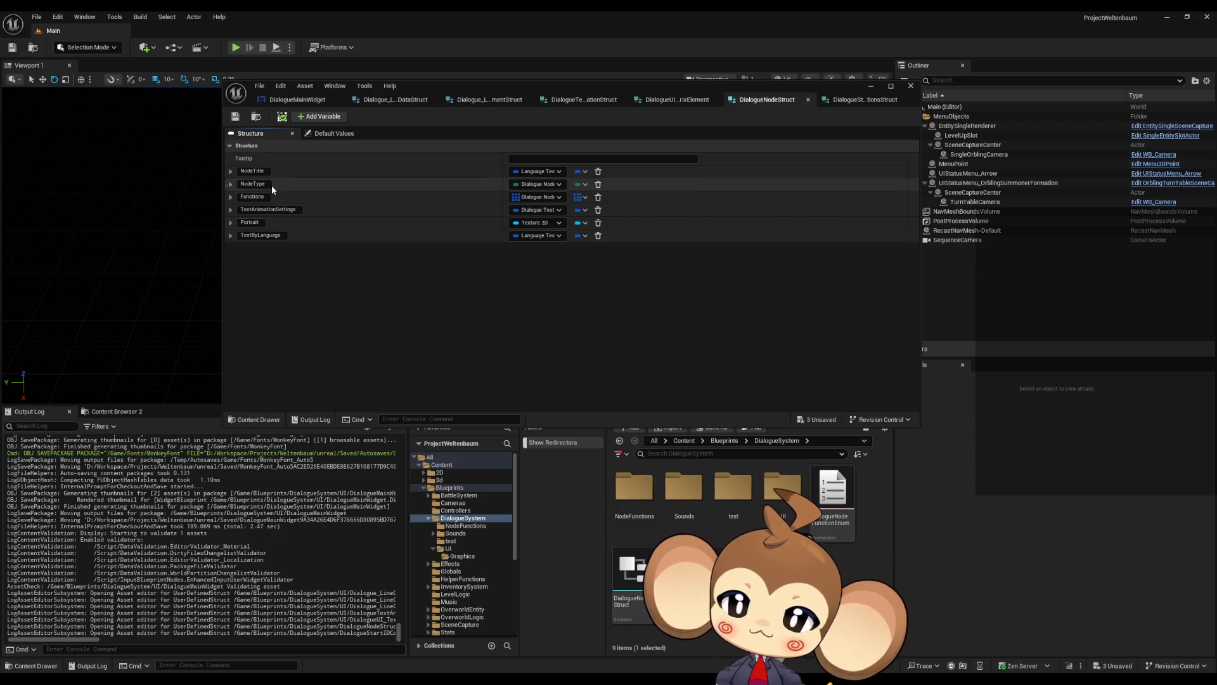
pyautogui.click(847, 100)
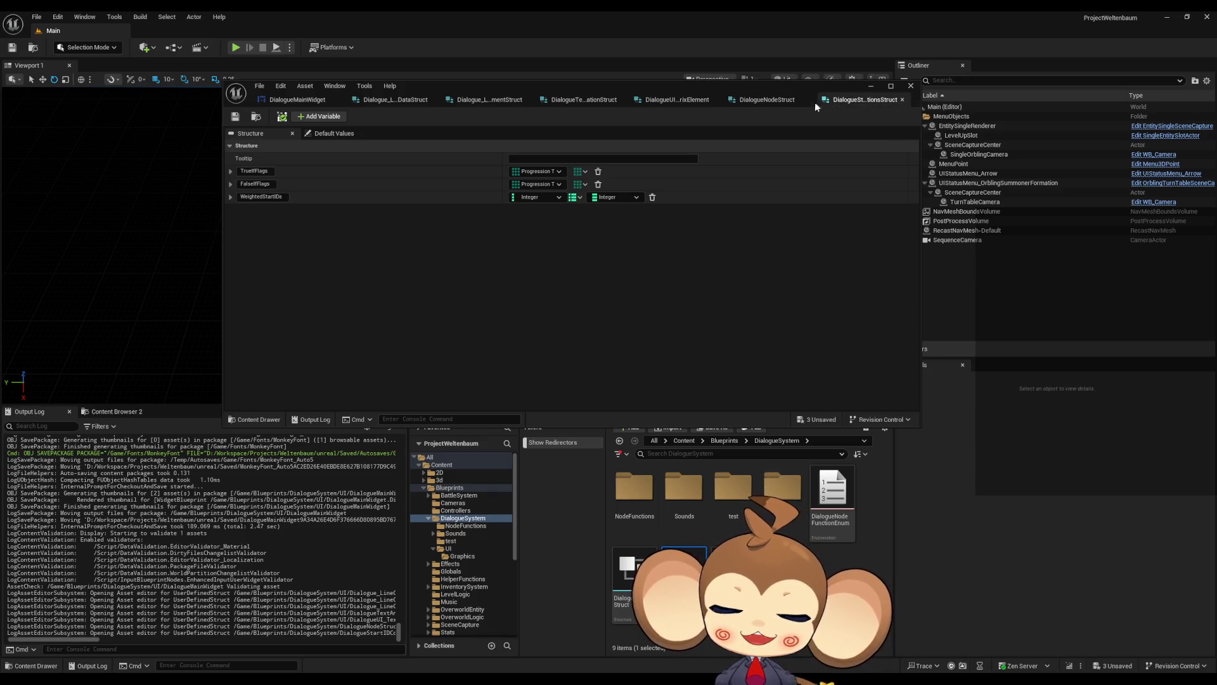
# Inspect the two NodeFunctions structs, including hide/greyout, then close their tabs
pyautogui.doubleClick(641, 488)
pyautogui.click(843, 510)
pyautogui.doubleClick(843, 511)
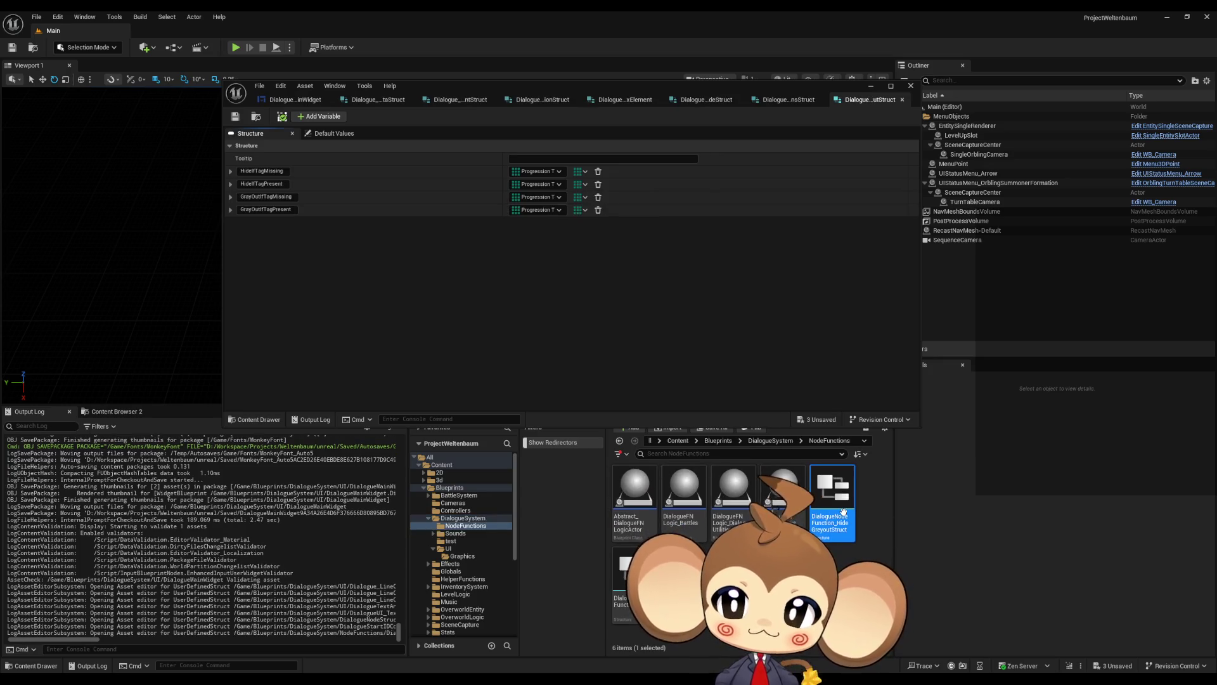
pyautogui.doubleClick(626, 580)
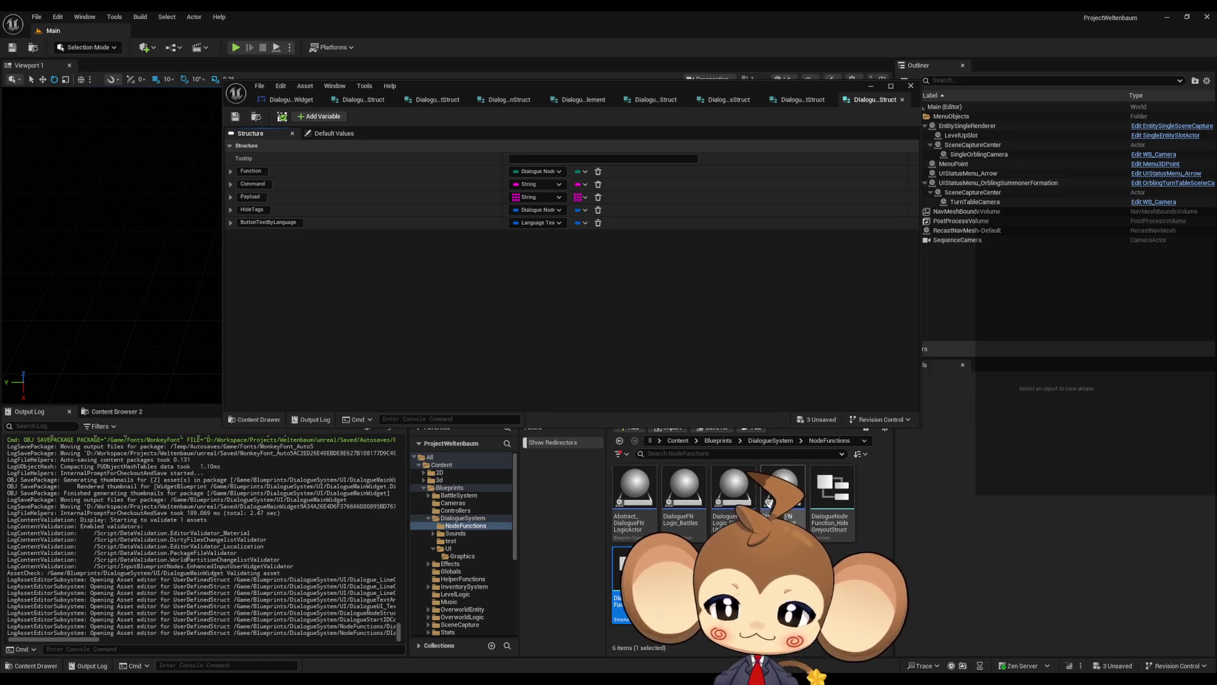
pyautogui.middleClick(862, 98)
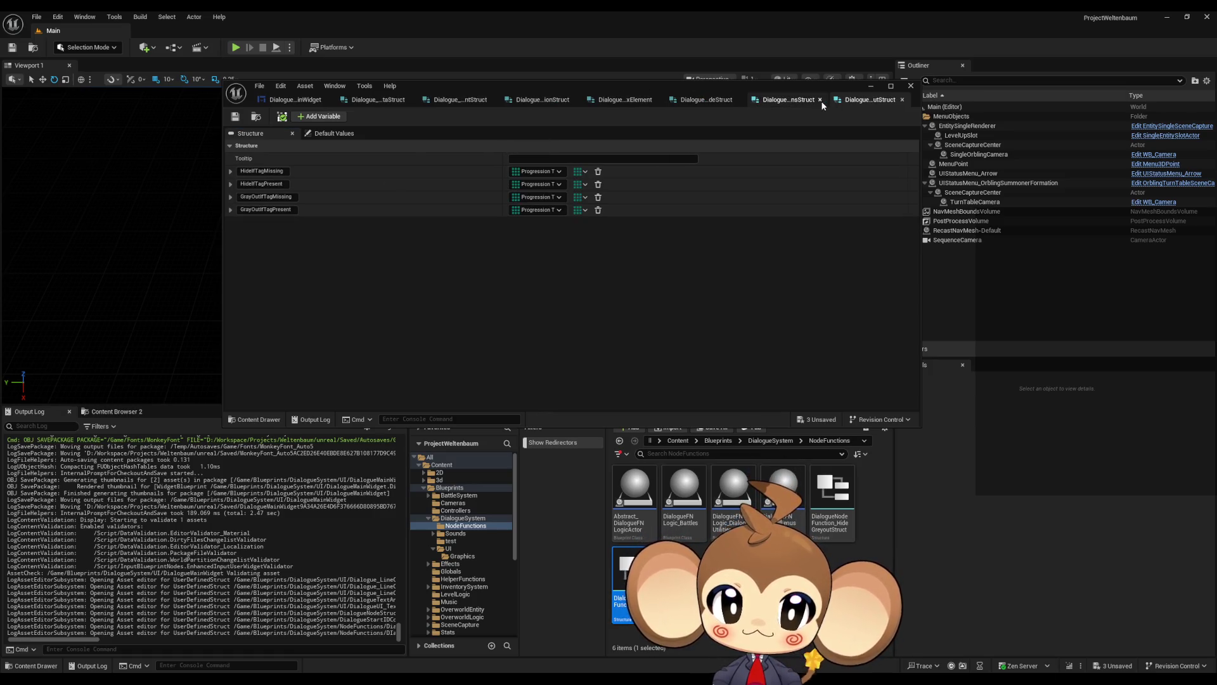
pyautogui.middleClick(824, 100)
# Close the start-conditions struct tab and return the Content Browser to the Blueprints folder
pyautogui.hotkey('alt', 'Left')
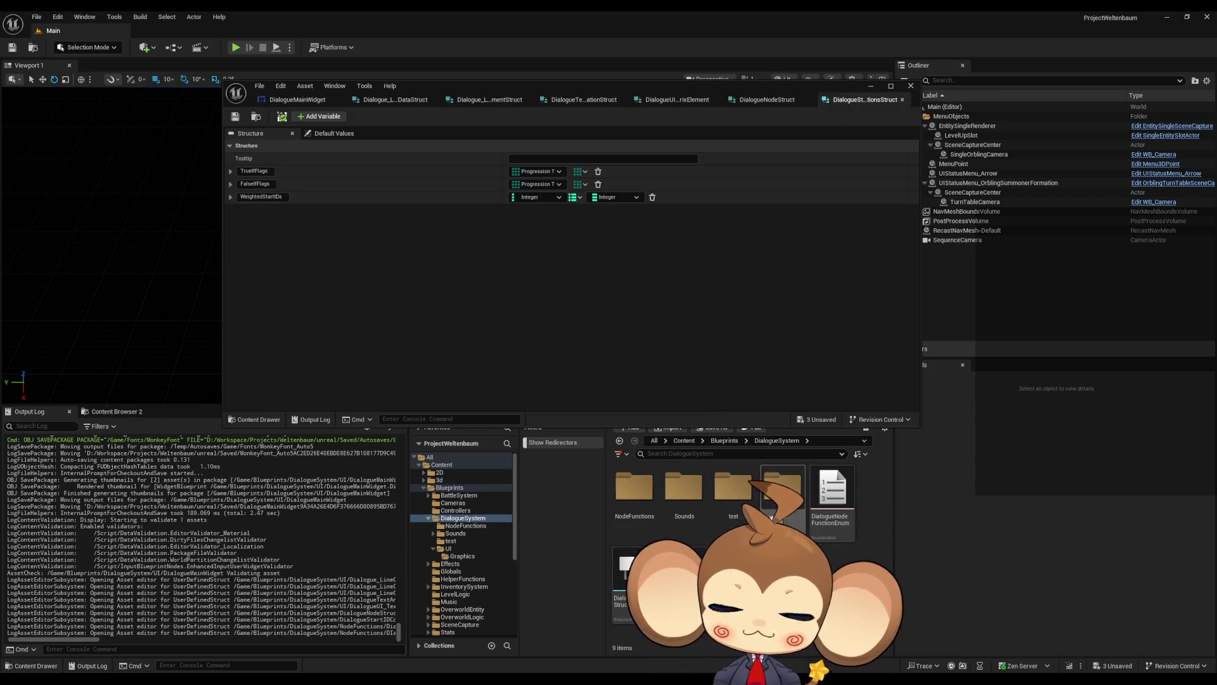
pyautogui.middleClick(853, 100)
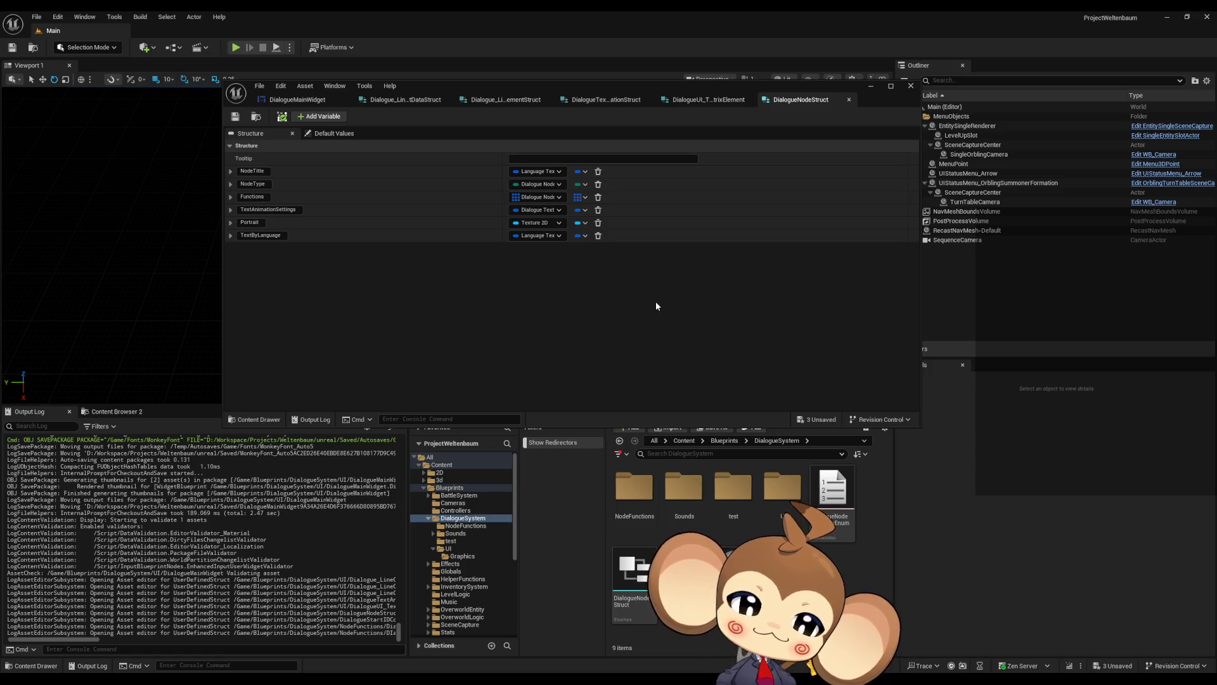
pyautogui.click(711, 442)
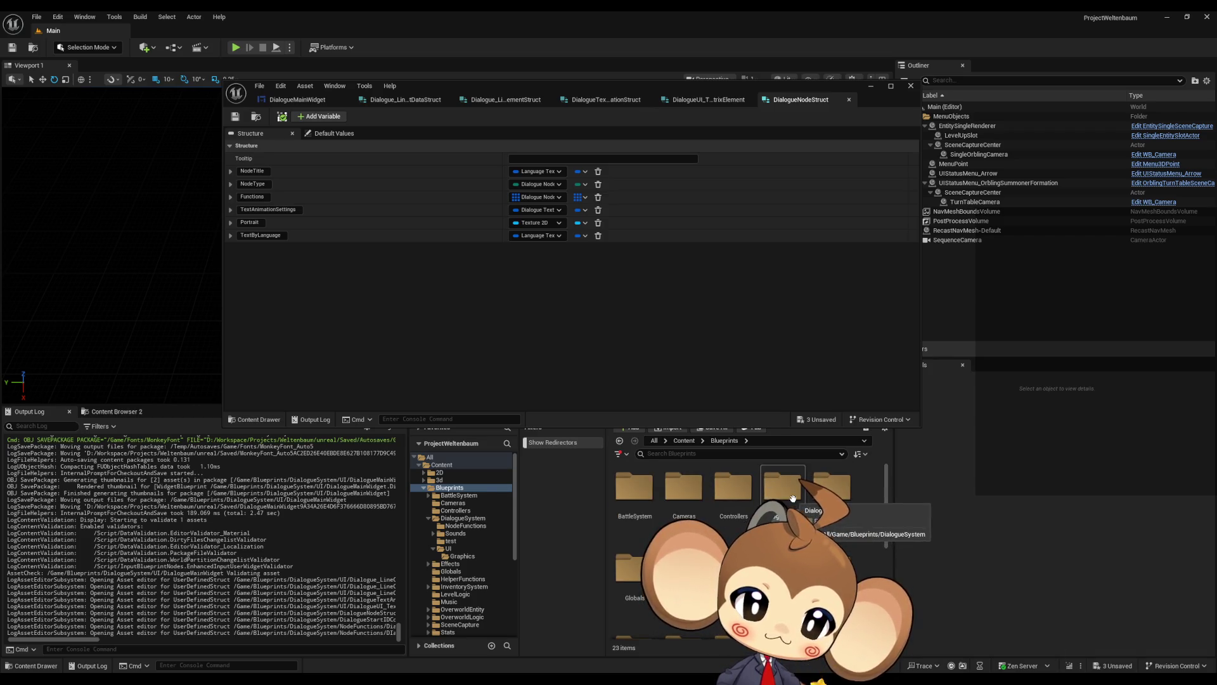
# Open the 'yes' data asset from DialogueSystem > test and review its Dialogue Tree Data entries
pyautogui.doubleClick(774, 507)
pyautogui.doubleClick(750, 499)
pyautogui.doubleClick(823, 502)
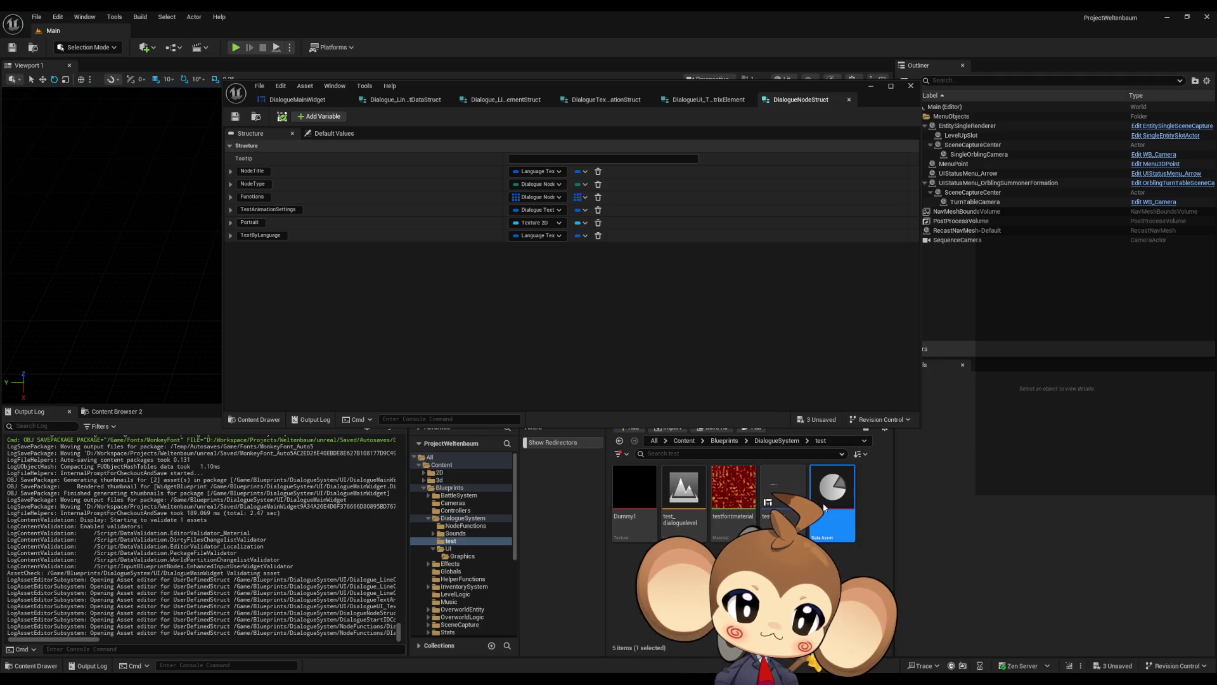
pyautogui.moveTo(560, 86); pyautogui.dragTo(613, 92)
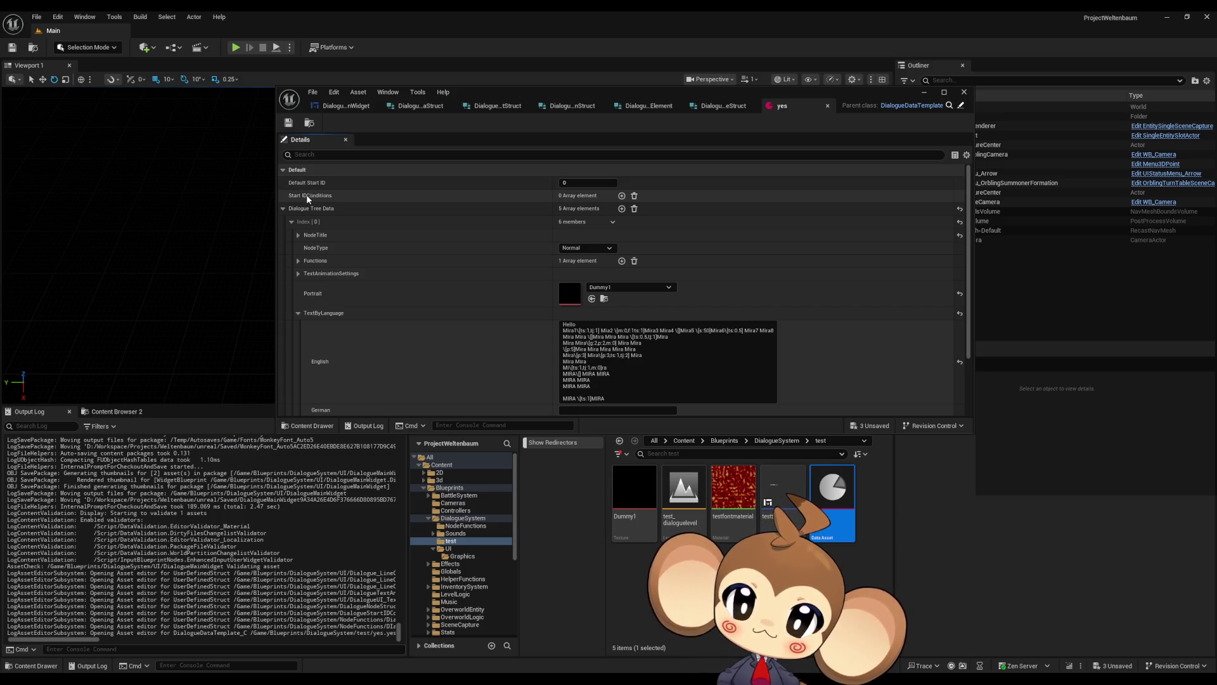
pyautogui.click(292, 222)
pyautogui.click(292, 222)
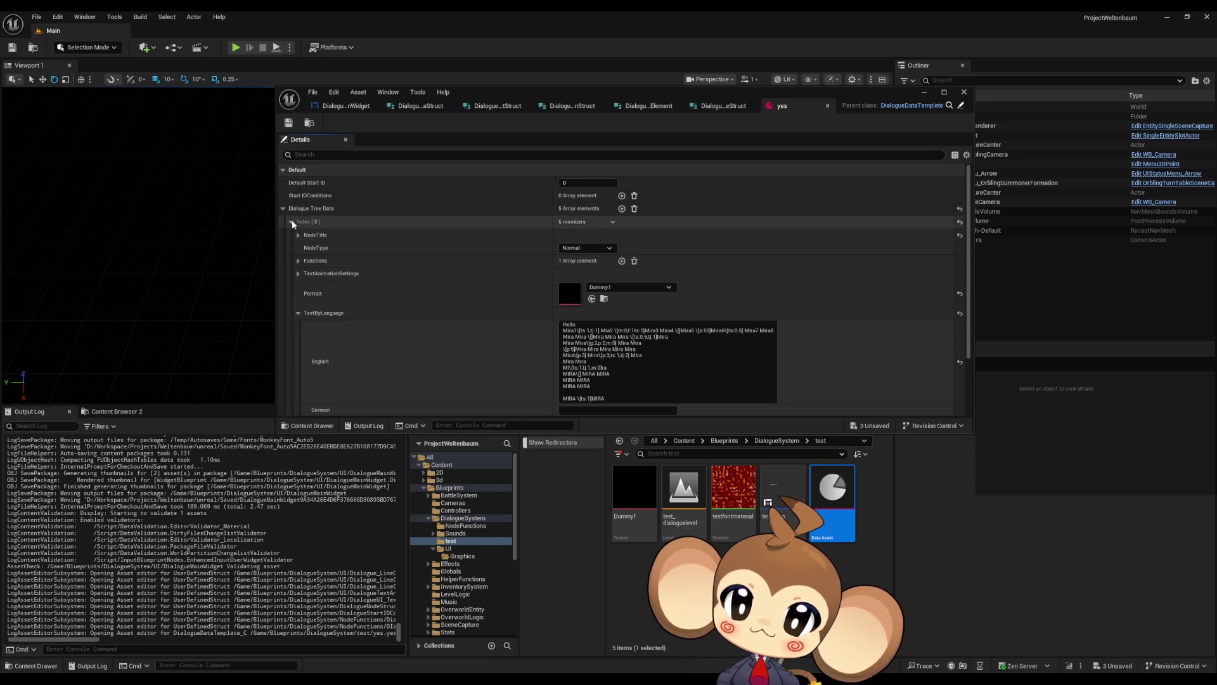
pyautogui.scroll(-1, 307, 254)
pyautogui.click(298, 282)
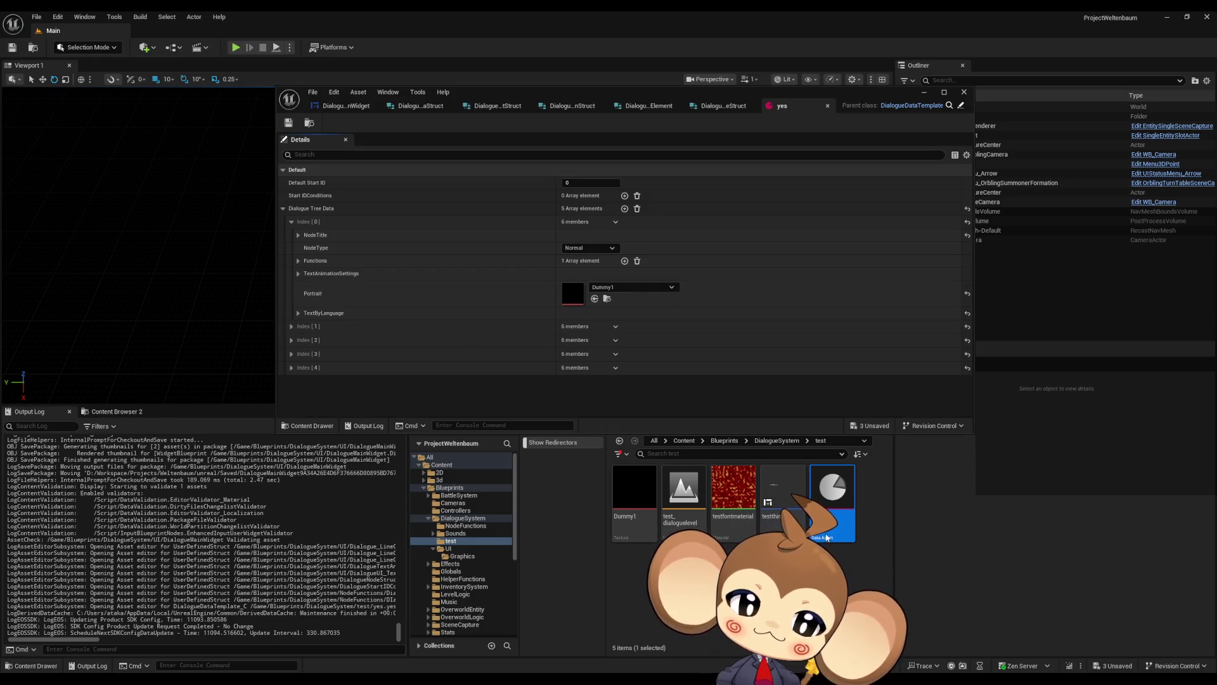
# Clear the asset selection in the test folder
pyautogui.click(821, 441)
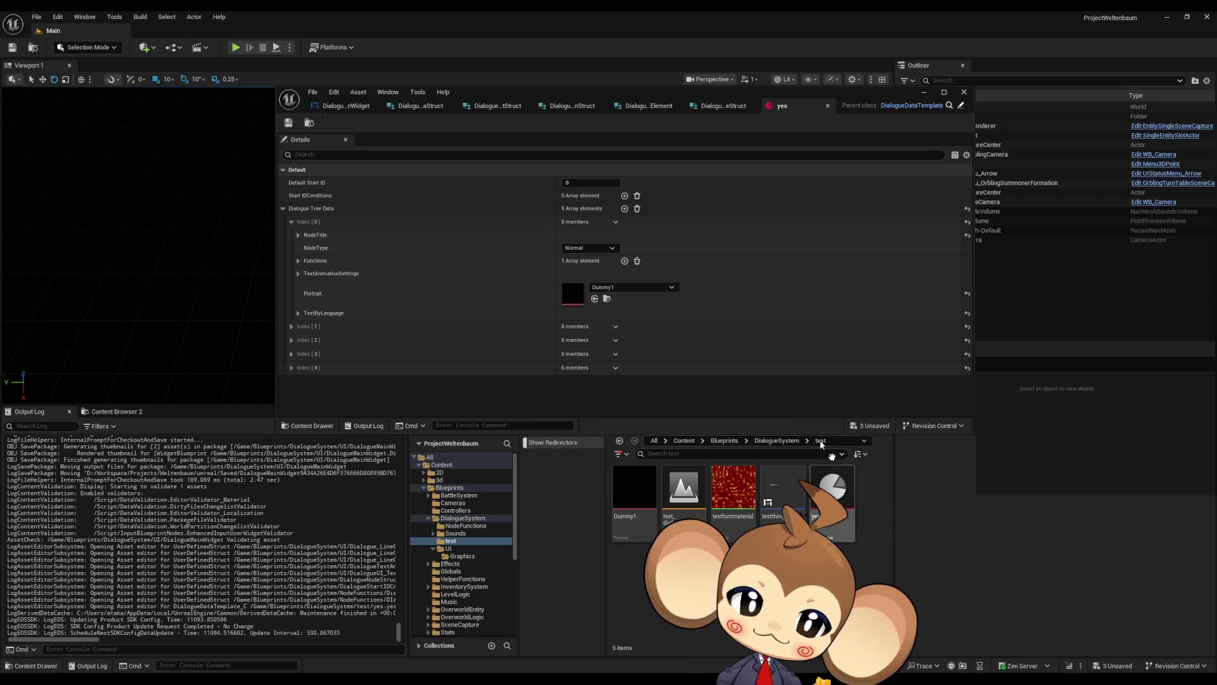
# In DialogueSystem > UI, add a Blueprint Structure asset named DialogueCharacterSetStruct
pyautogui.click(777, 440)
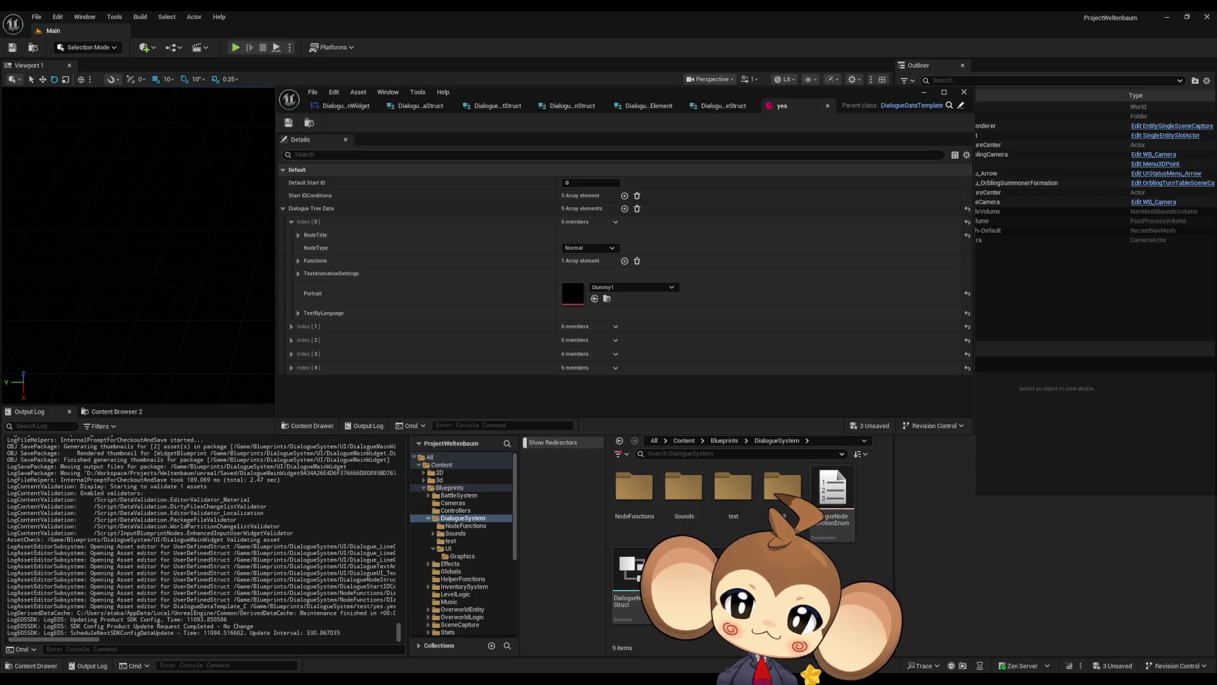
pyautogui.doubleClick(788, 502)
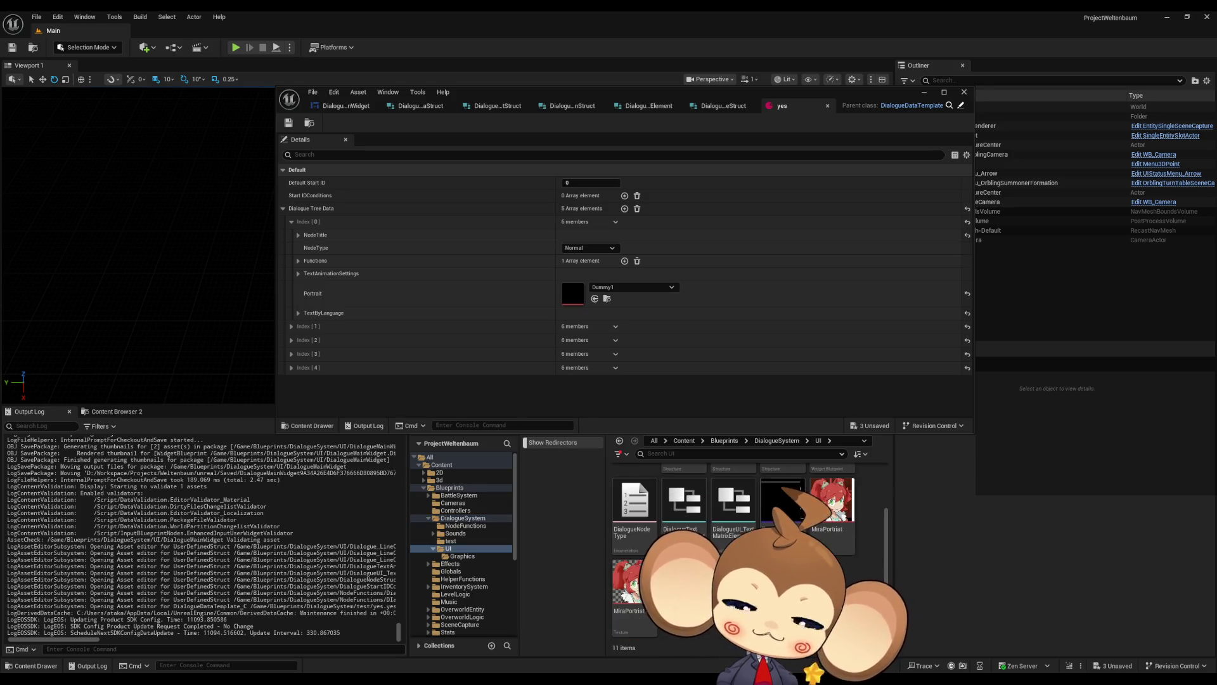
pyautogui.rightClick(729, 609)
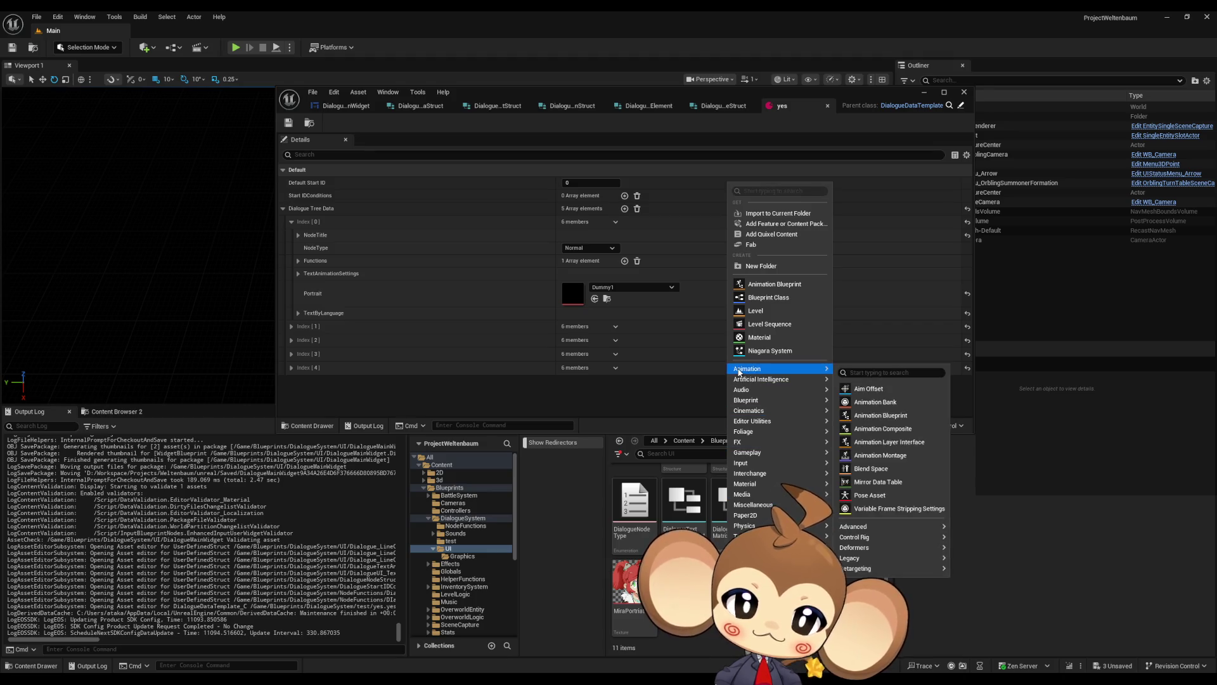
pyautogui.moveTo(755, 396)
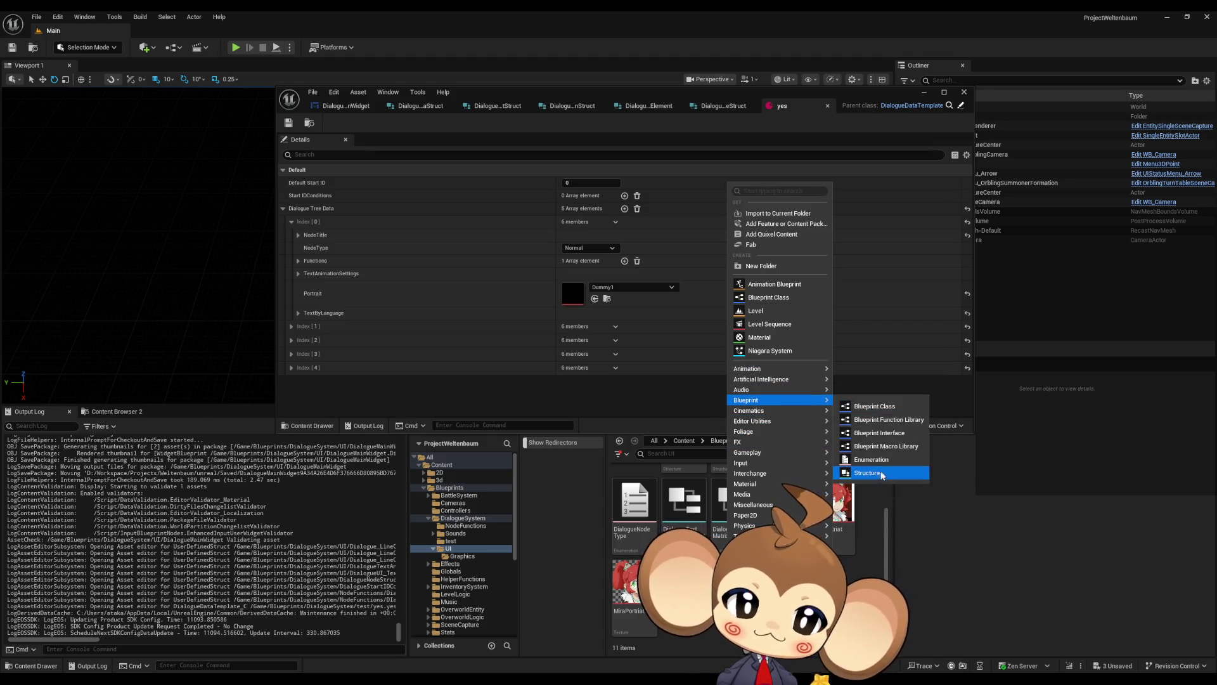
pyautogui.click(877, 473)
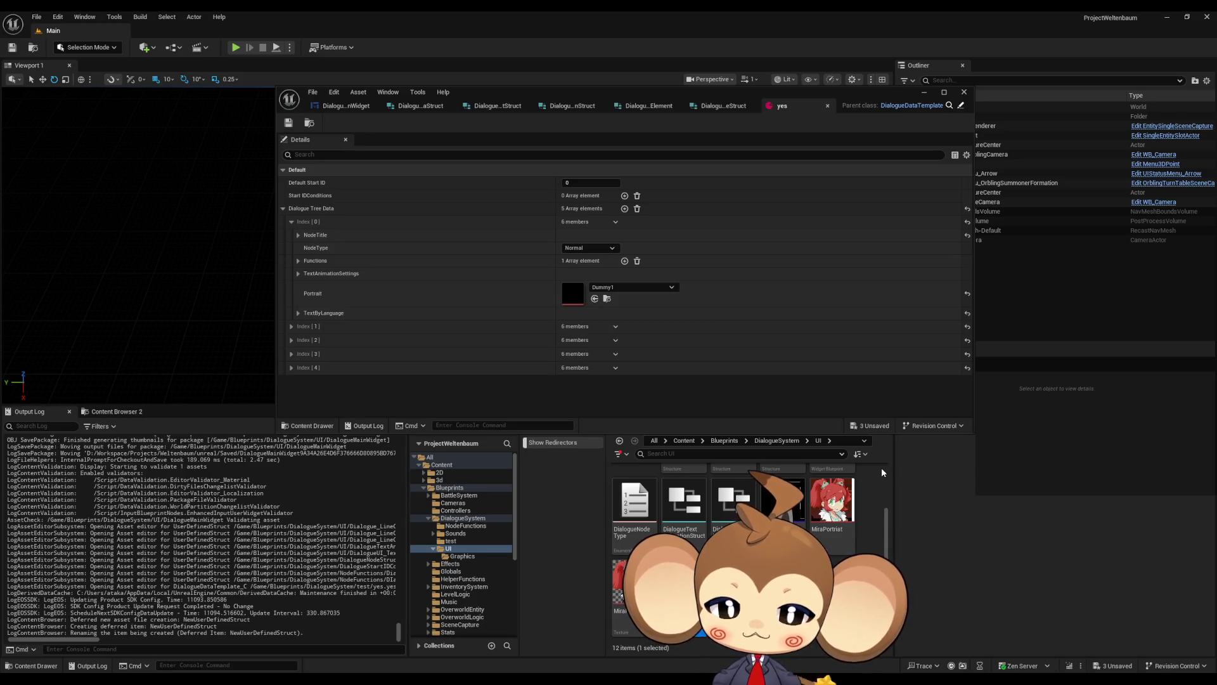
pyautogui.press('Return')
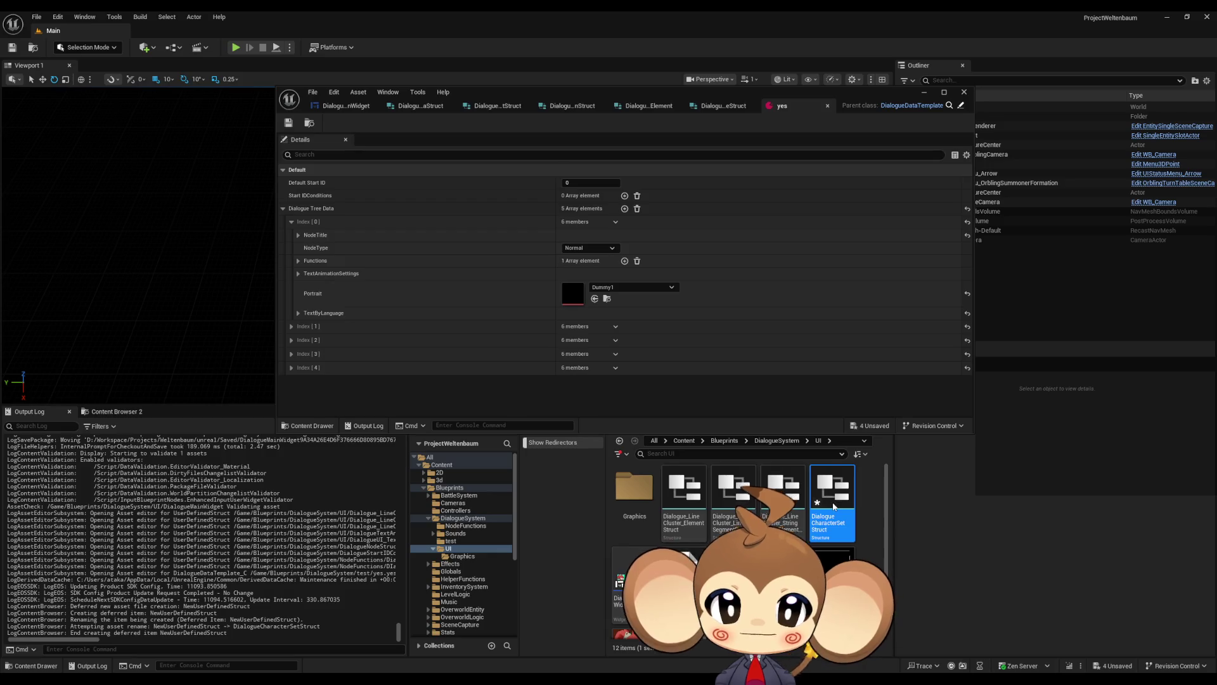
# Open DialogueCharacterSetStruct and make its first member a Texture 2D reference
pyautogui.doubleClick(832, 501)
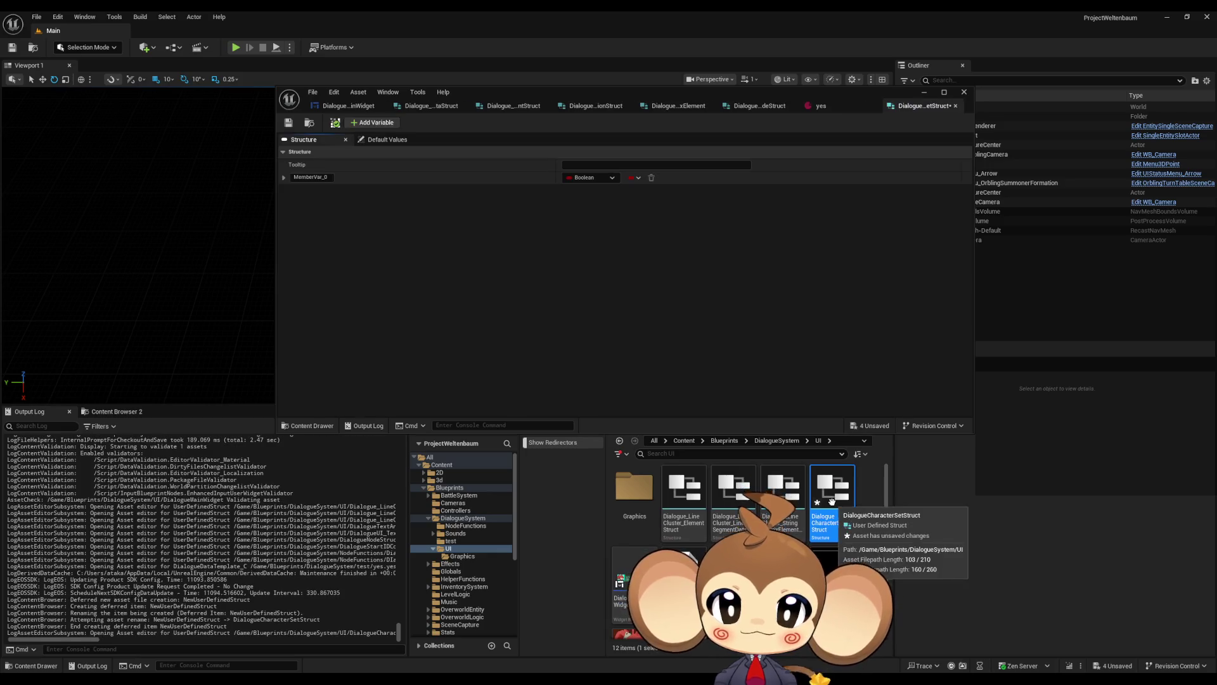
pyautogui.click(589, 180)
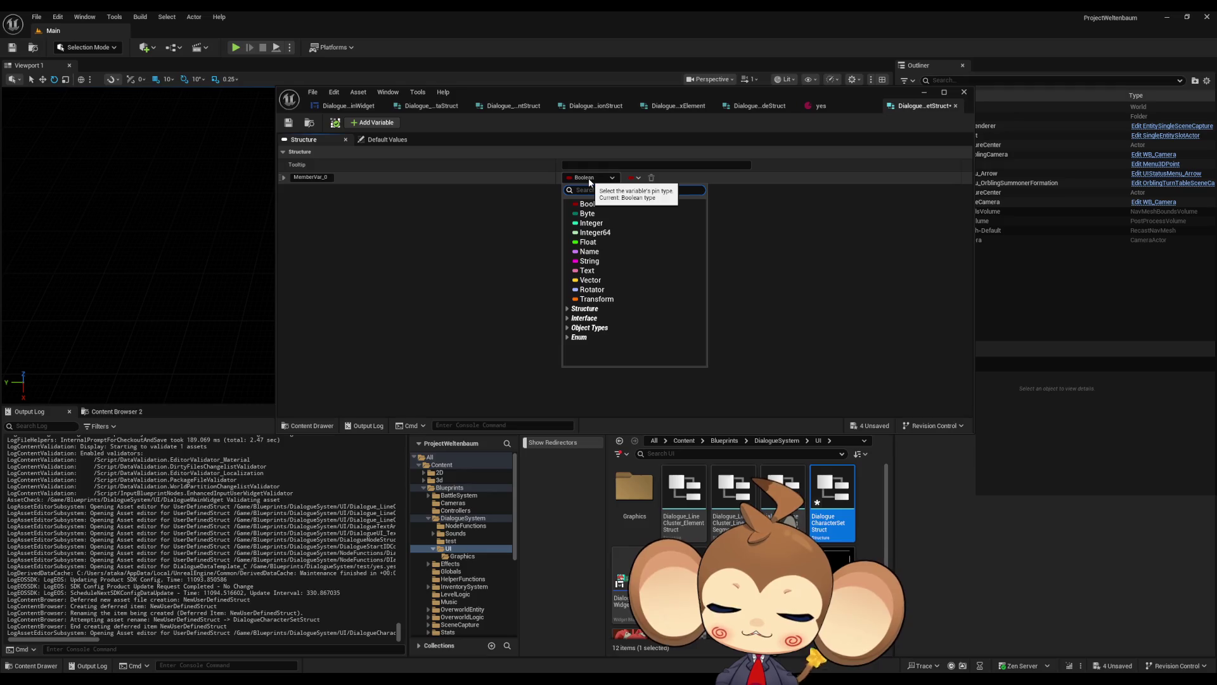
pyautogui.write('text')
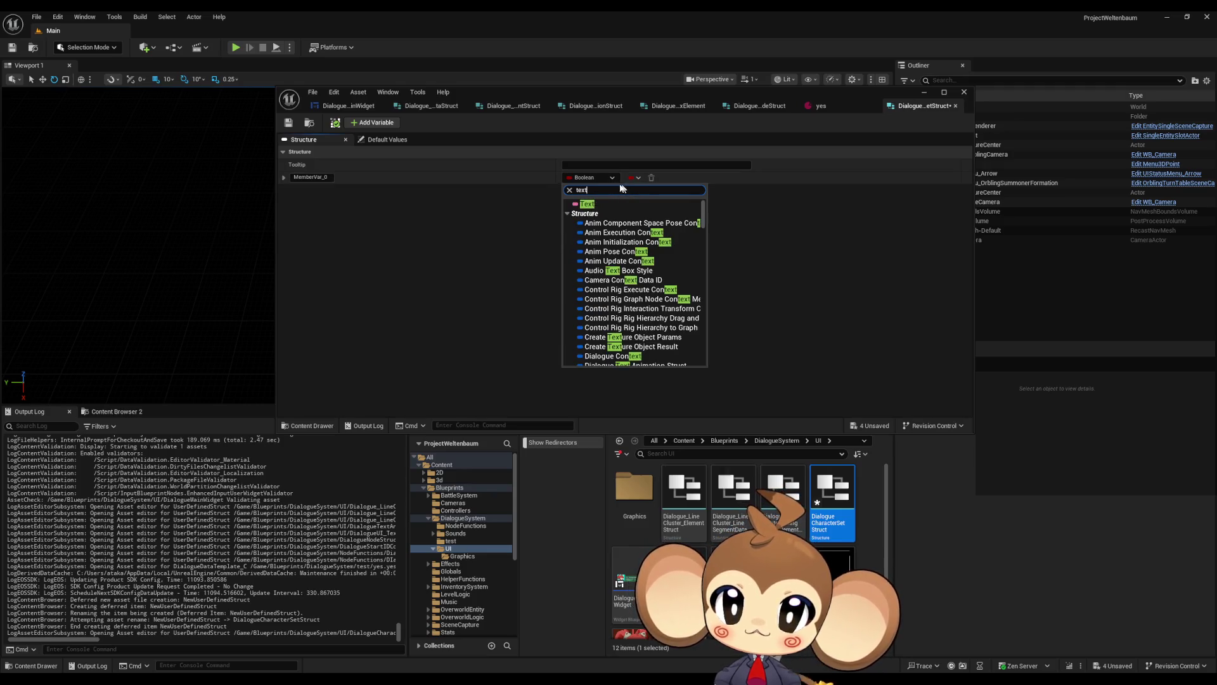
pyautogui.click(760, 106)
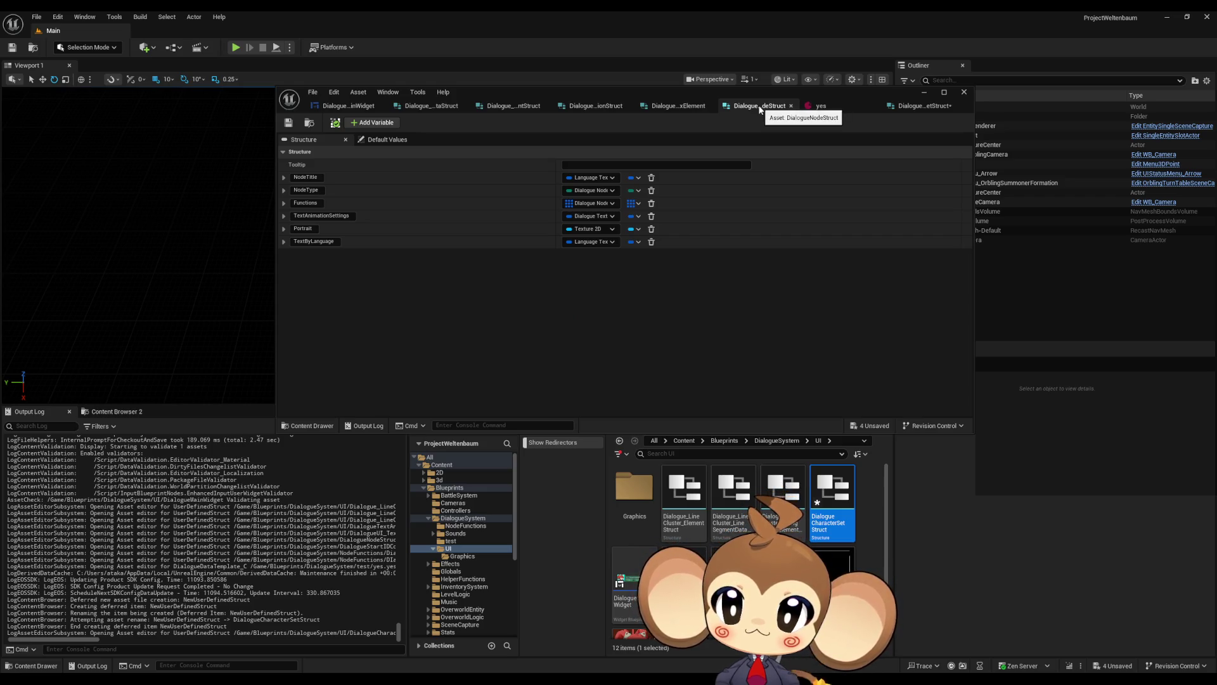
pyautogui.click(912, 106)
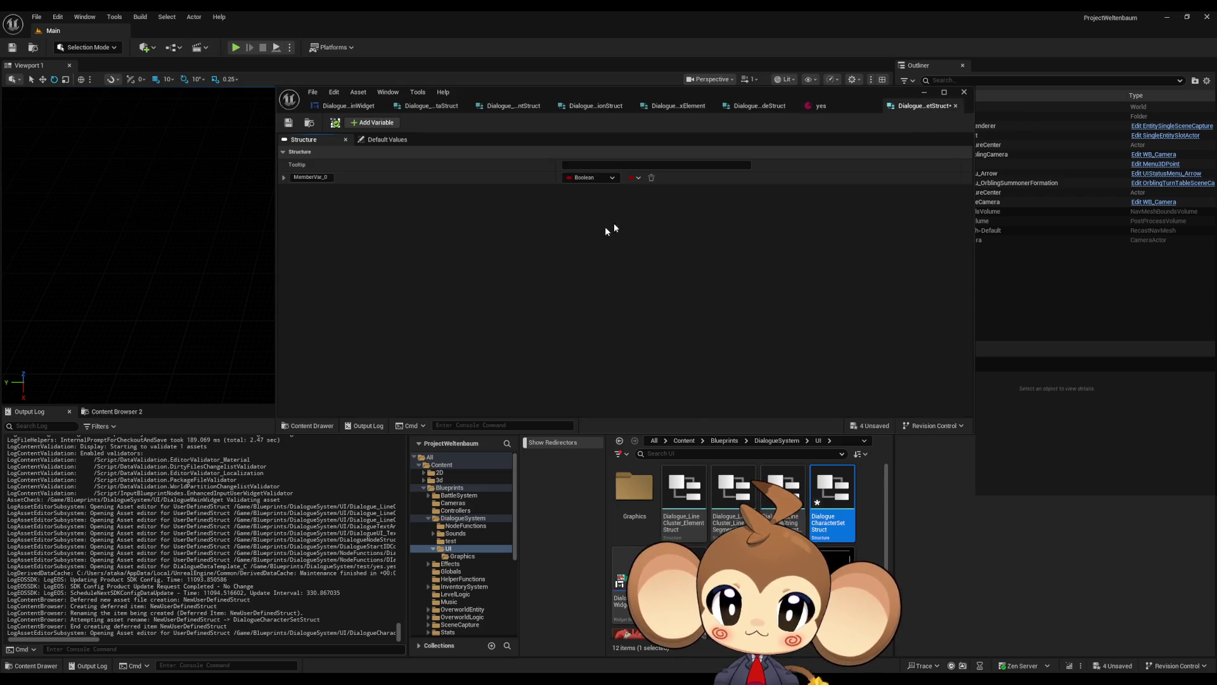
pyautogui.click(590, 177)
pyautogui.write('texture')
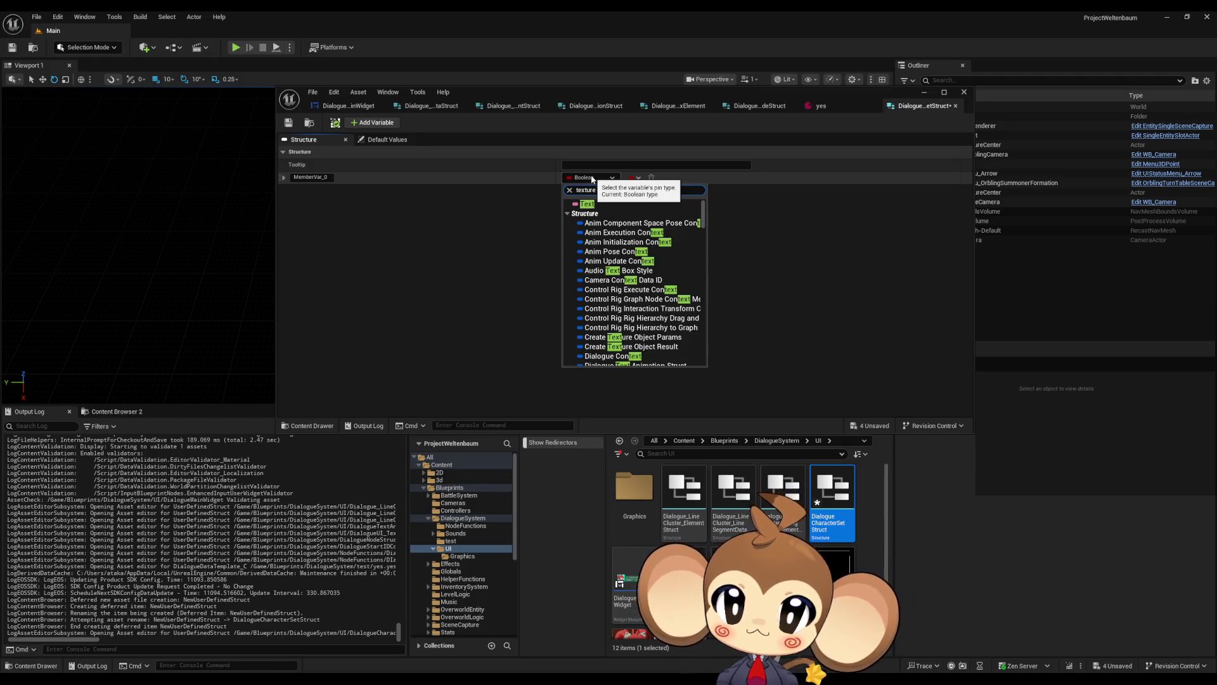
pyautogui.write(' 2d')
pyautogui.click(544, 244)
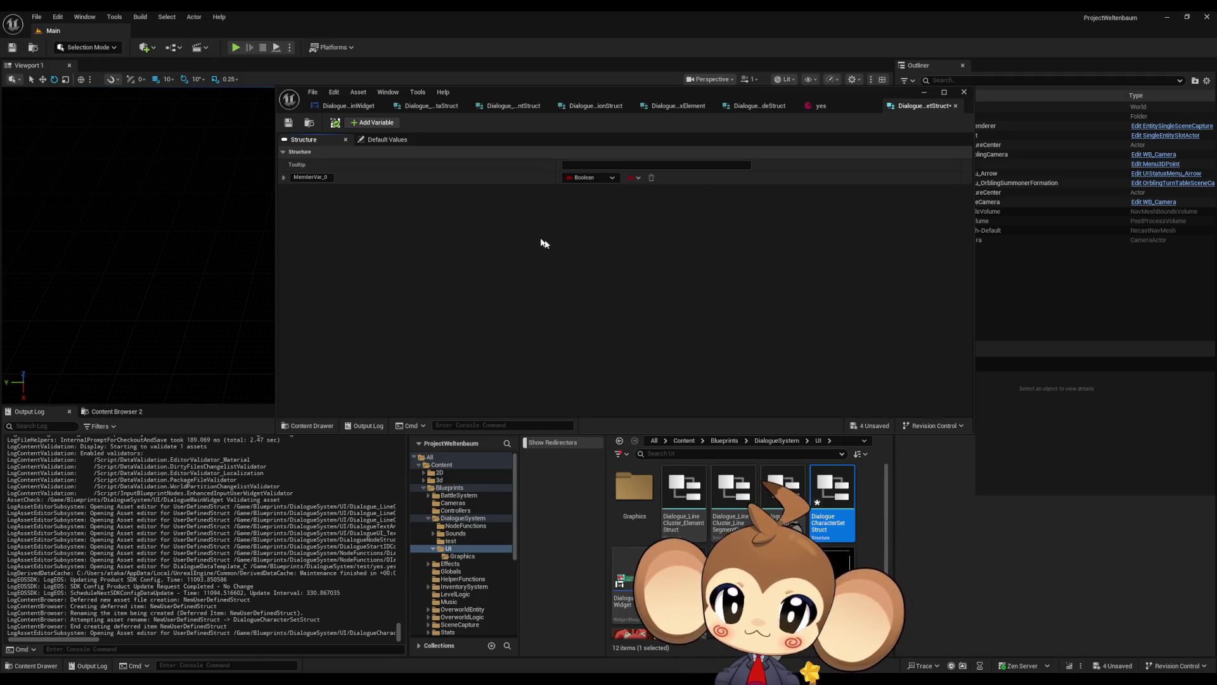
pyautogui.click(591, 178)
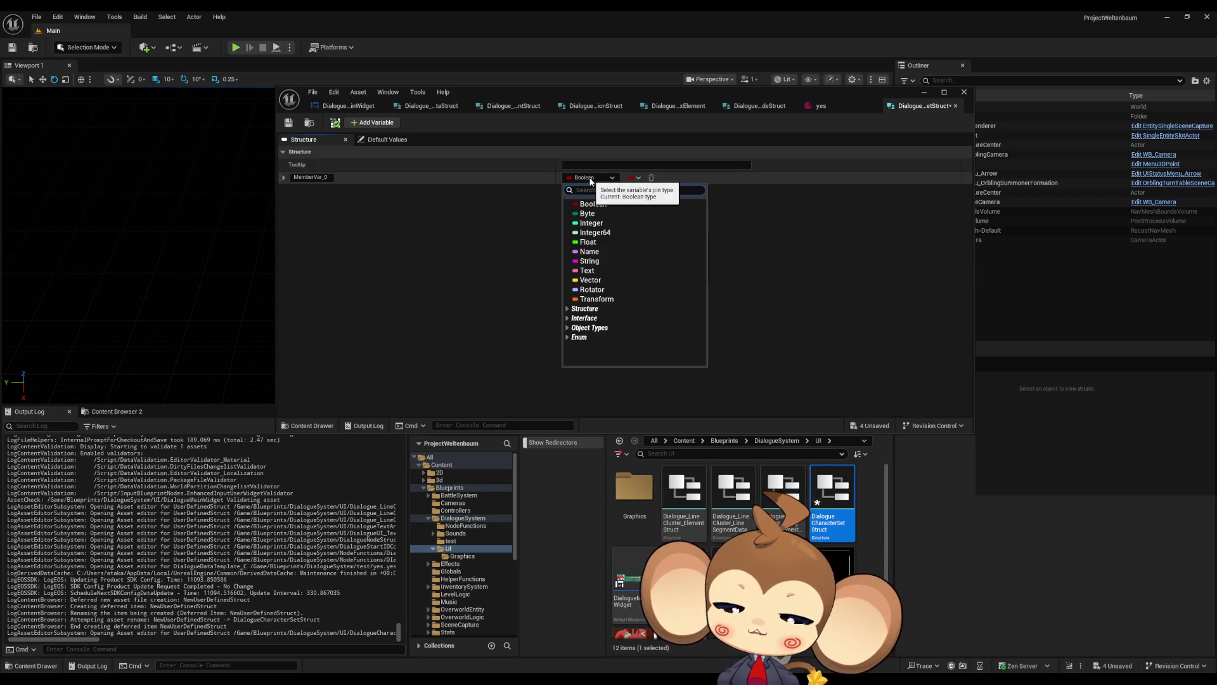
pyautogui.write('text 2d')
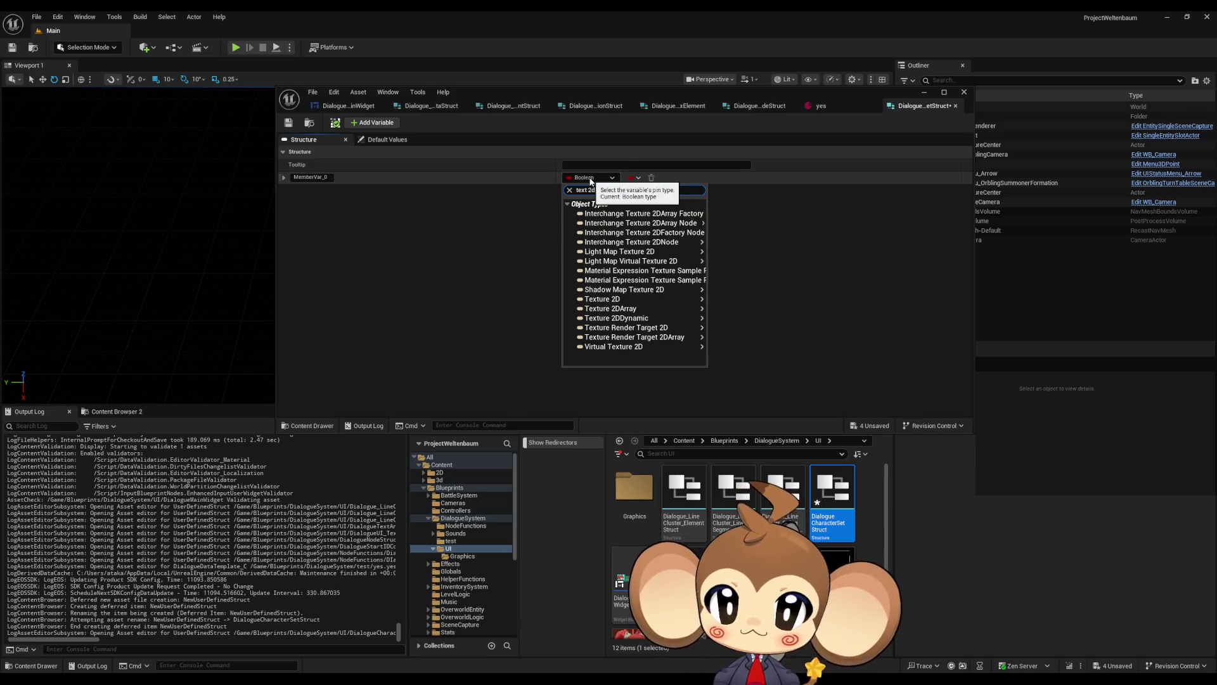
pyautogui.moveTo(634, 298)
pyautogui.click(741, 299)
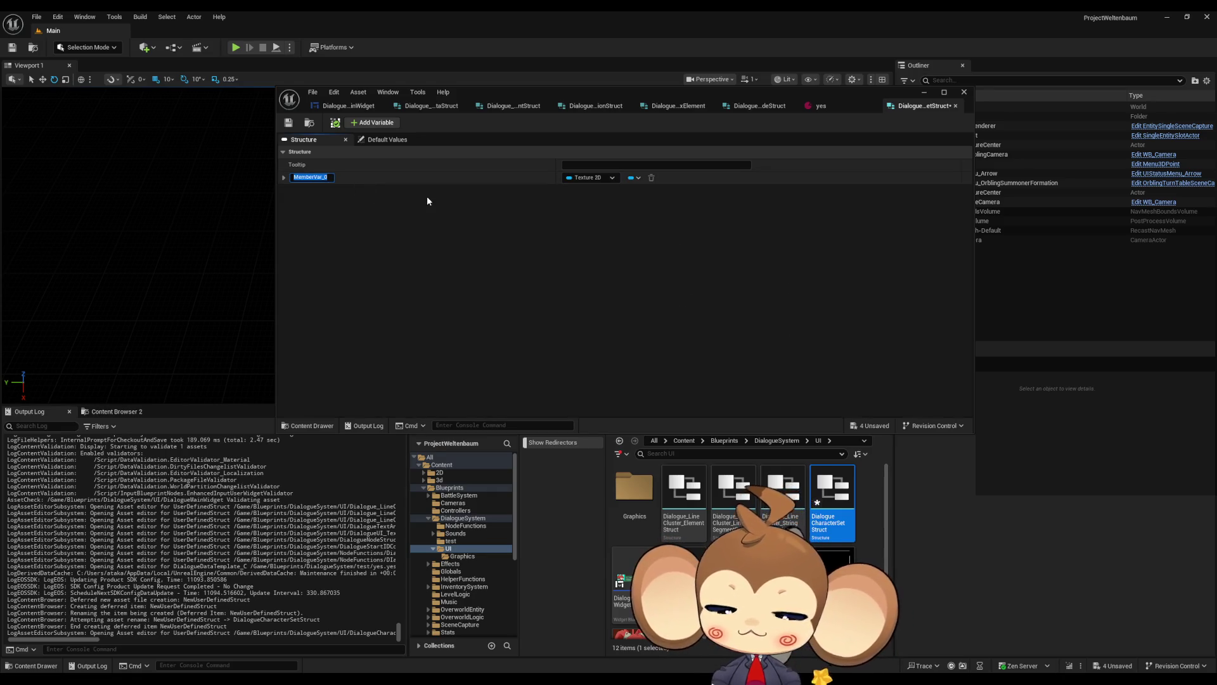
# Name the texture member Portrait, correcting the misspelt Portret
pyautogui.write('Portret')
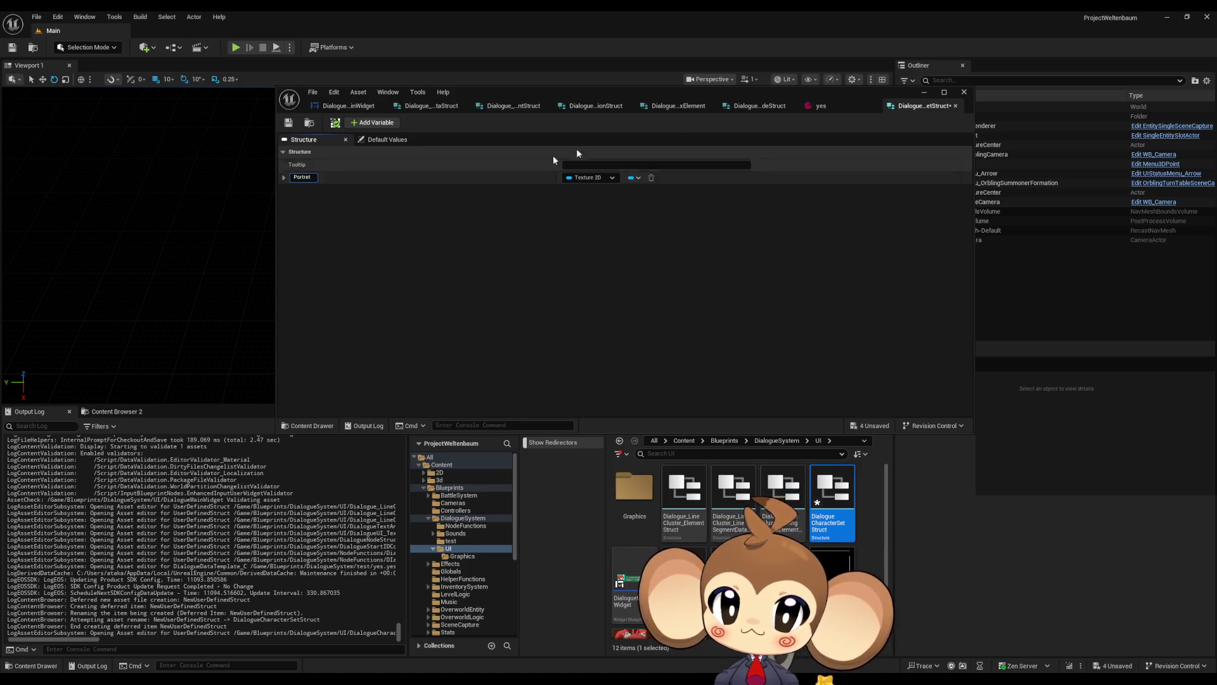
pyautogui.click(758, 108)
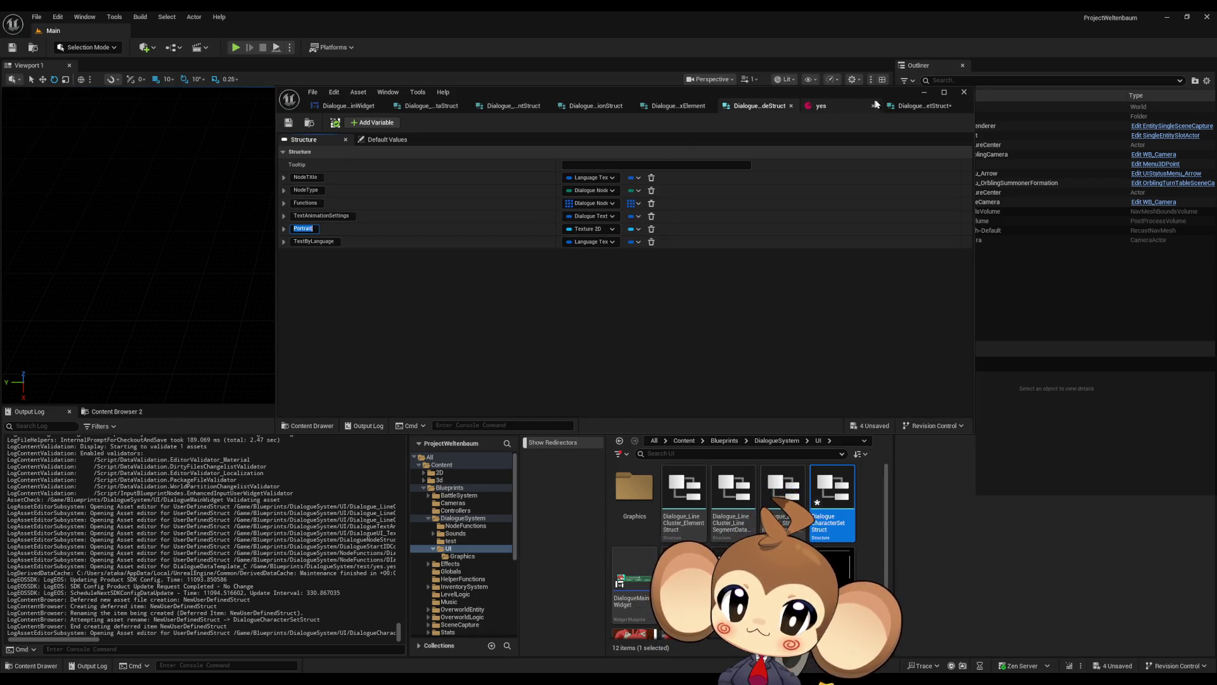
pyautogui.hotkey('ctrl', 'Tab')
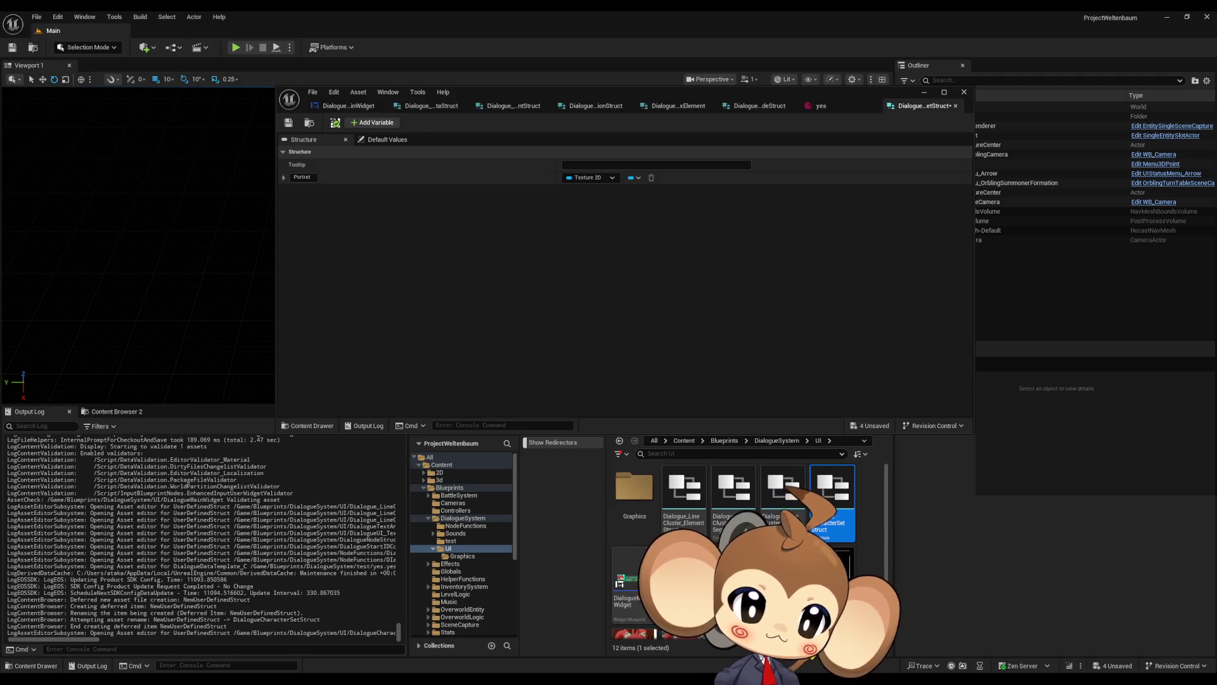
pyautogui.click(305, 178)
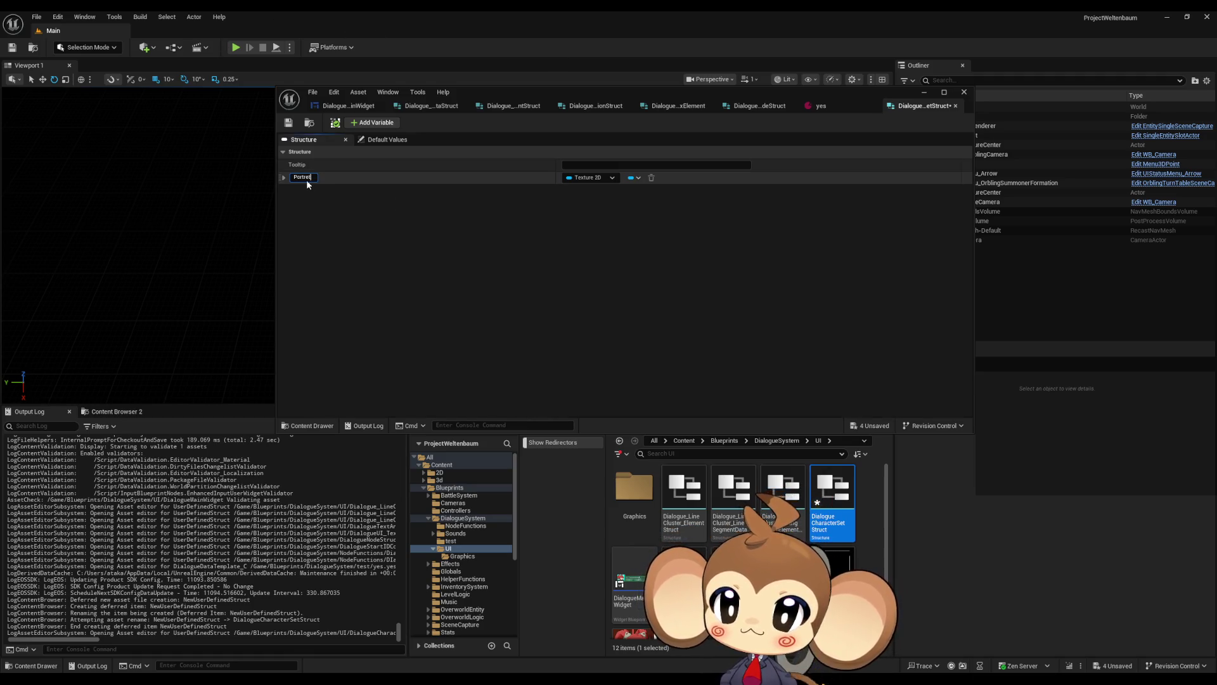
pyautogui.press('BackSpace')
pyautogui.press('BackSpace')
pyautogui.write('ait')
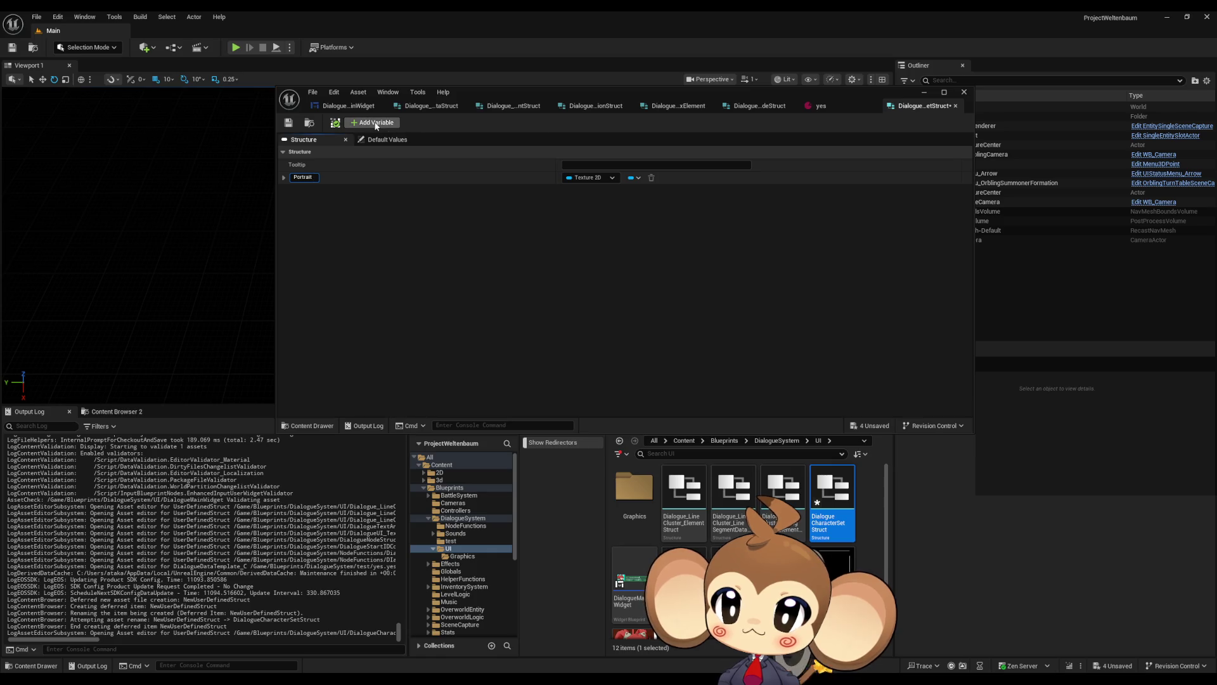
# Add a second member named Font of type Font
pyautogui.click(376, 123)
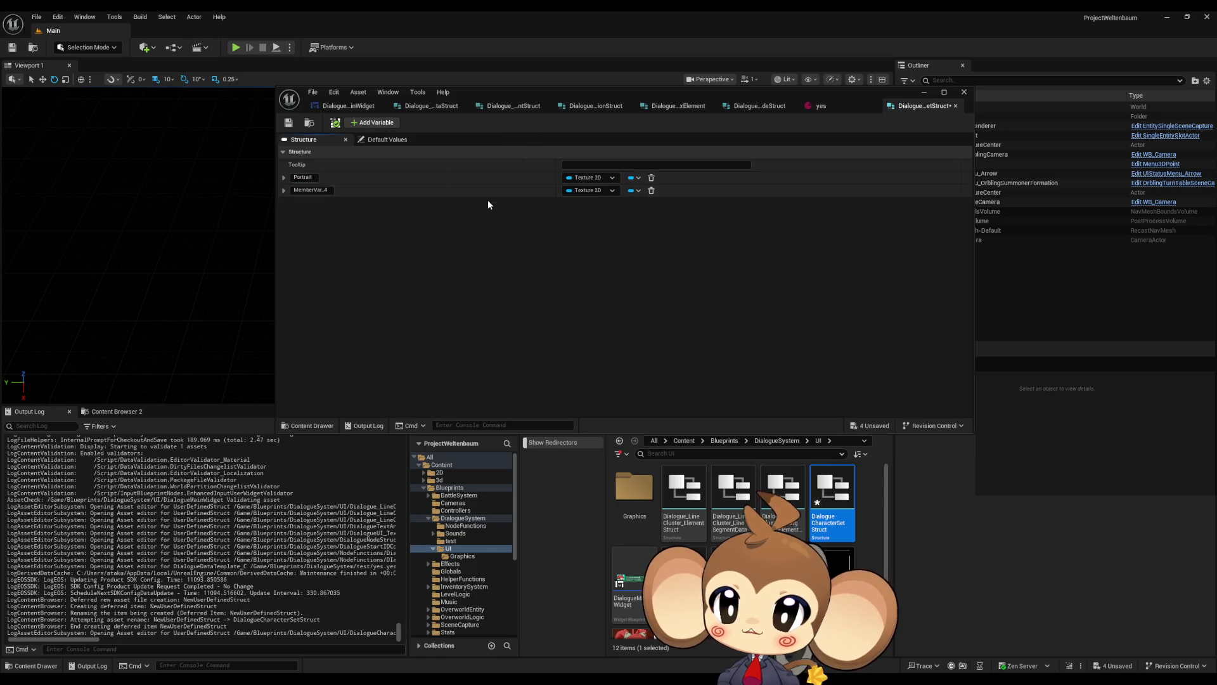
pyautogui.click(593, 191)
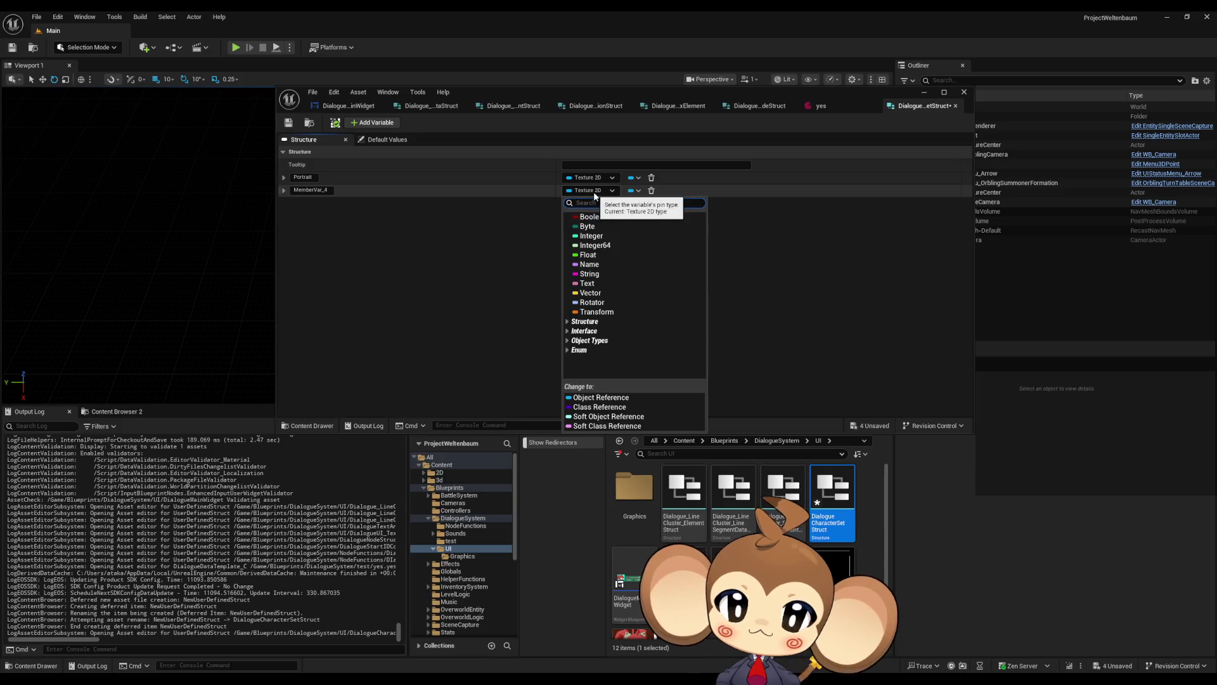
pyautogui.write('font')
pyautogui.moveTo(614, 295)
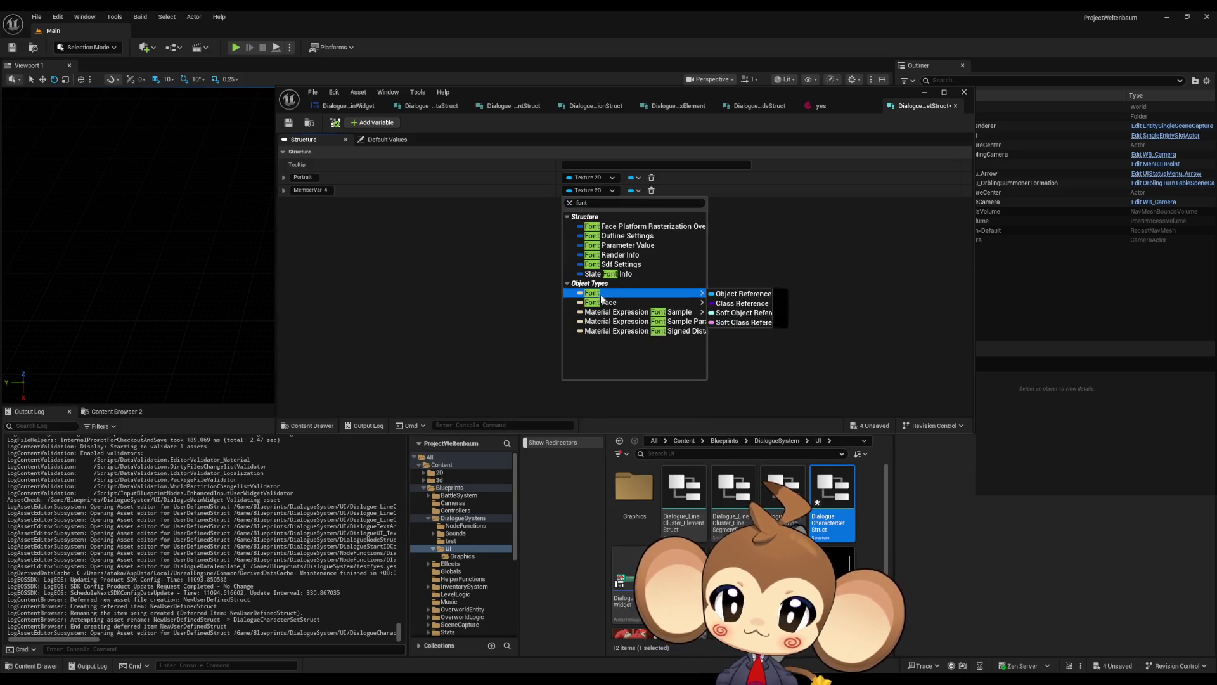
pyautogui.click(744, 293)
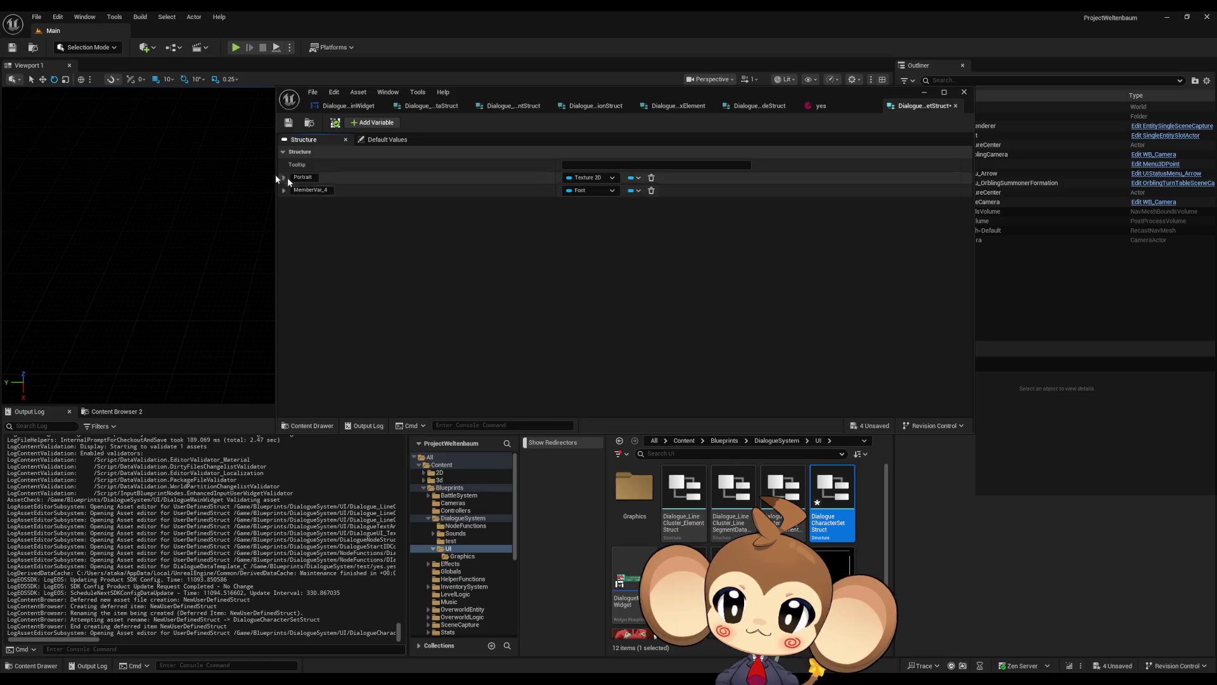
pyautogui.write('Font')
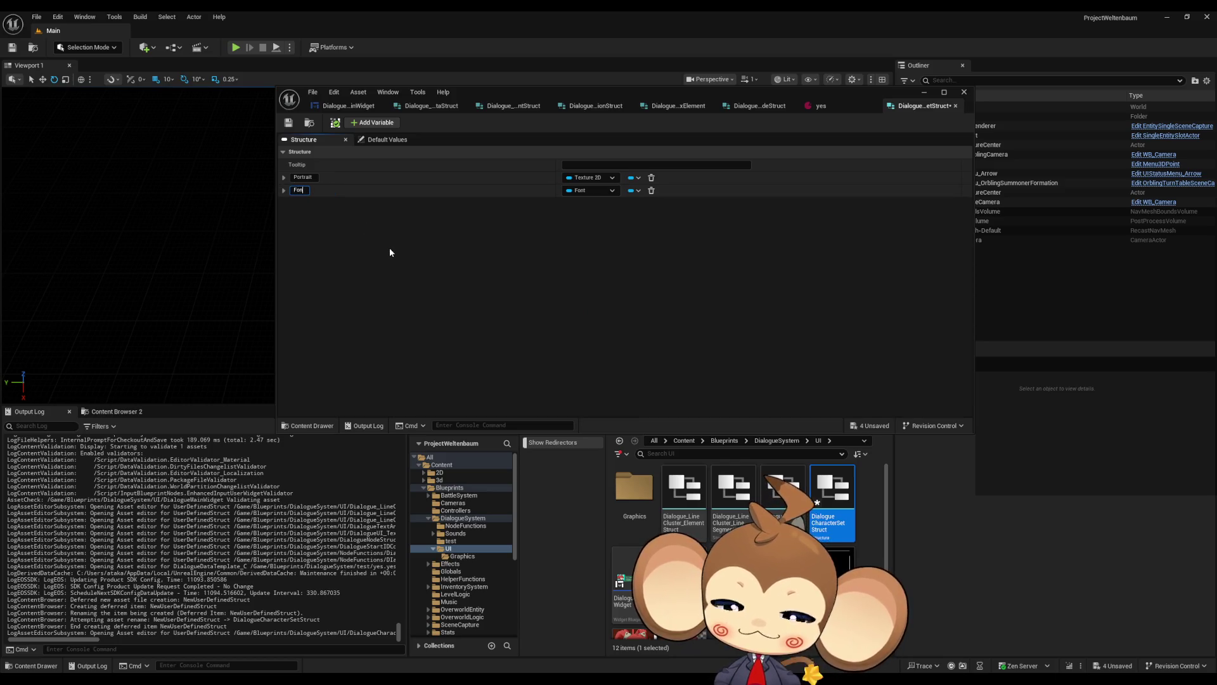
pyautogui.press('Return')
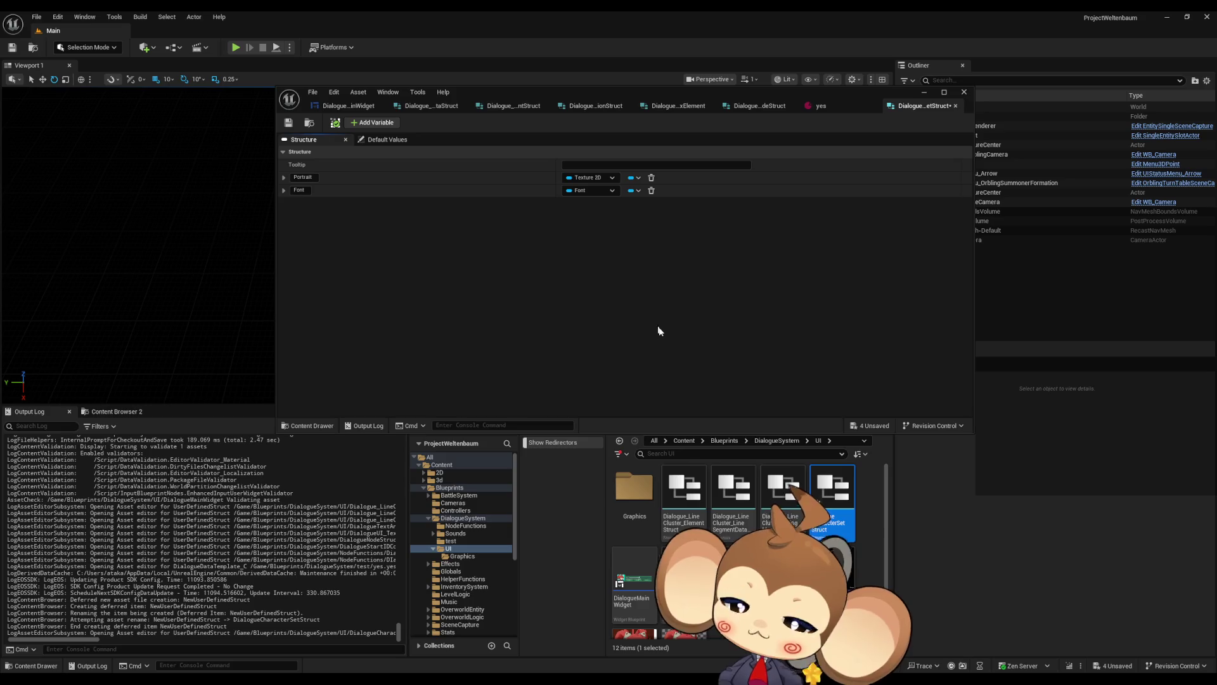
pyautogui.click(793, 592)
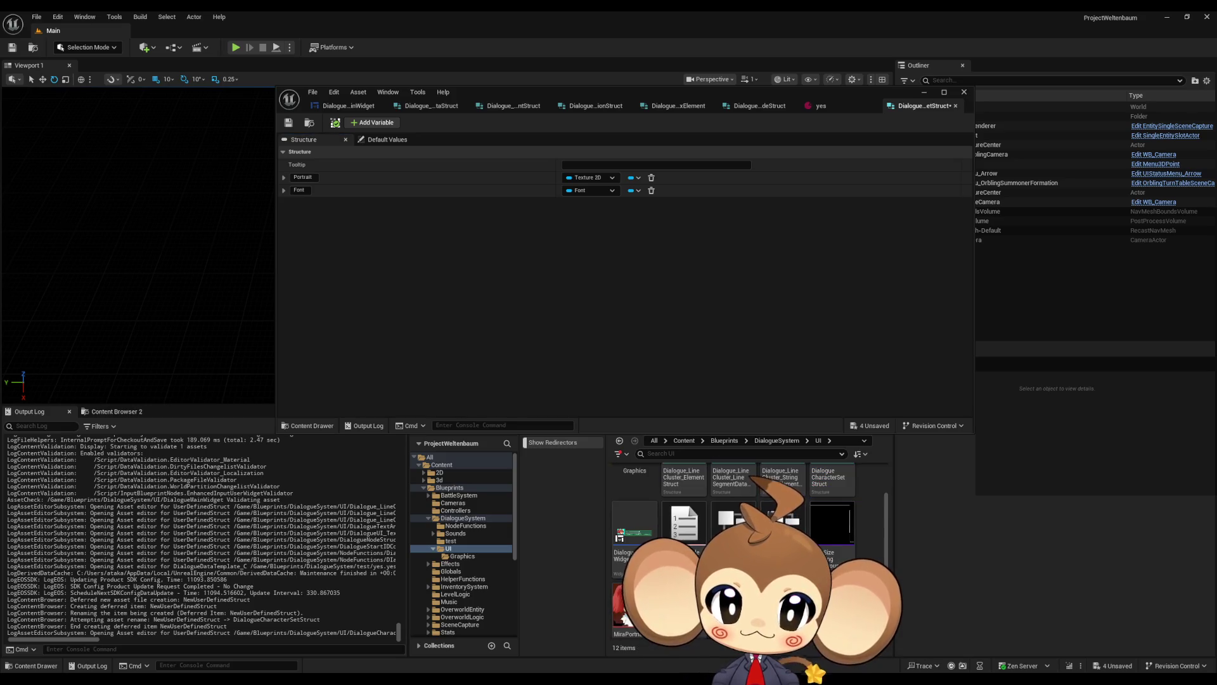
# Add a Blueprint Enumeration named DialogueCharacterEnum to the UI folder
pyautogui.scroll(-2, 748, 552)
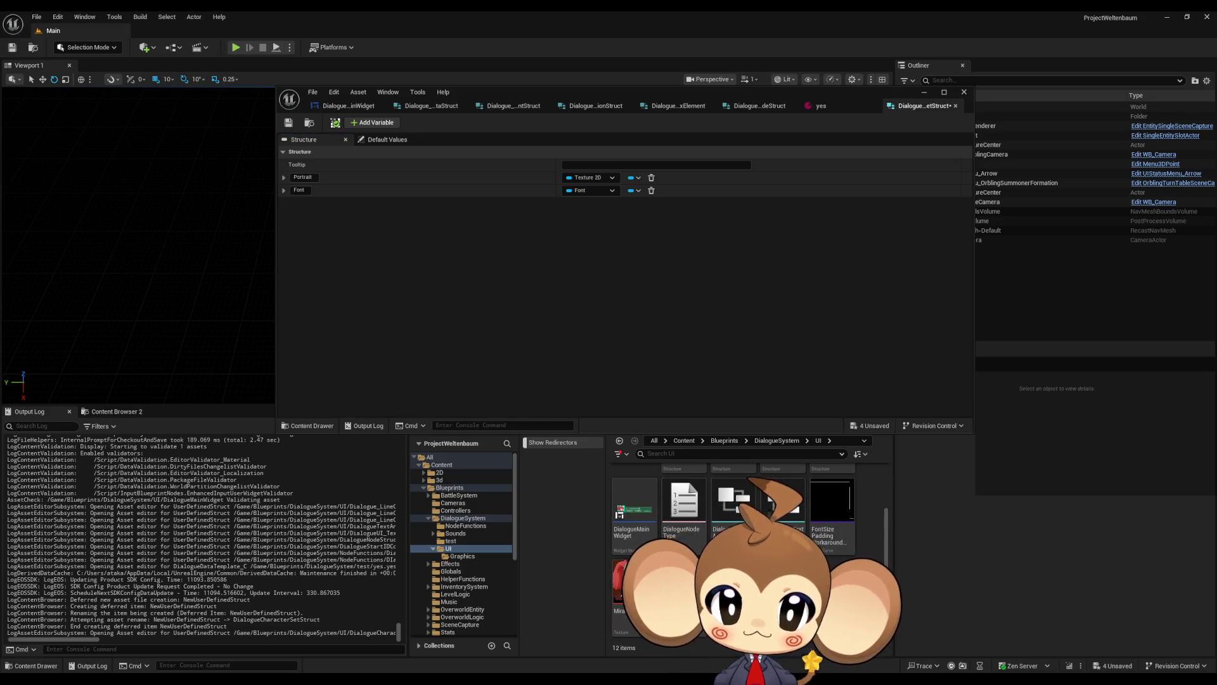
pyautogui.rightClick(769, 596)
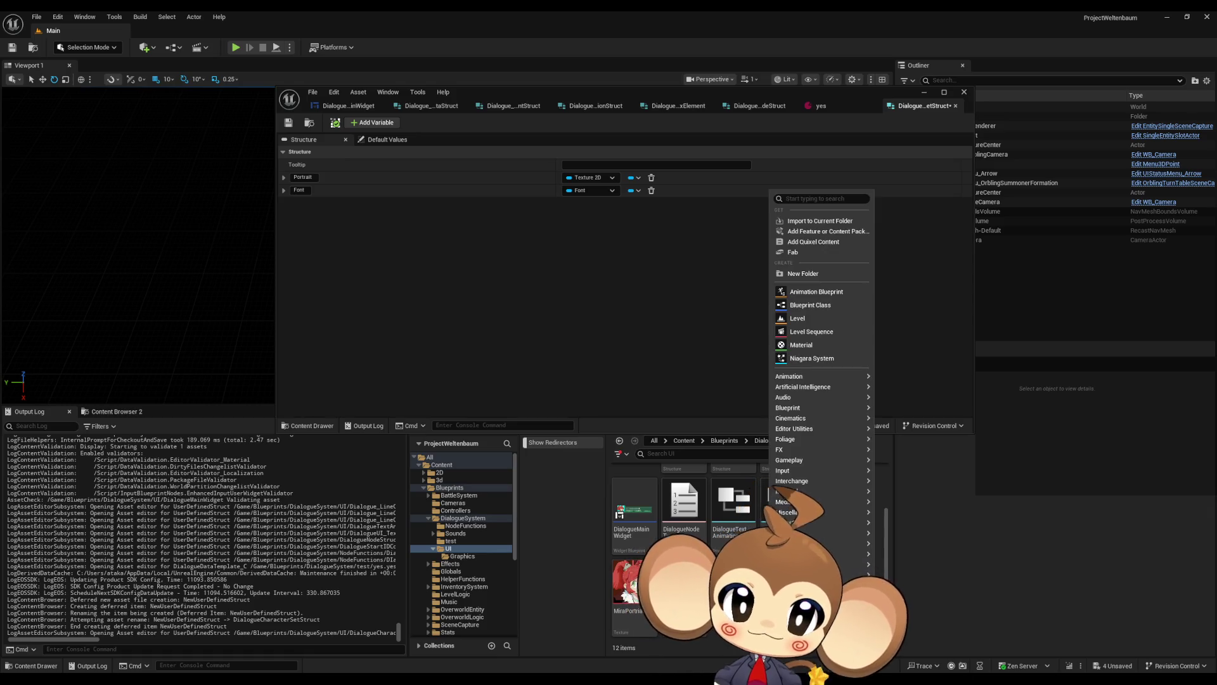
pyautogui.moveTo(818, 407)
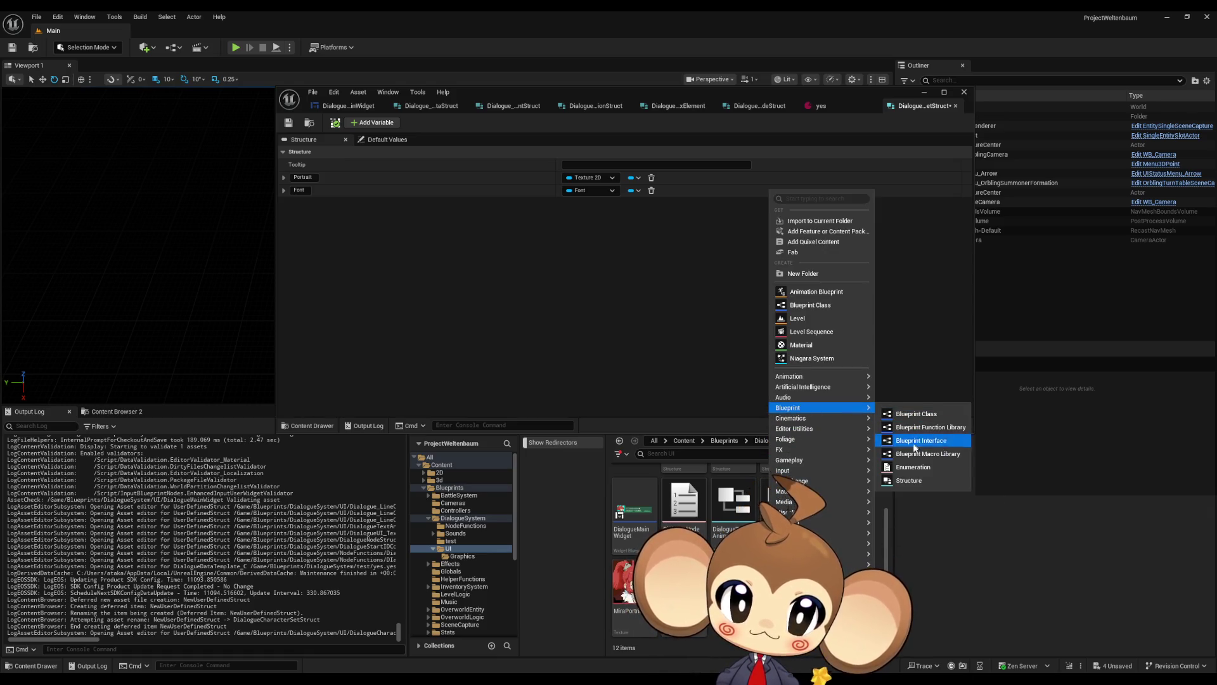
pyautogui.click(914, 467)
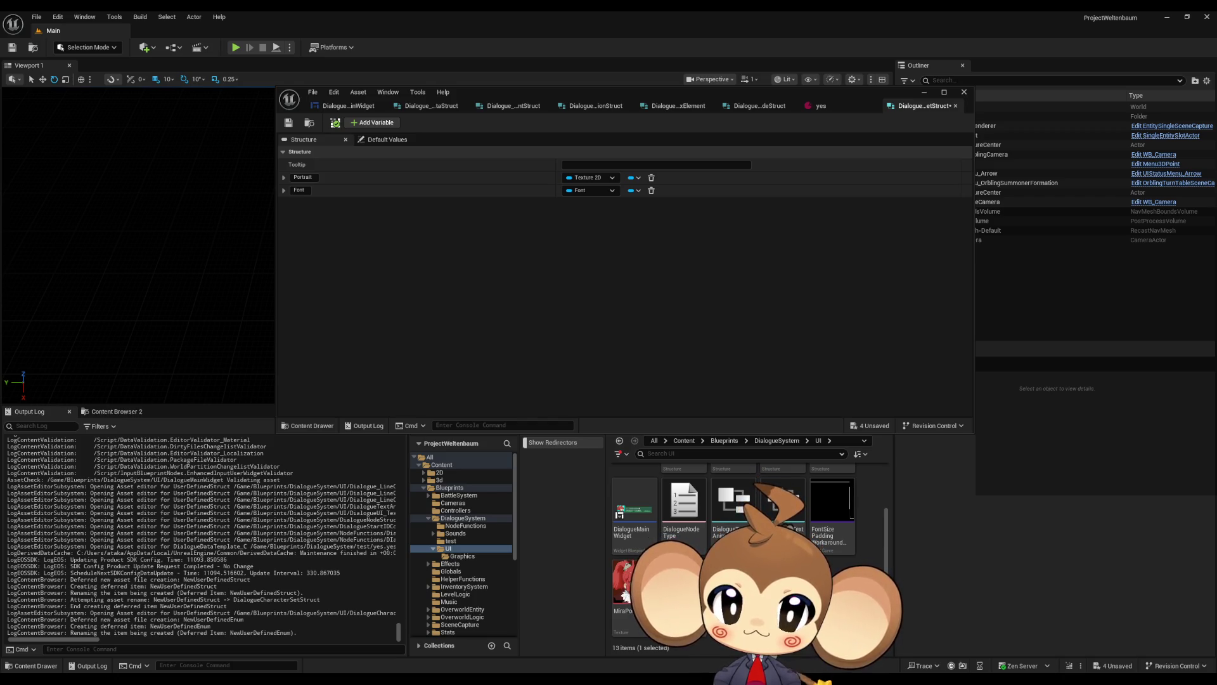
pyautogui.press('Return')
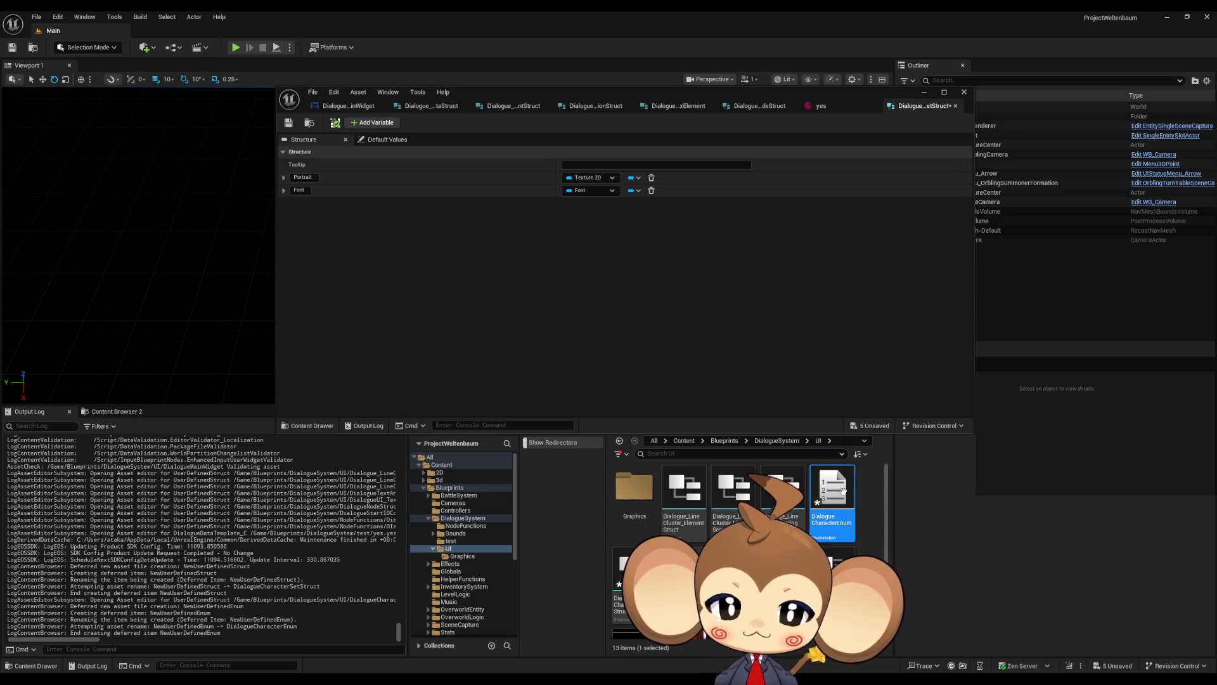
# Open DialogueCharacterEnum and add enumerators Mira and ShopKeeperStartArea
pyautogui.doubleClick(829, 488)
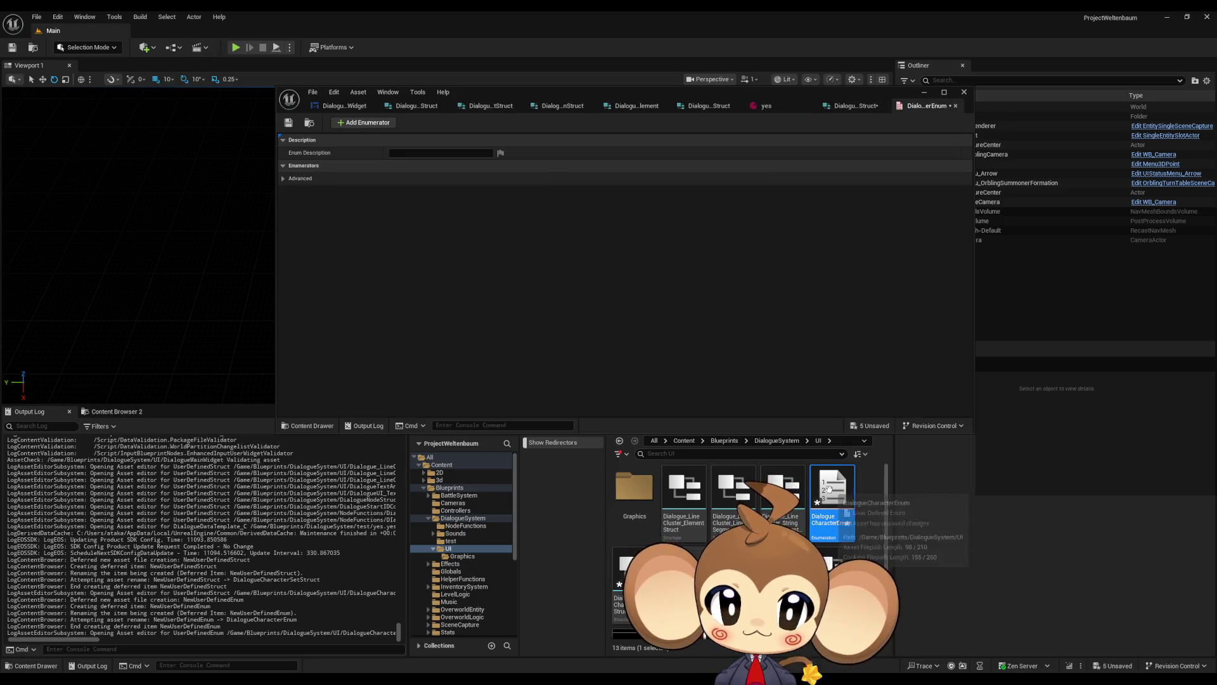
pyautogui.click(363, 124)
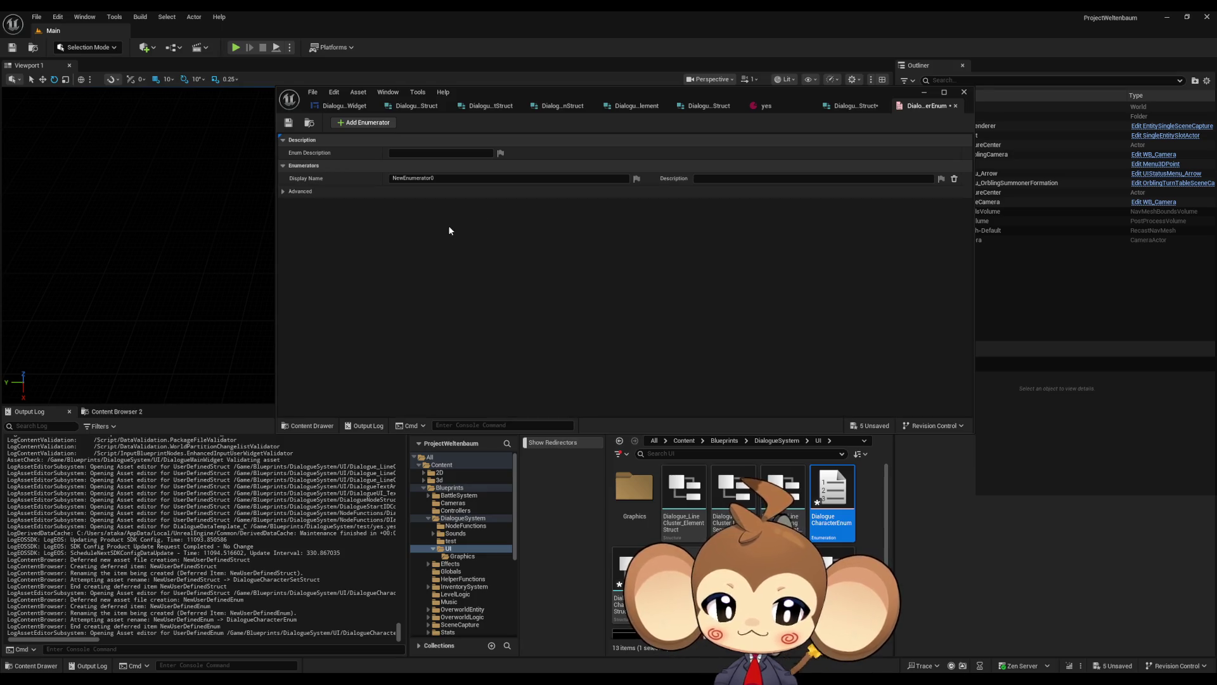
pyautogui.click(412, 179)
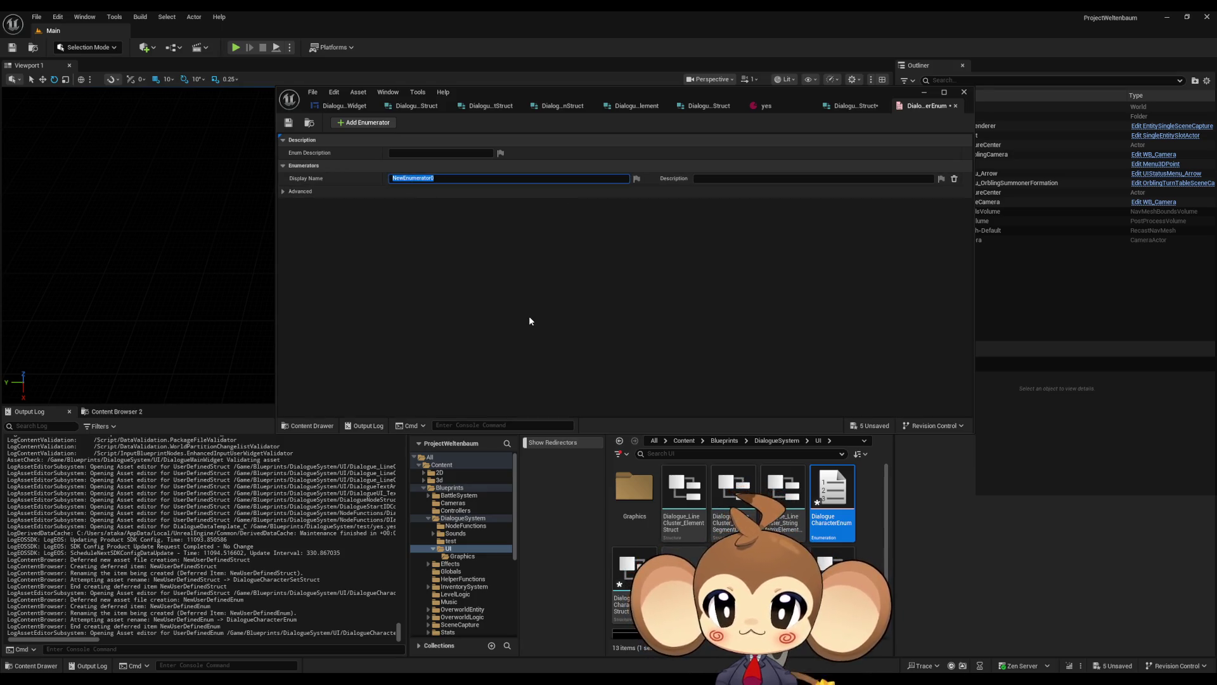
pyautogui.write('Mira')
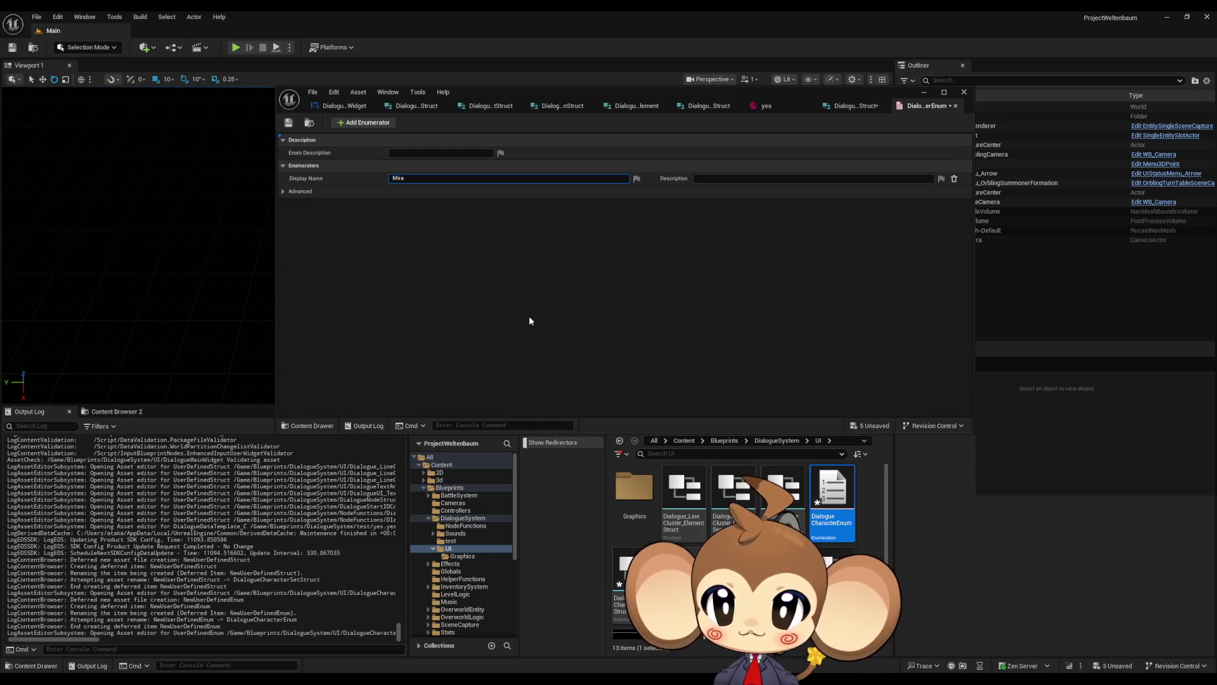
pyautogui.press('Return')
pyautogui.click(375, 126)
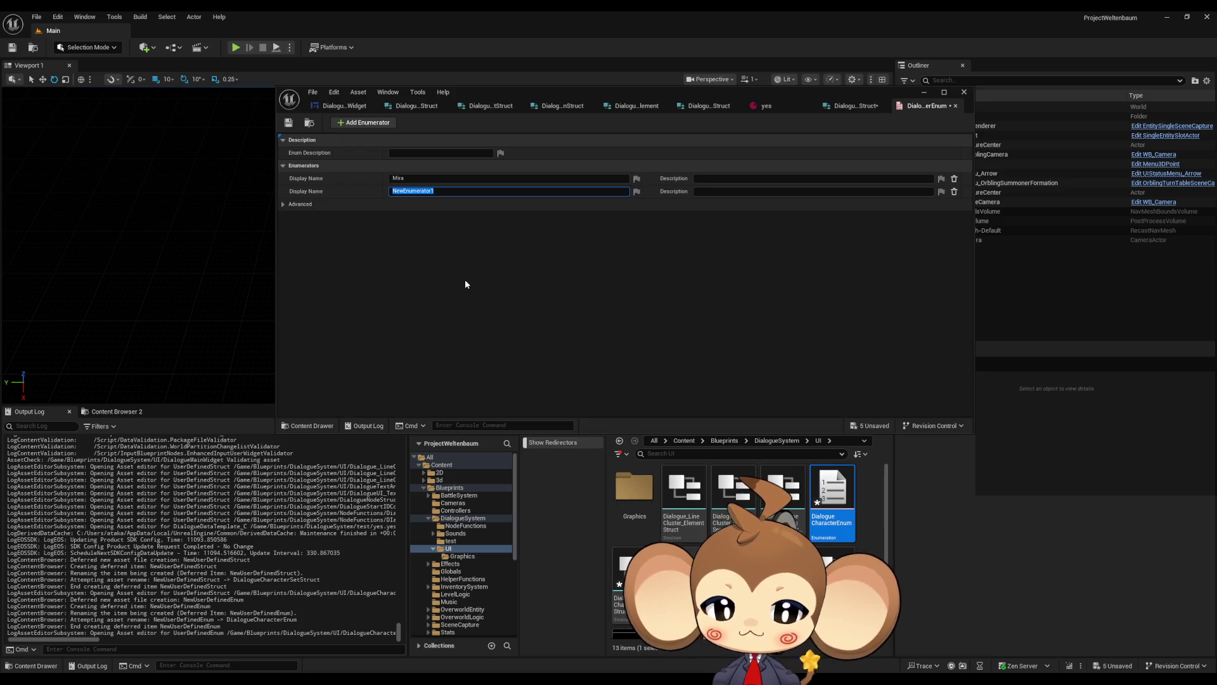
pyautogui.write('ShopK')
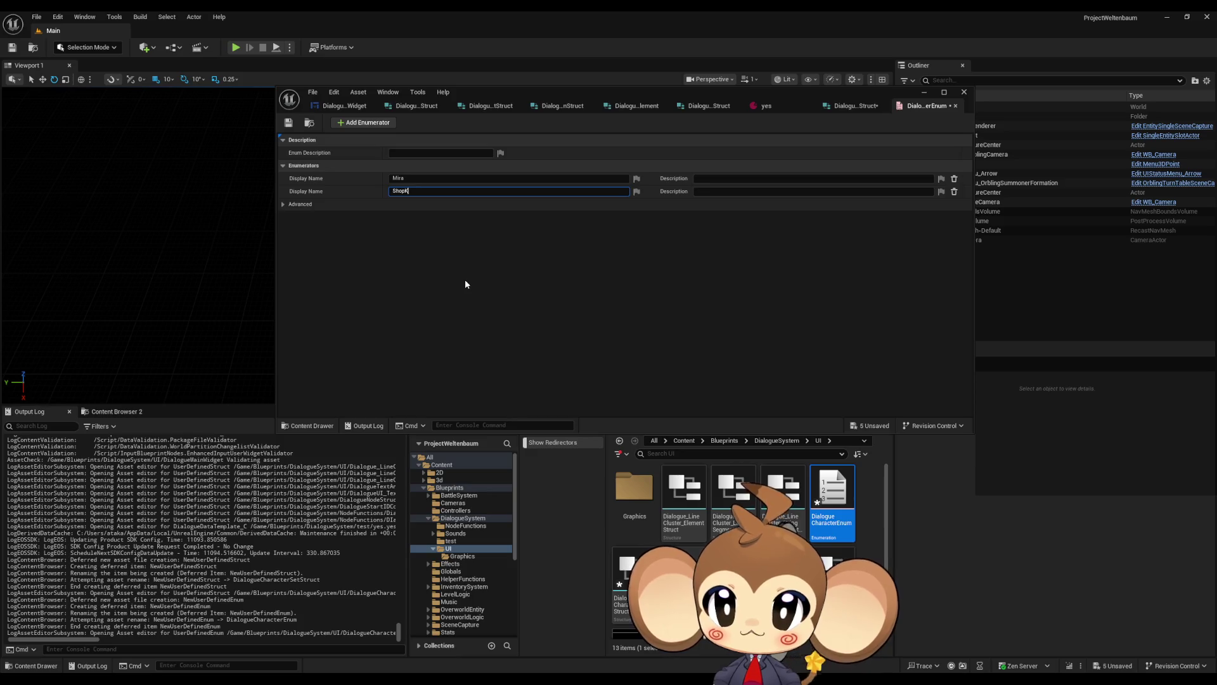
pyautogui.write('eeperS')
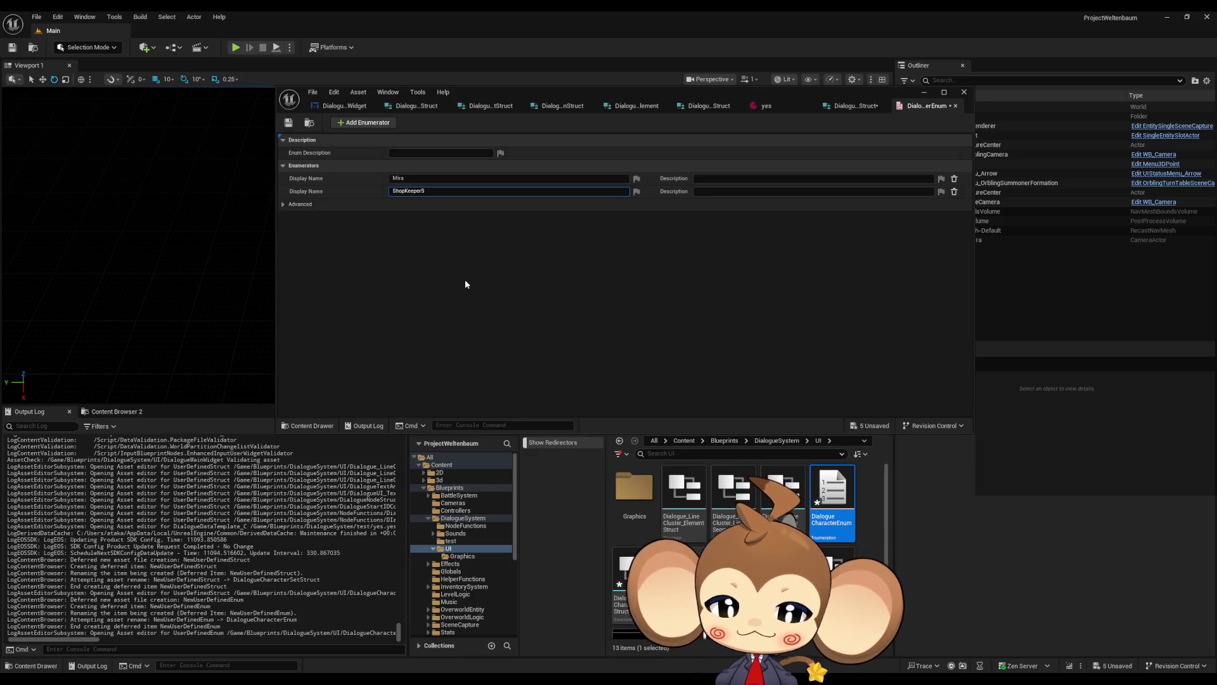
pyautogui.write('tartArea')
pyautogui.press('Return')
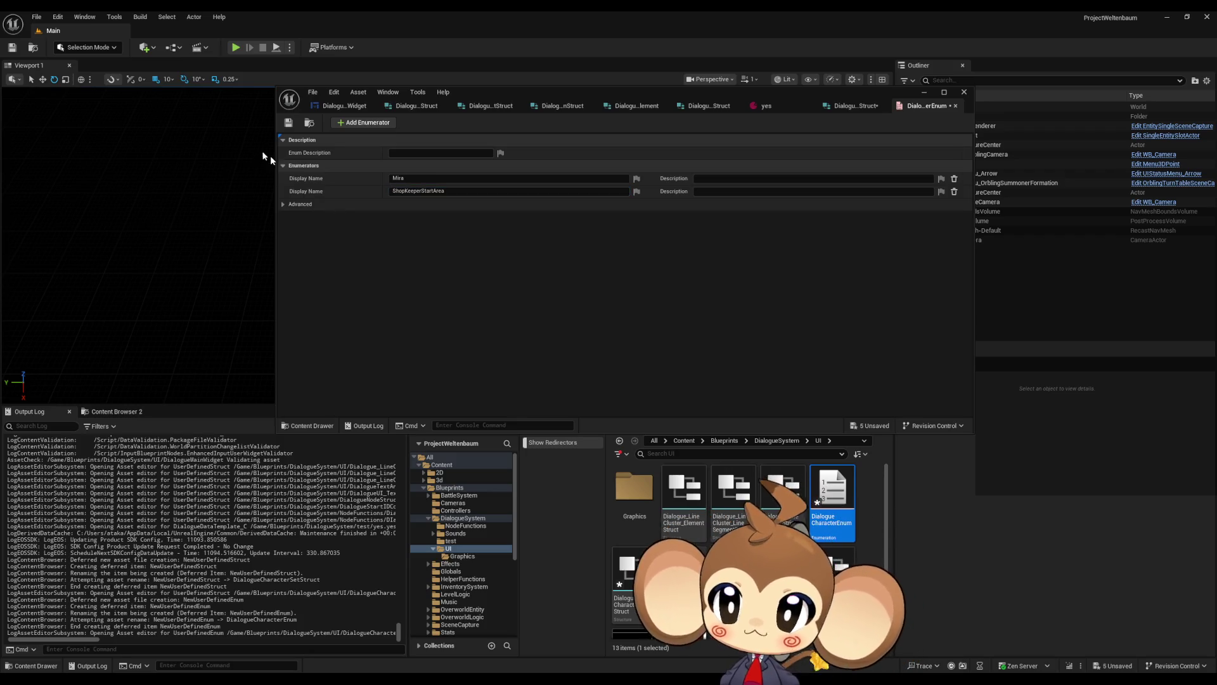
# Add a third enumerator, Tester, and save the enum
pyautogui.click(350, 123)
pyautogui.click(410, 202)
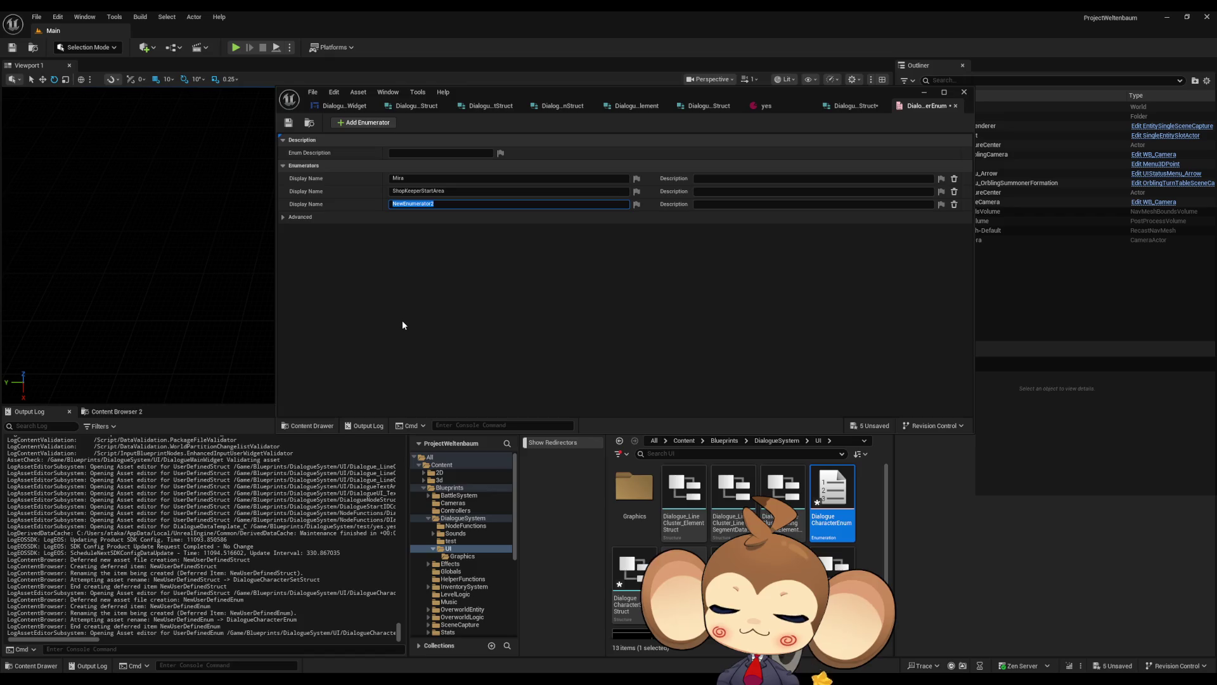
pyautogui.write('Tester')
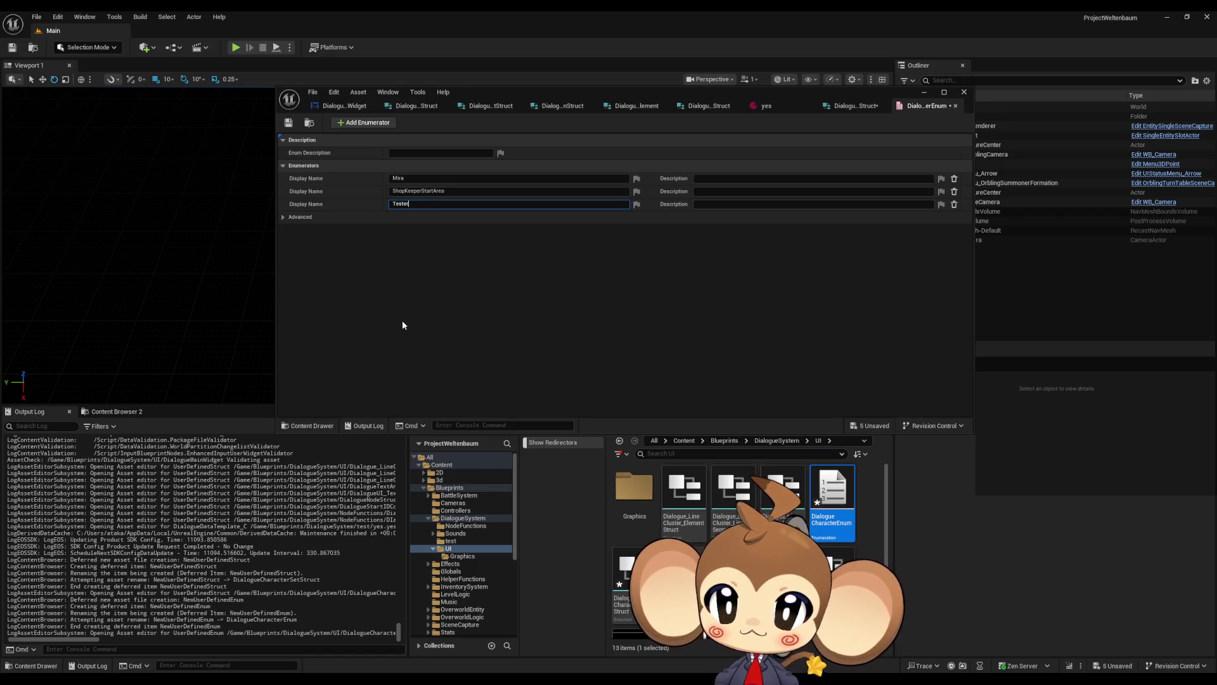
pyautogui.press('Return')
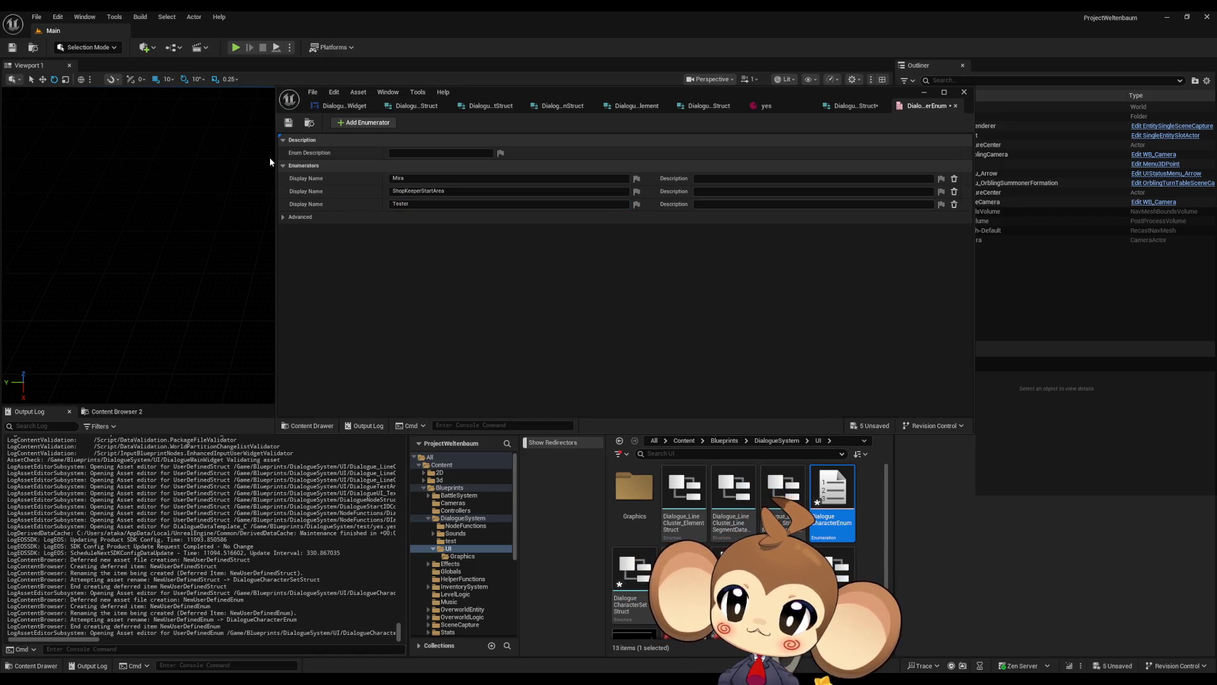
pyautogui.click(288, 123)
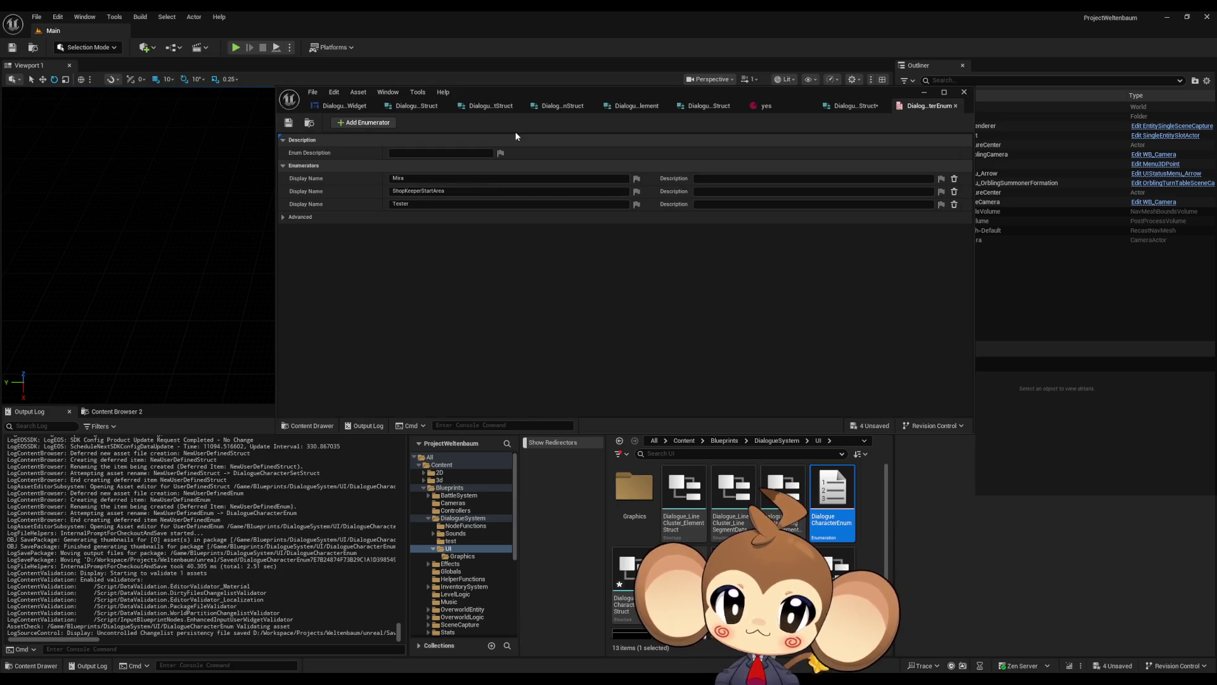
pyautogui.click(330, 107)
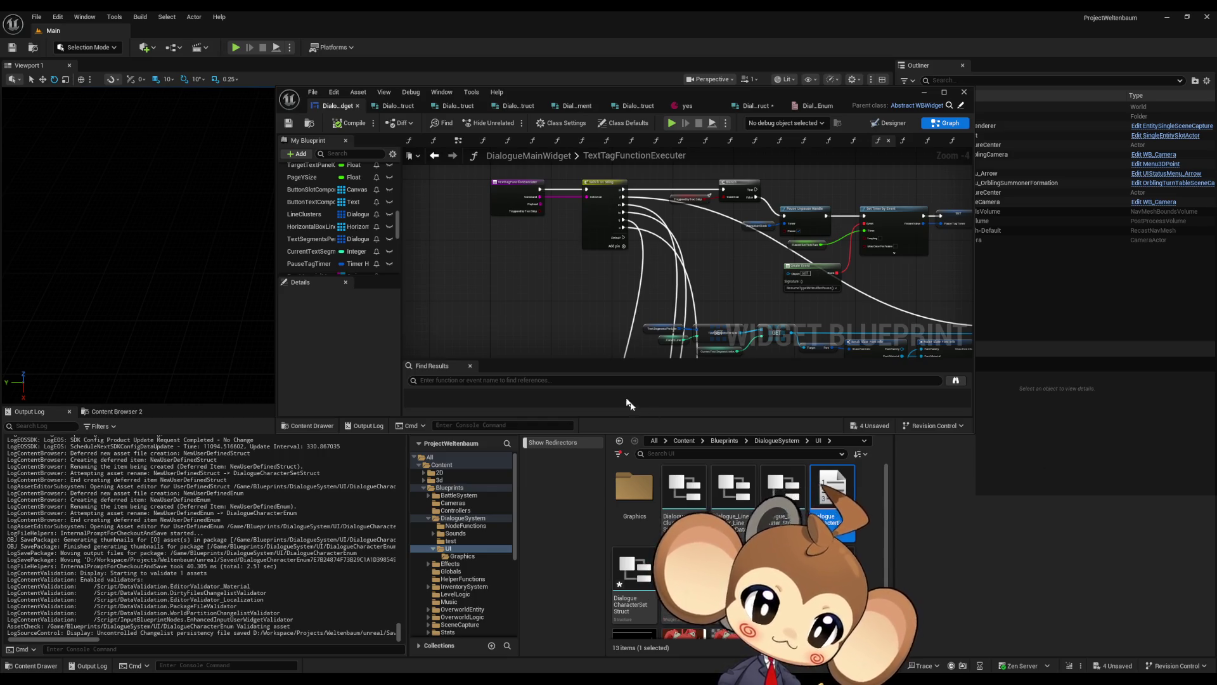
pyautogui.moveTo(525, 295); pyautogui.dragTo(484, 285)
pyautogui.scroll(3, 327, 245)
pyautogui.scroll(4, 330, 245)
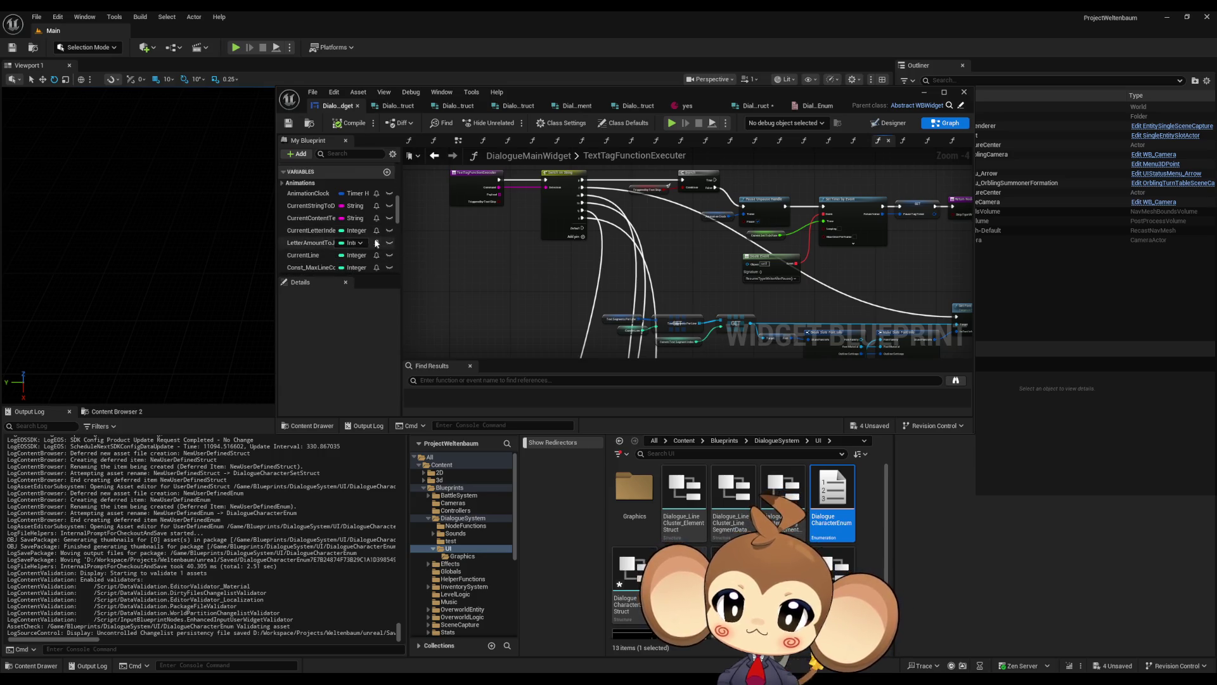
pyautogui.doubleClick(573, 92)
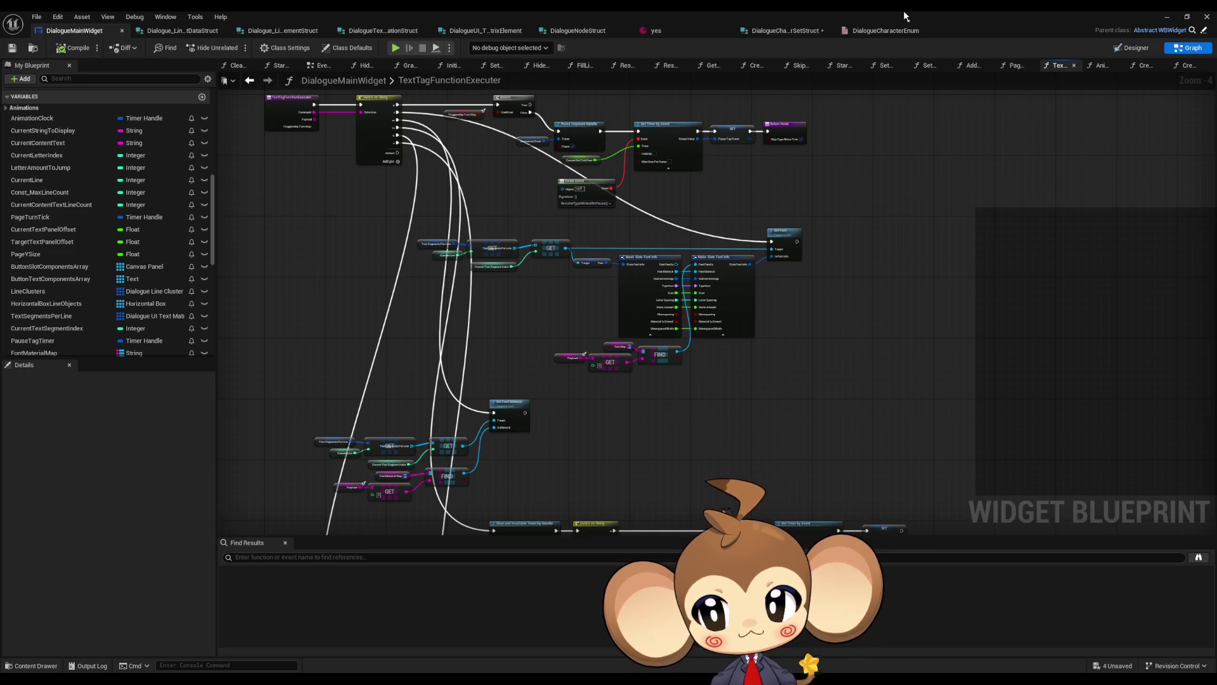
pyautogui.doubleClick(903, 10)
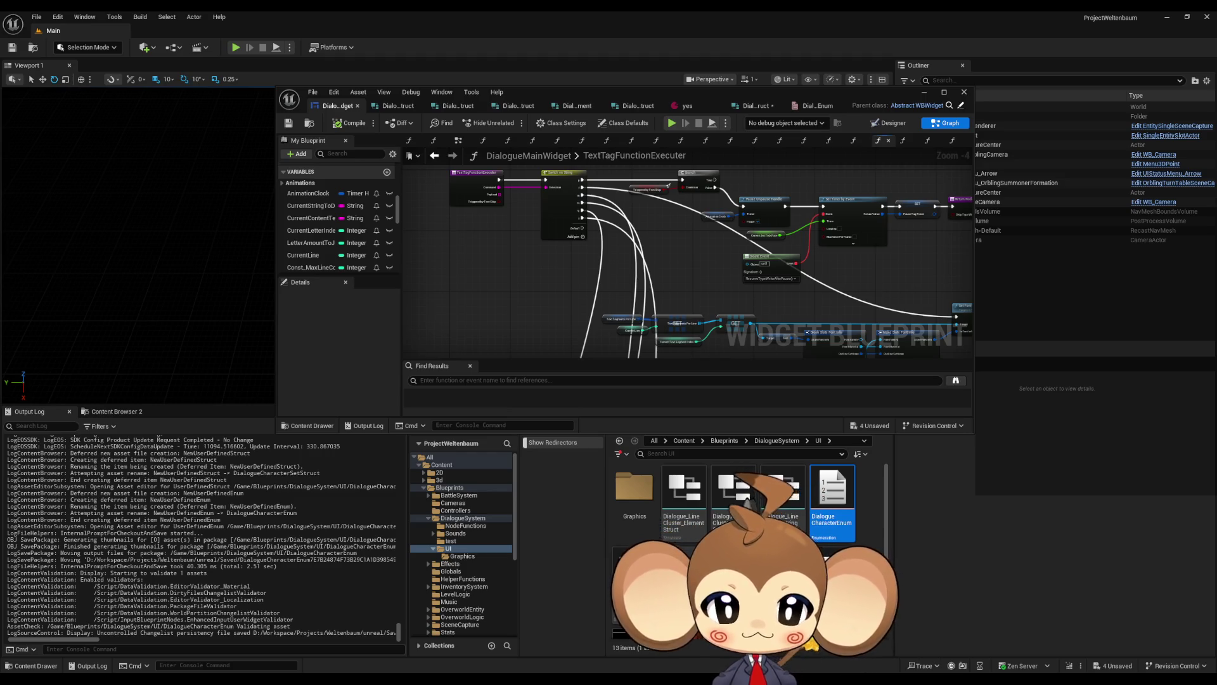
pyautogui.scroll(-1, 748, 539)
pyautogui.scroll(-1, 832, 552)
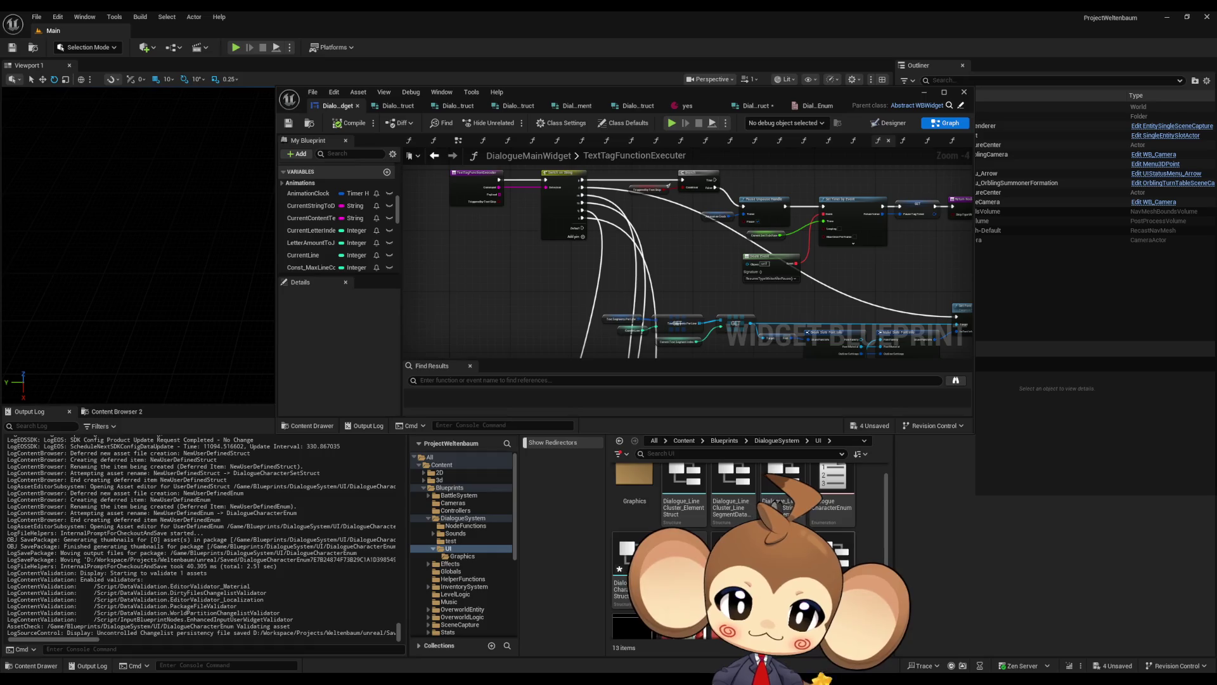
# Create a Data Table asset using DialogueCharacterSetStruct as its row structure
pyautogui.rightClick(833, 552)
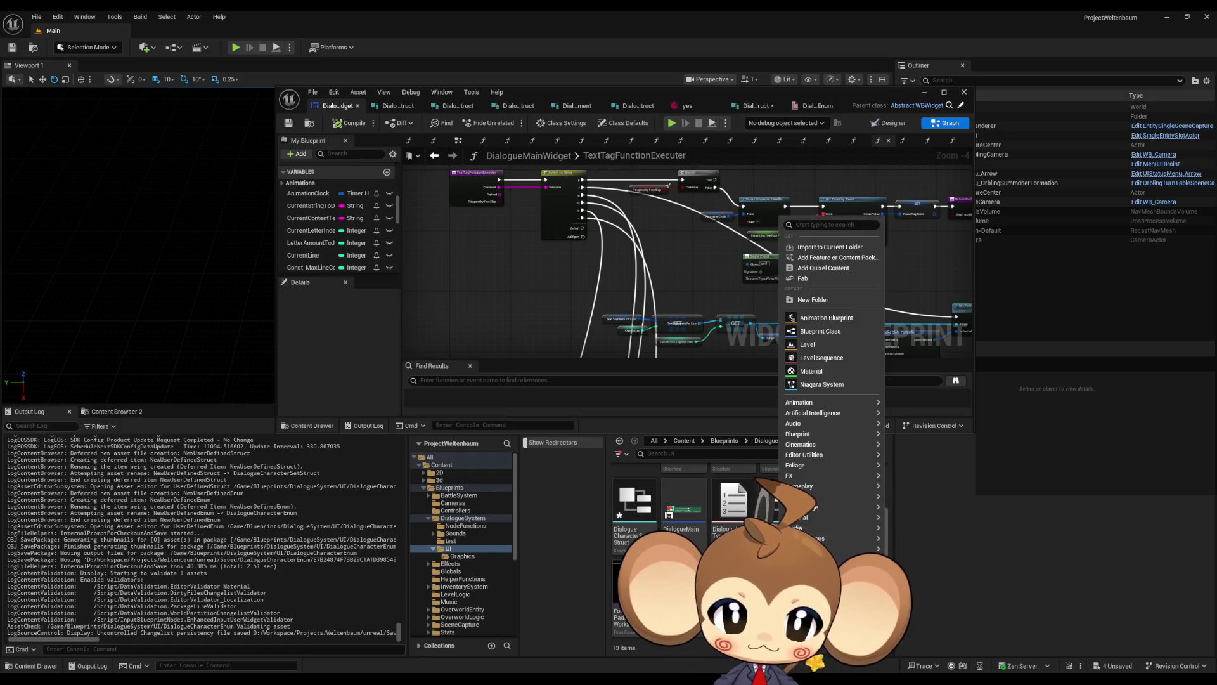
pyautogui.moveTo(789, 496)
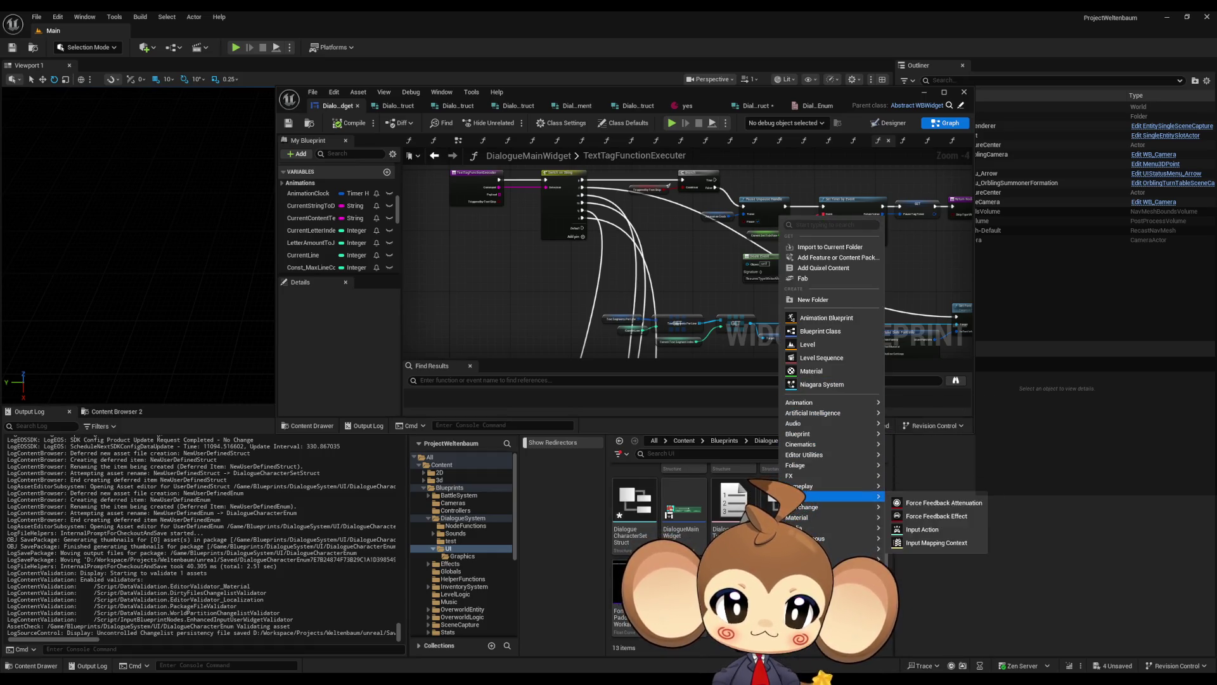
pyautogui.moveTo(849, 538)
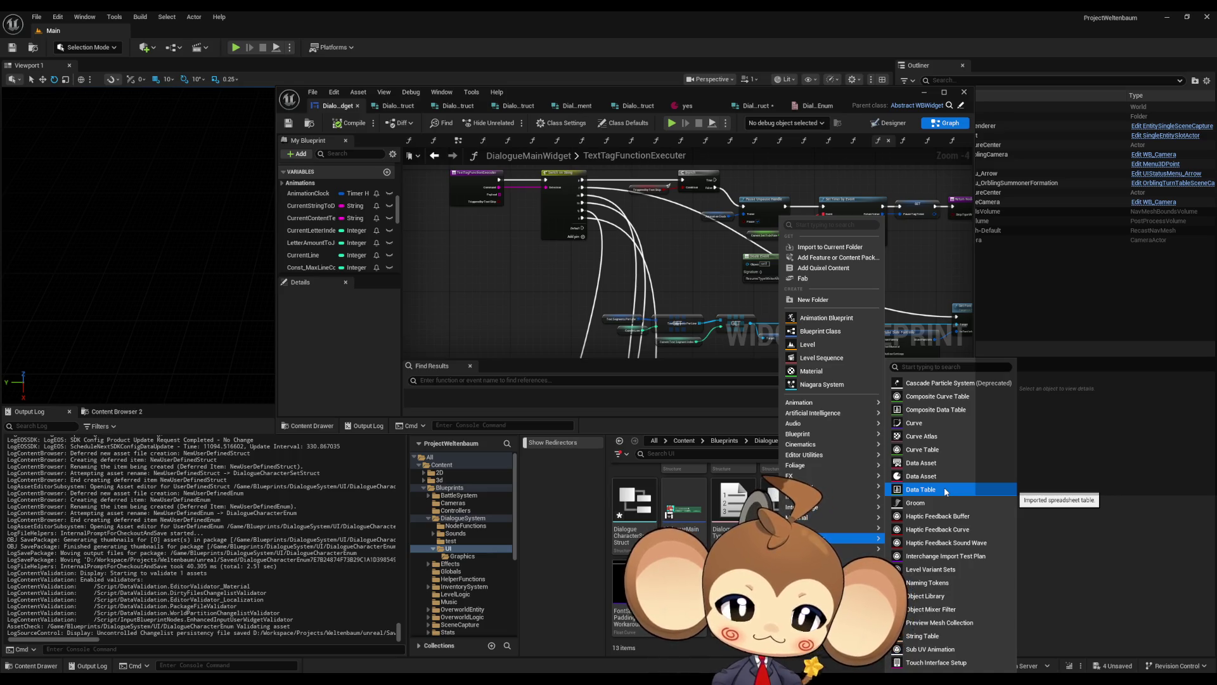
pyautogui.click(945, 487)
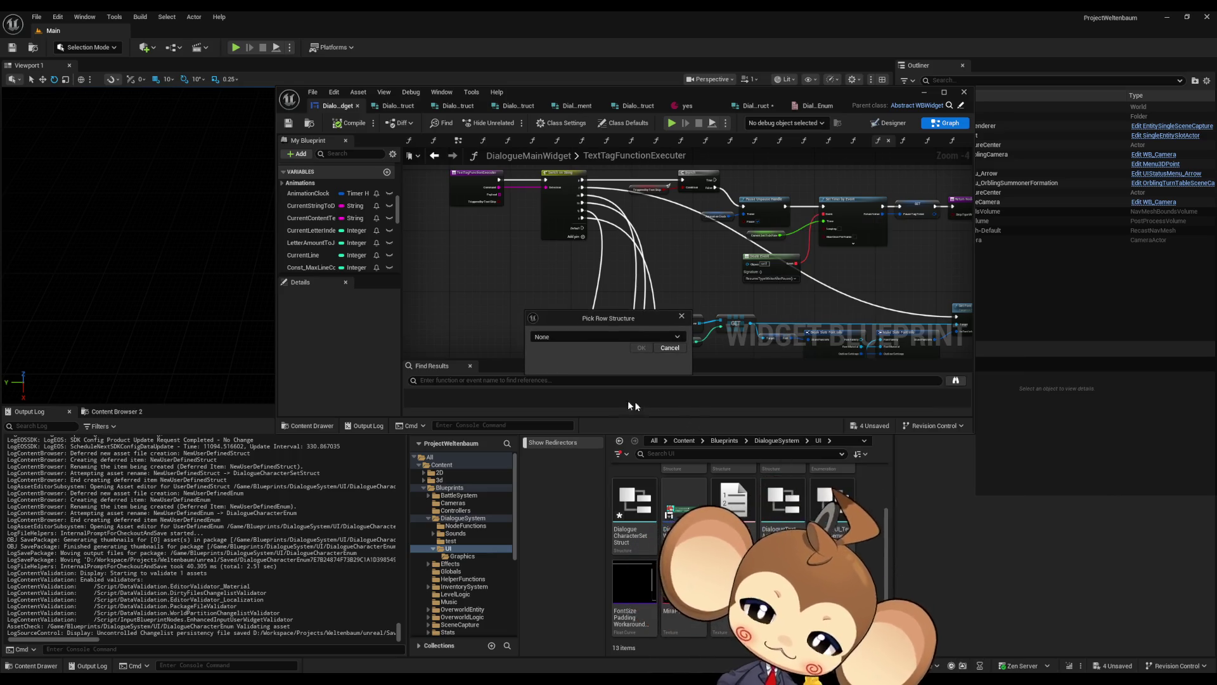
pyautogui.click(569, 337)
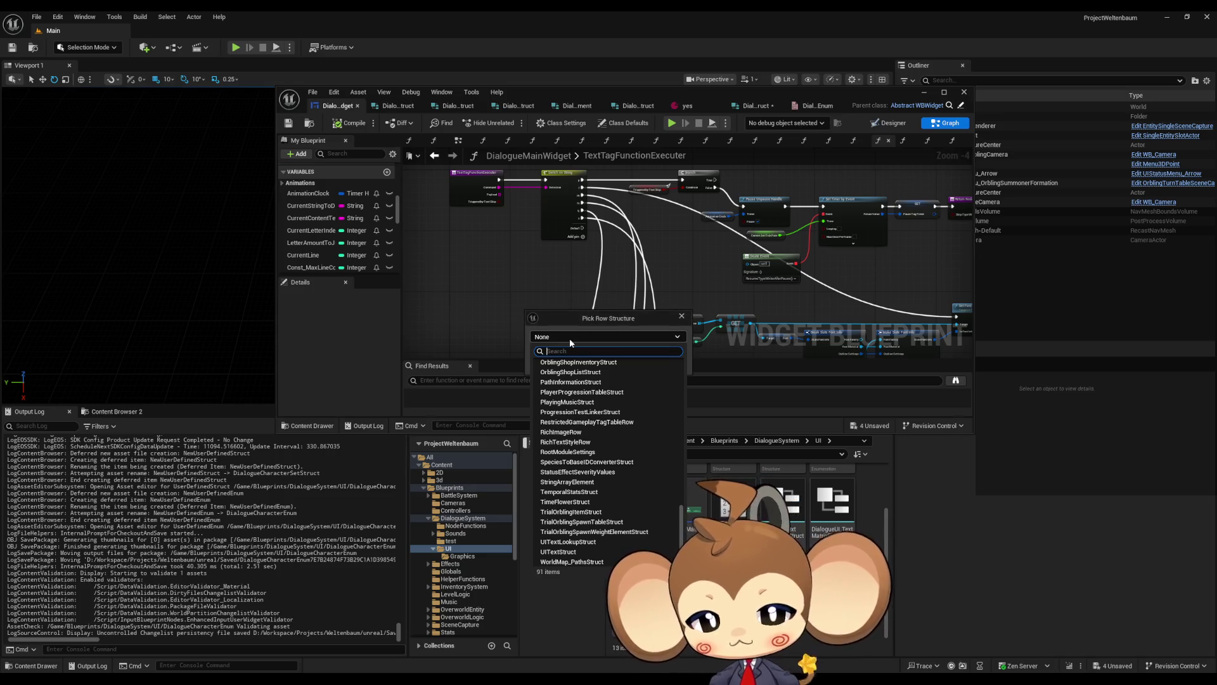
pyautogui.write('dc')
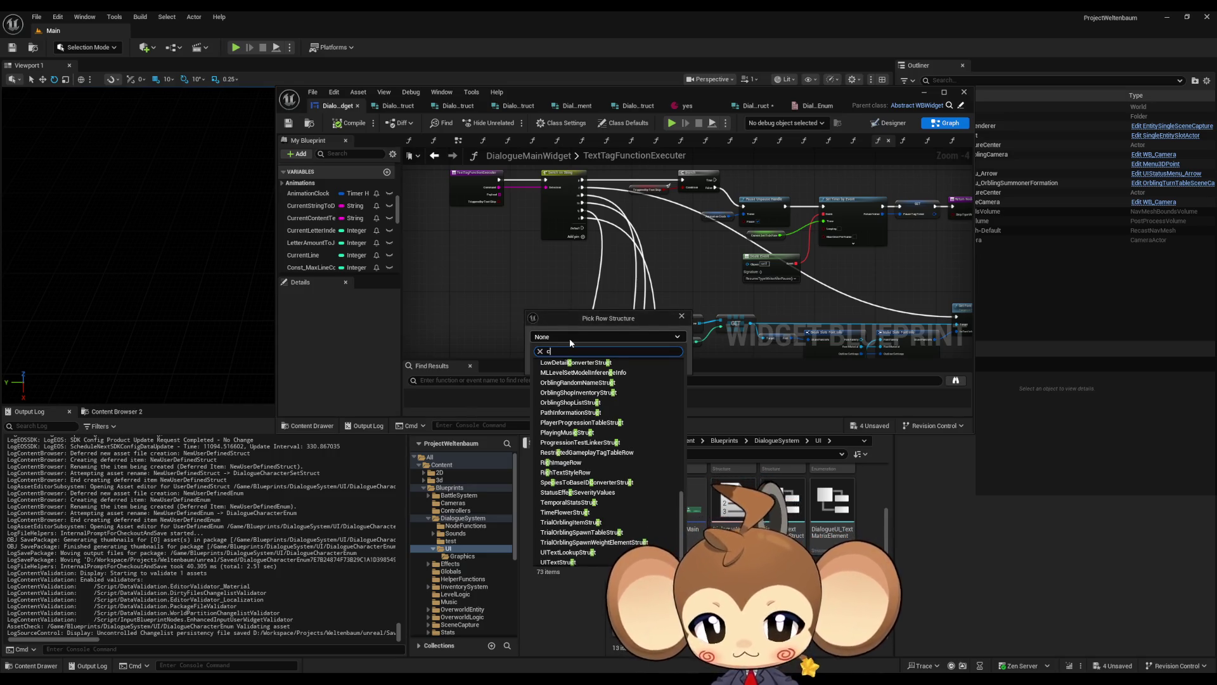
pyautogui.press('BackSpace')
pyautogui.write('di')
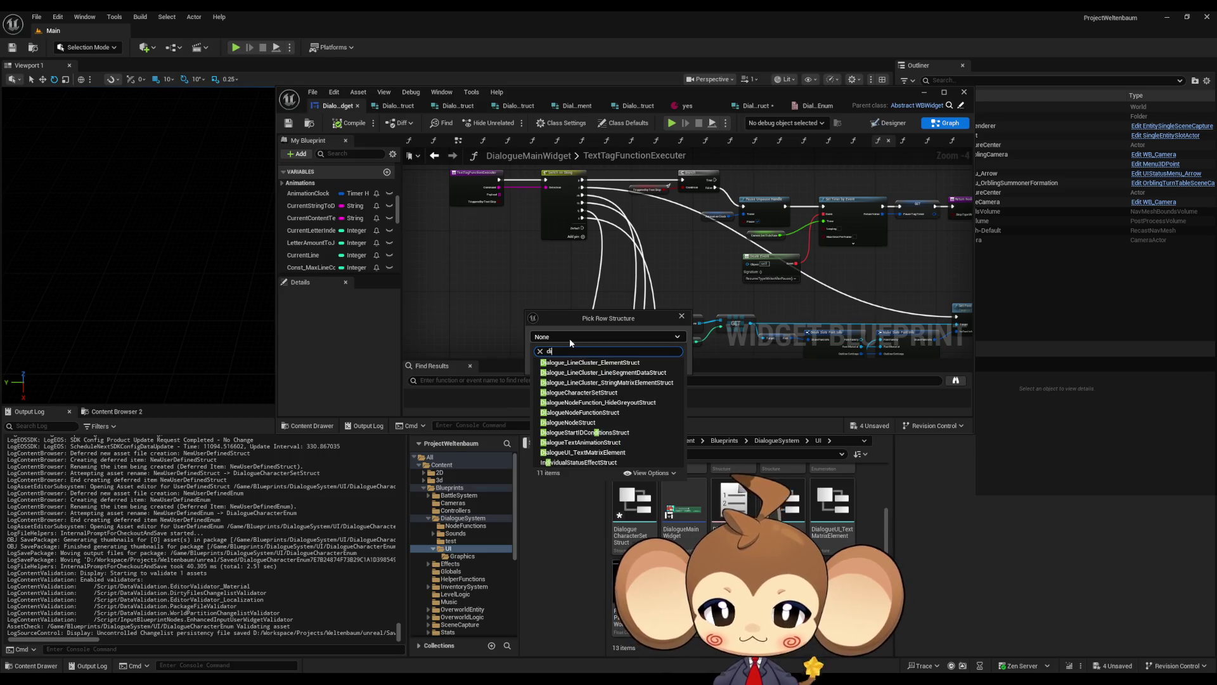
pyautogui.write('al ch')
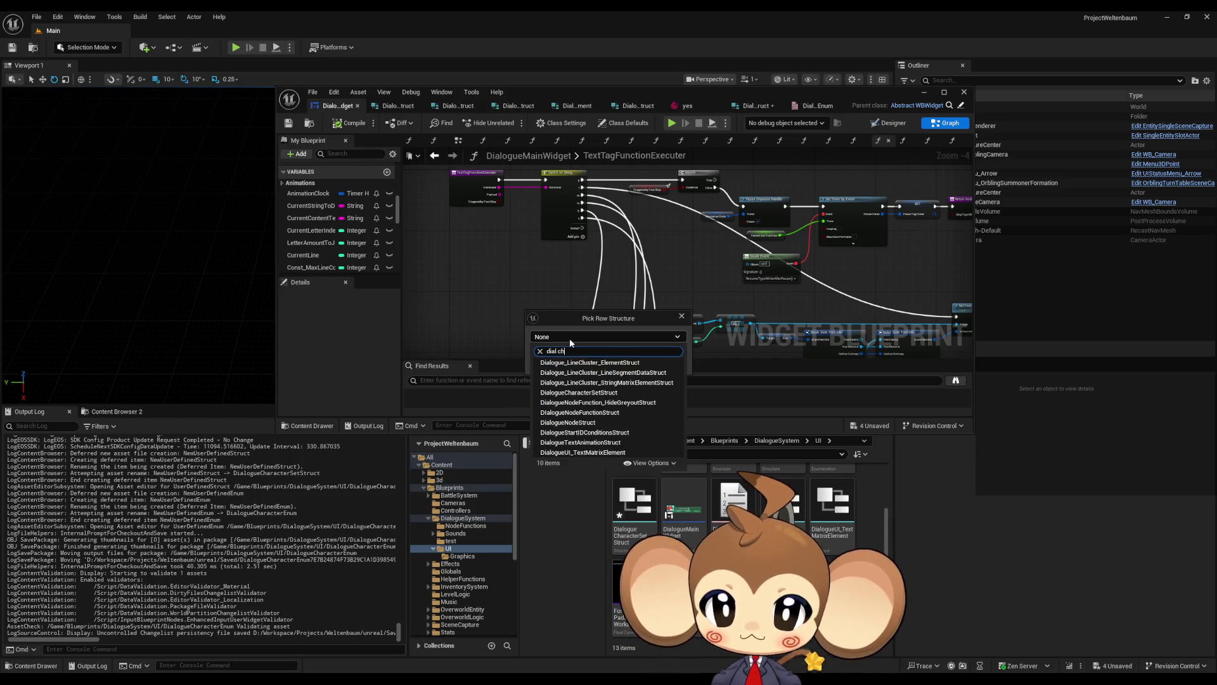
pyautogui.click(599, 361)
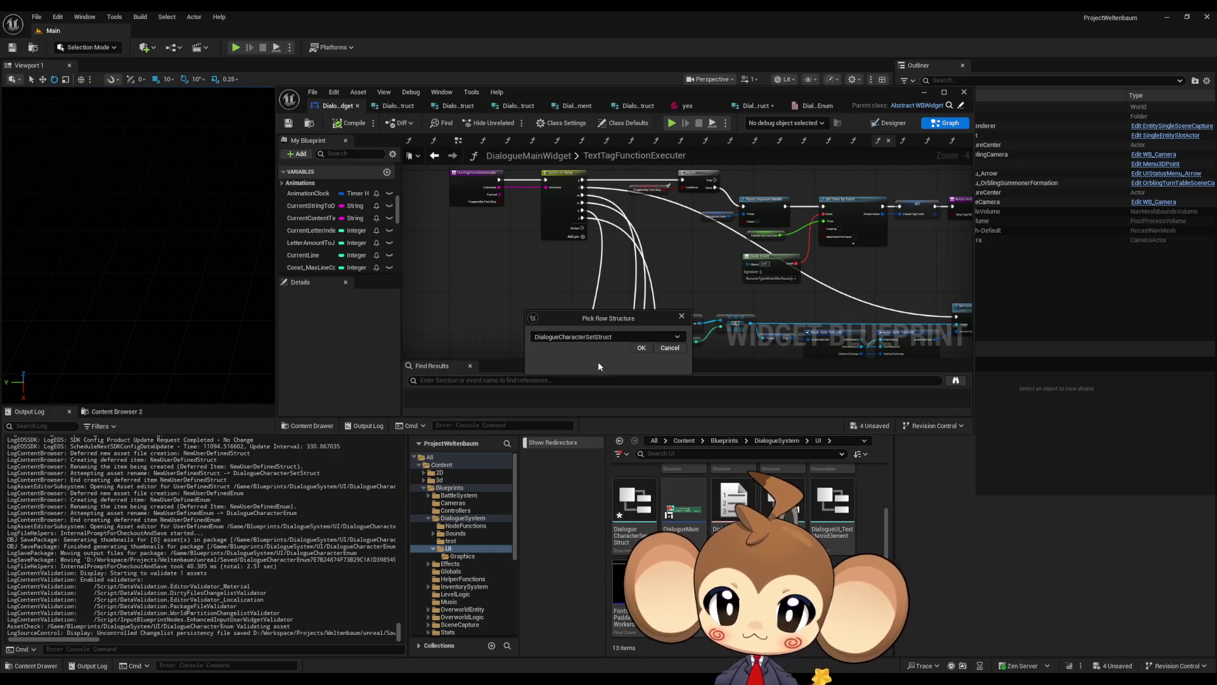
pyautogui.click(642, 350)
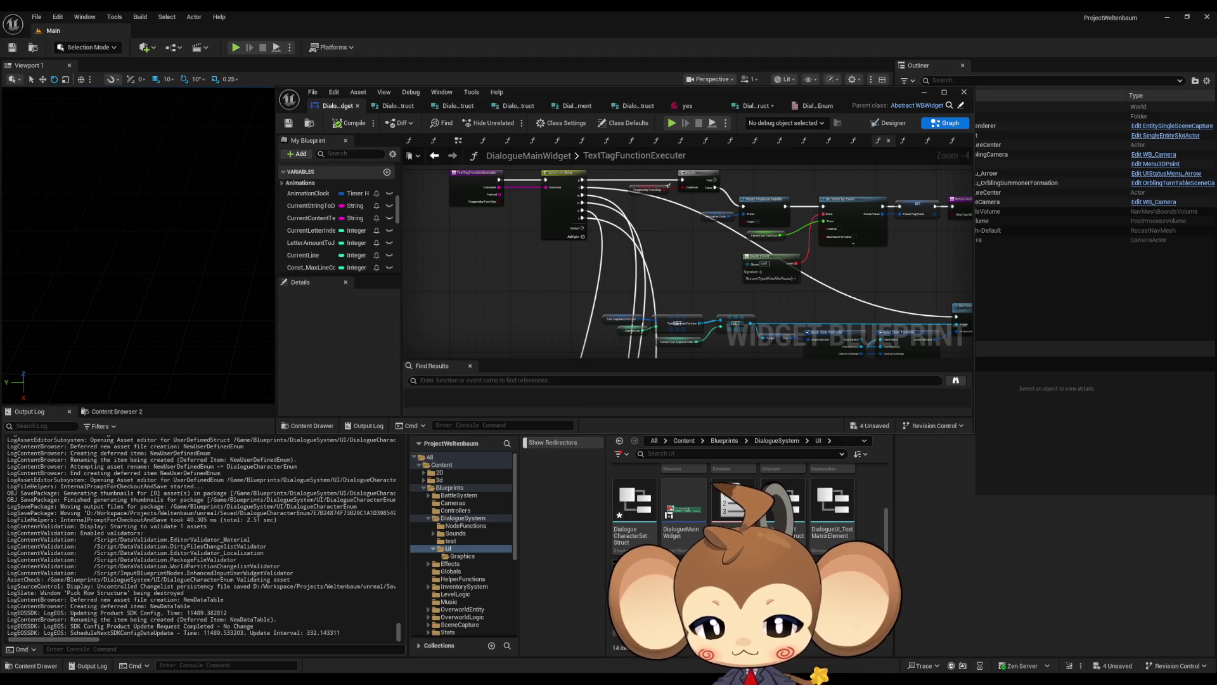
# Name the new data table DialogueCharactersTable
pyautogui.write('C')
pyautogui.press('Return')
pyautogui.press('Delete')
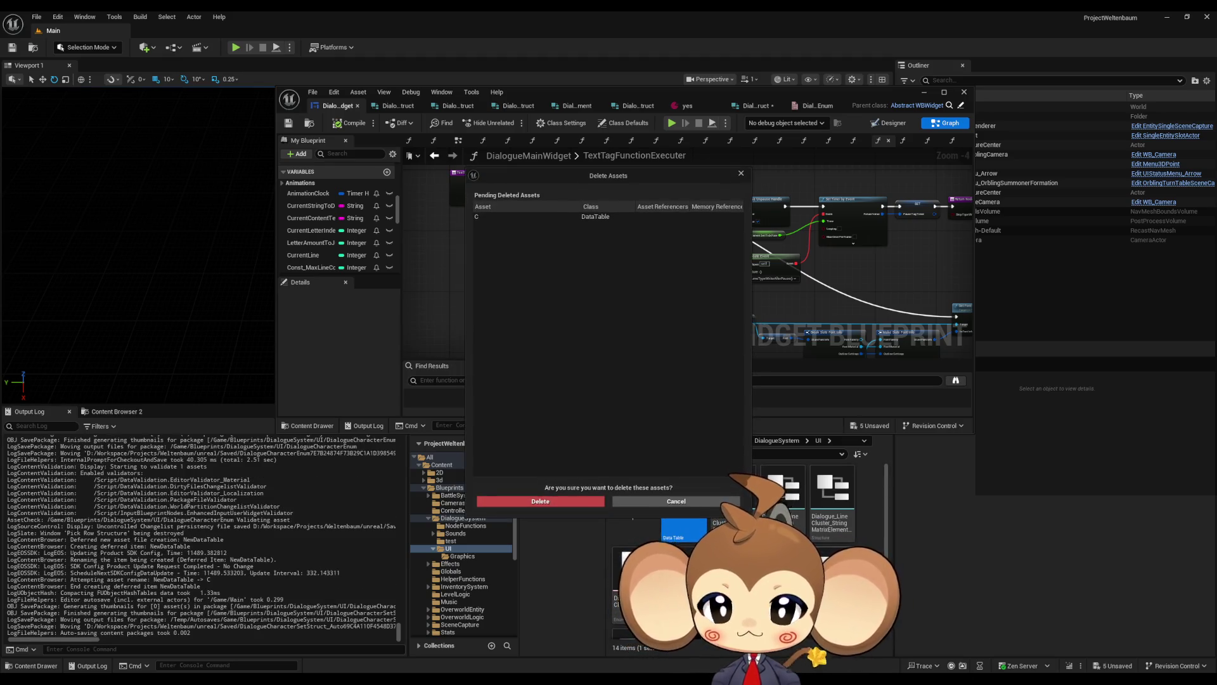
pyautogui.click(673, 502)
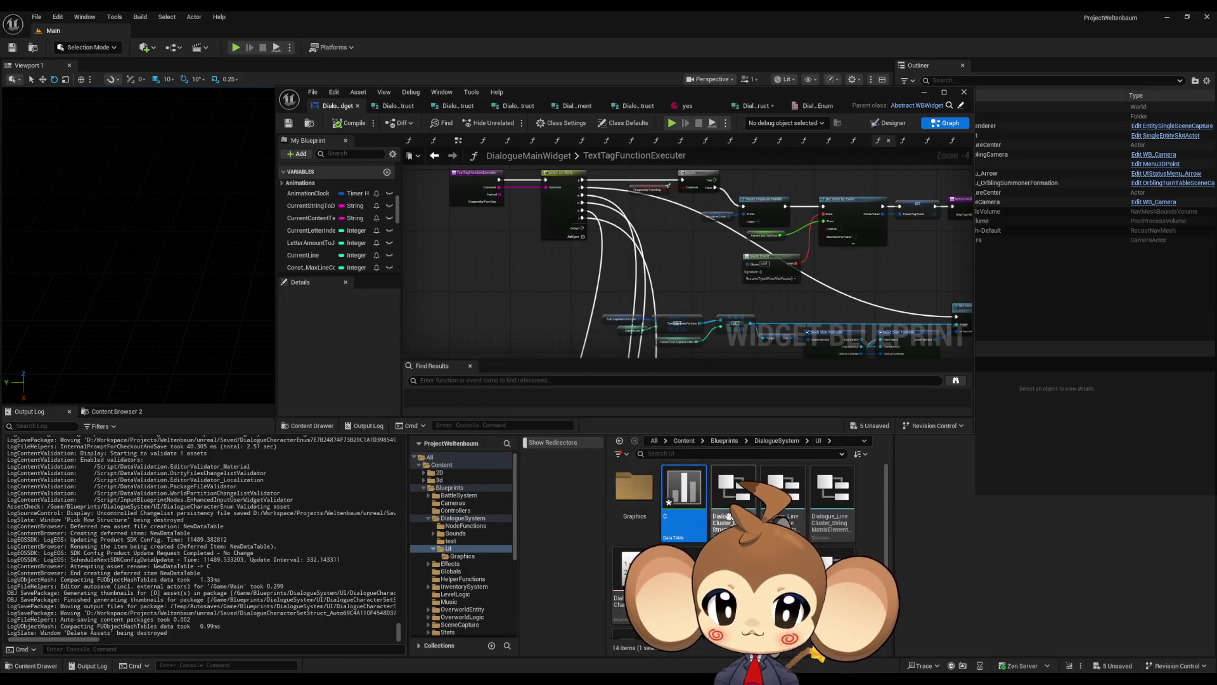
pyautogui.write('Dialogu')
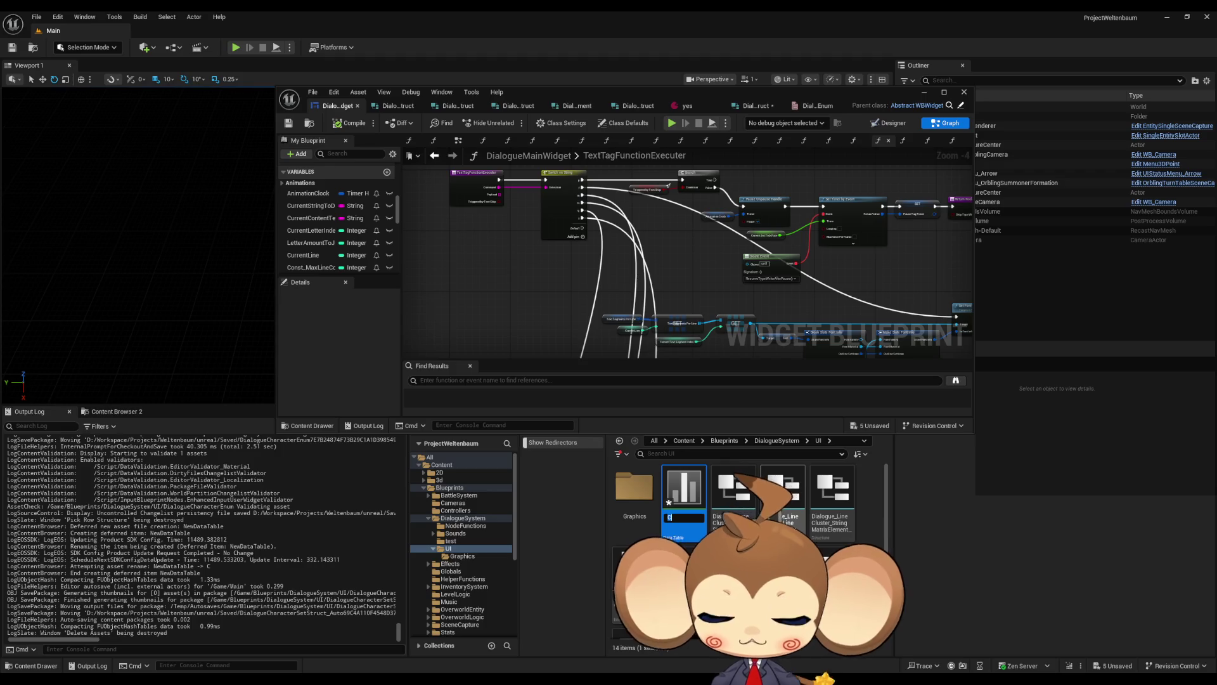
pyautogui.write('eCh')
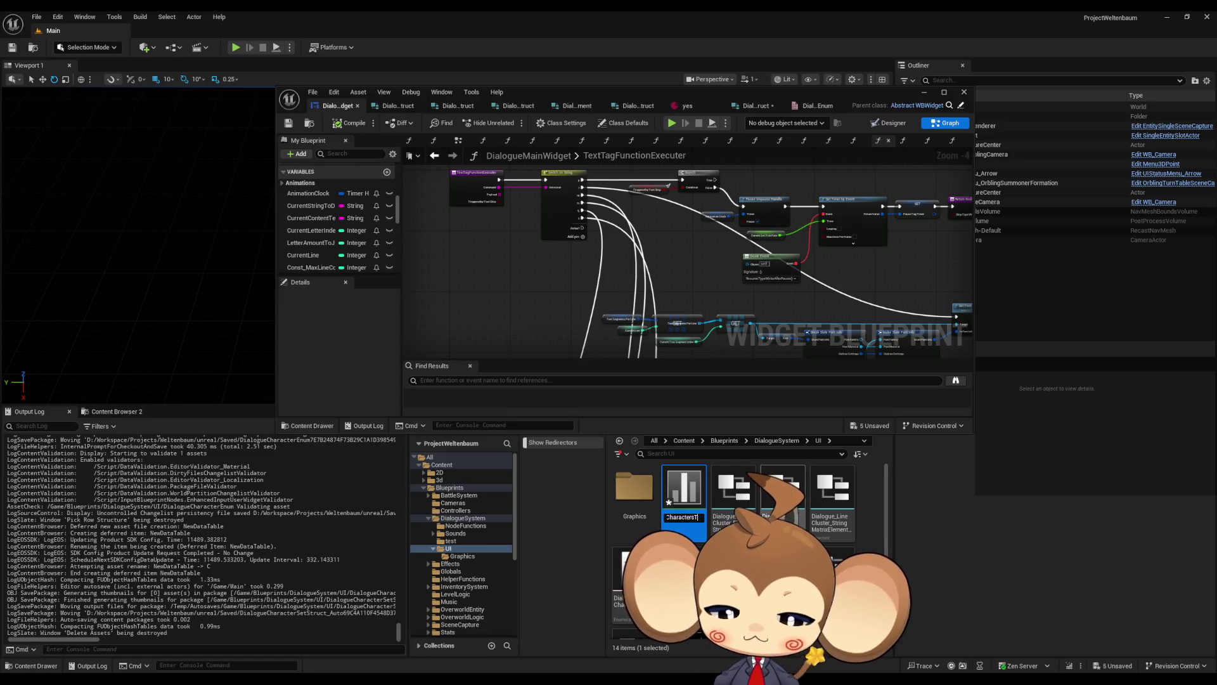
pyautogui.press('Return')
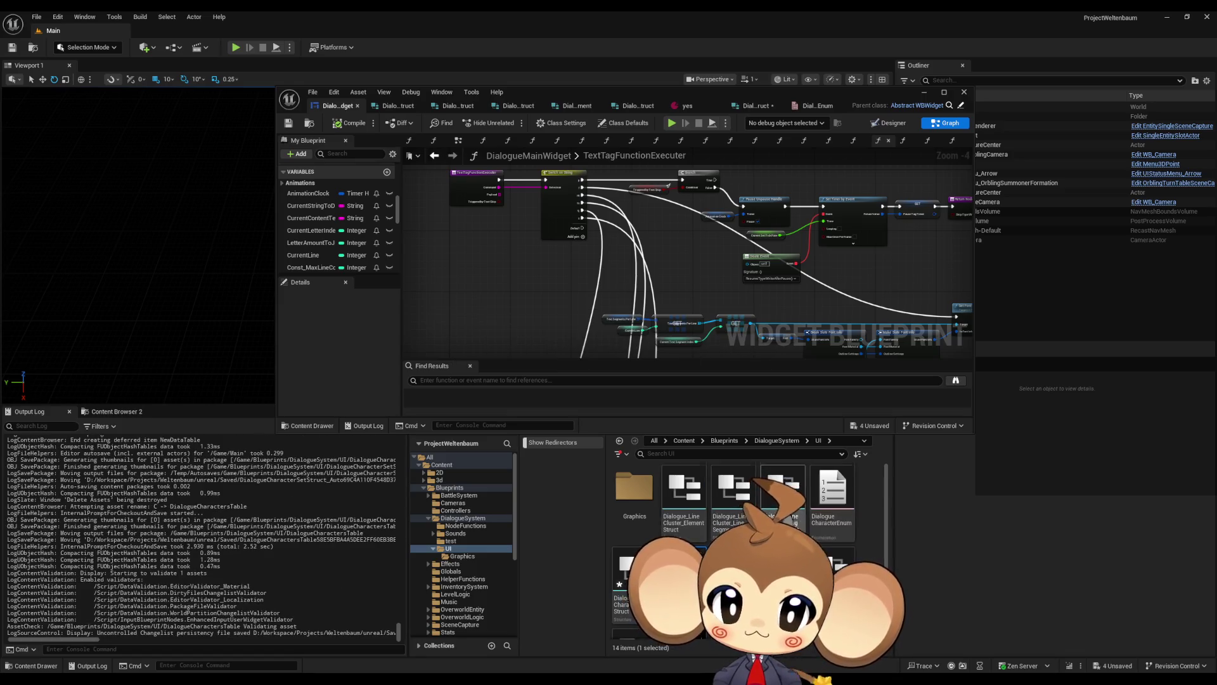
# Open DialogueCharactersTable, add a Mira row, and cancel the Portrait picker without choosing
pyautogui.doubleClick(692, 521)
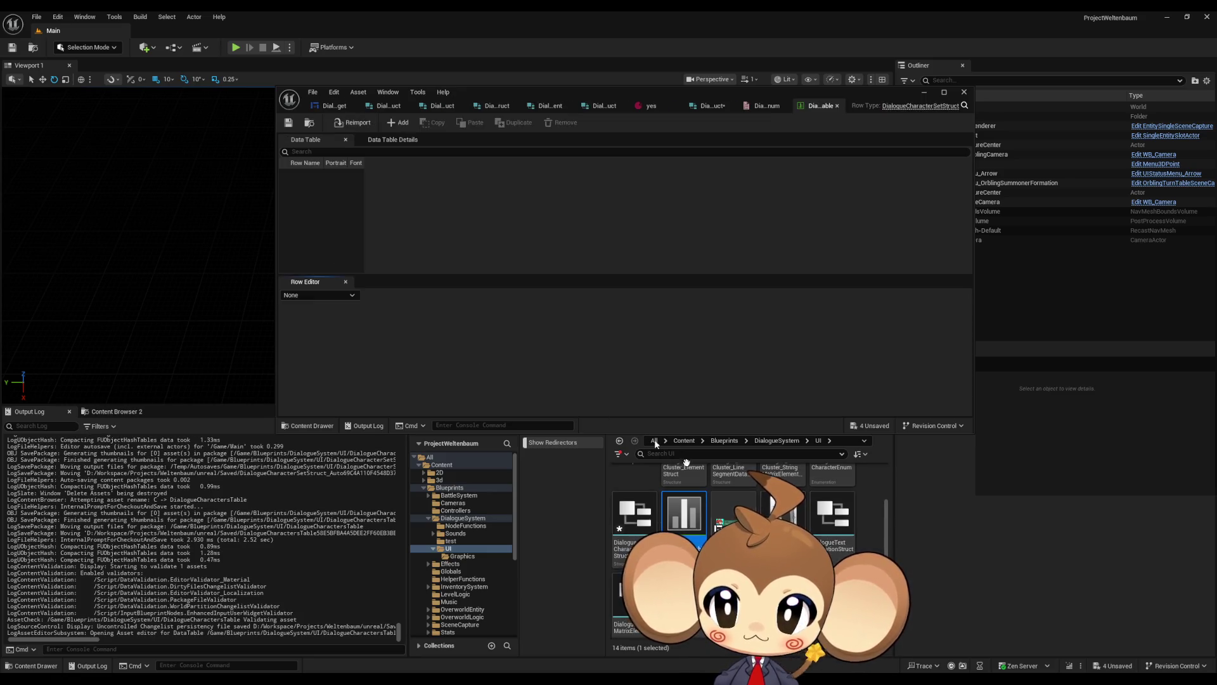
pyautogui.click(397, 122)
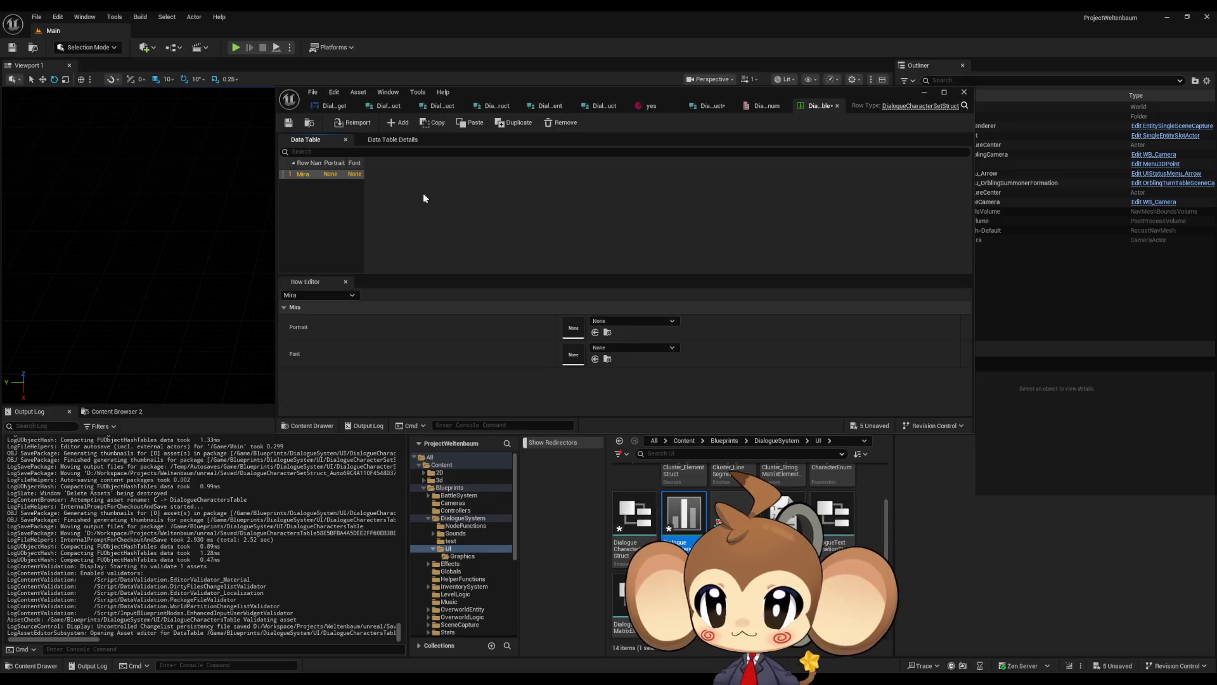
pyautogui.click(621, 321)
pyautogui.write('mira')
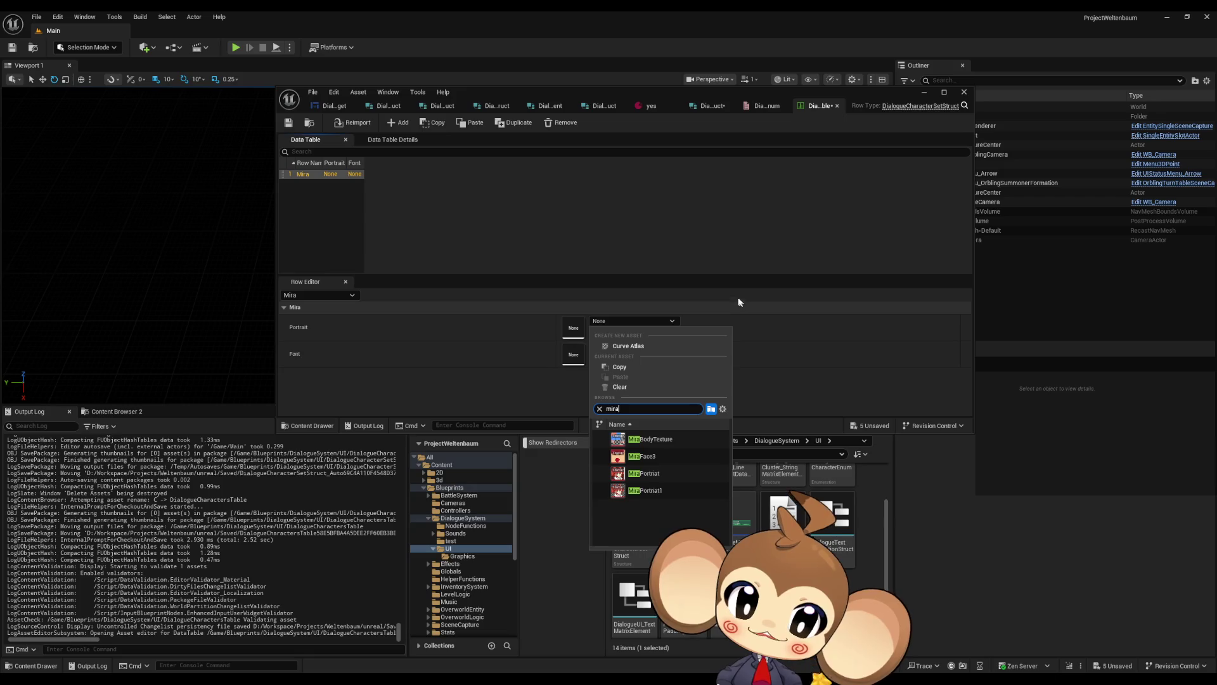
pyautogui.click(308, 199)
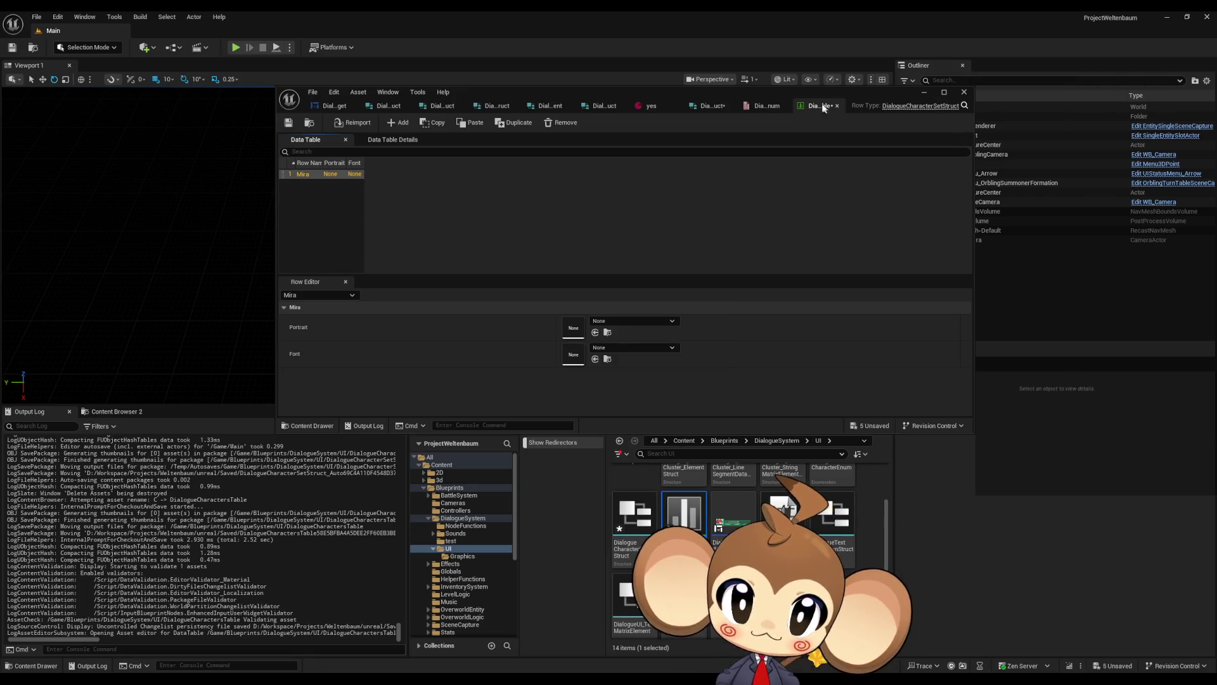
# Close the table editor and delete the DialogueCharactersTable asset
pyautogui.middleClick(823, 107)
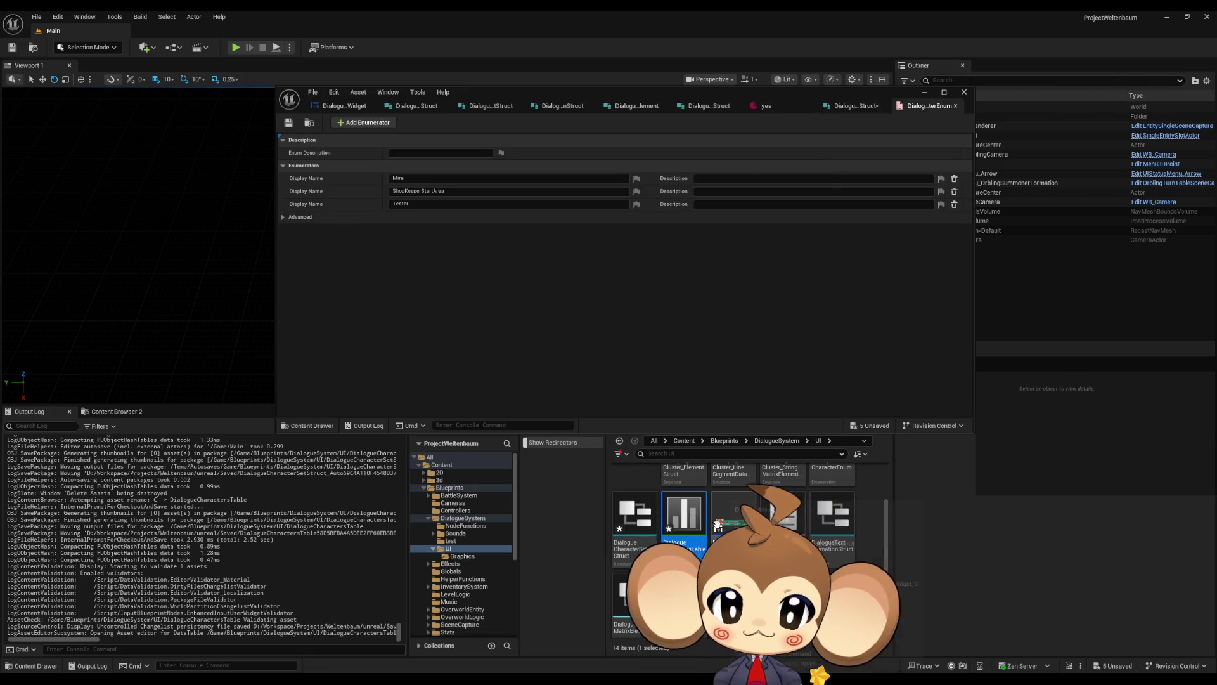
pyautogui.press('Delete')
pyautogui.click(574, 504)
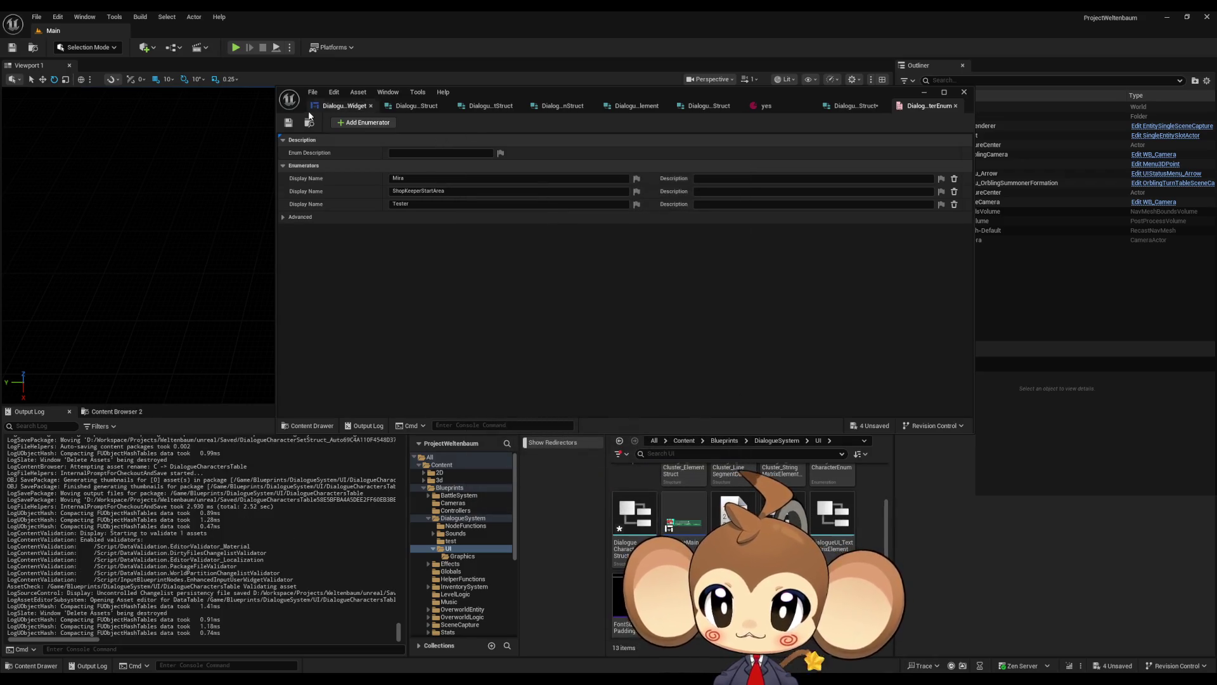
# Add a DialogueMainWidget variable CharacterSets mapping Dialogue Character Enum to Dialogue Character Set Struct
pyautogui.click(342, 106)
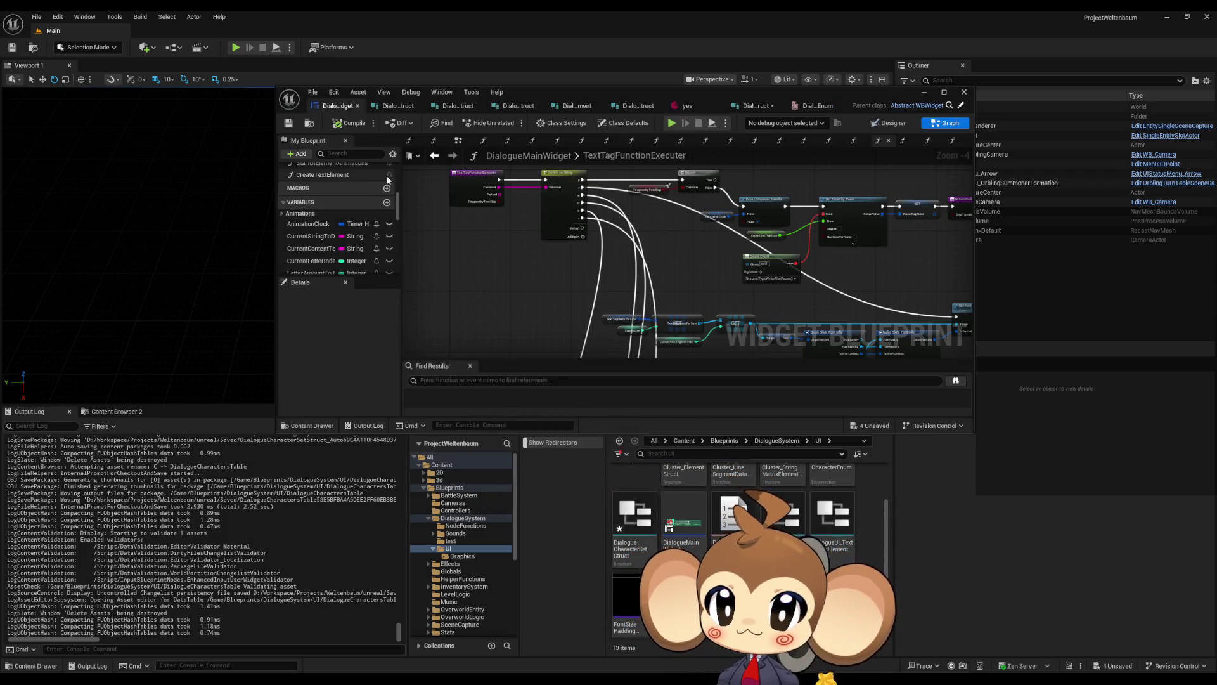
pyautogui.click(386, 172)
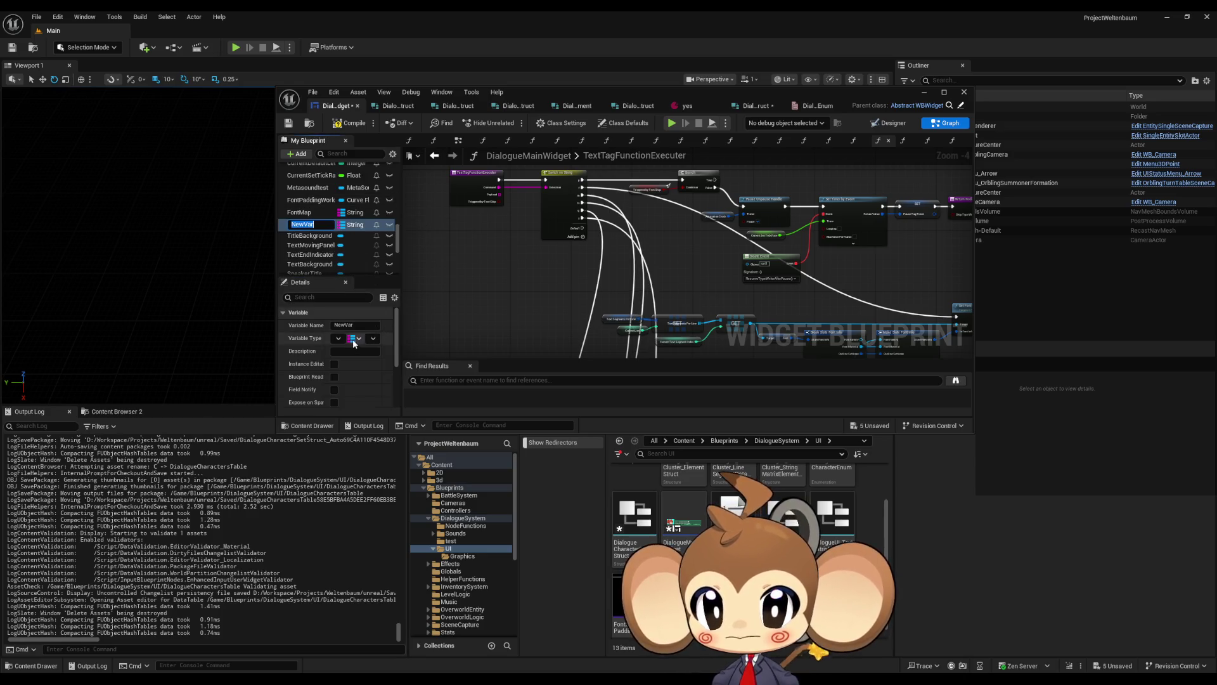
pyautogui.click(338, 339)
pyautogui.write('char')
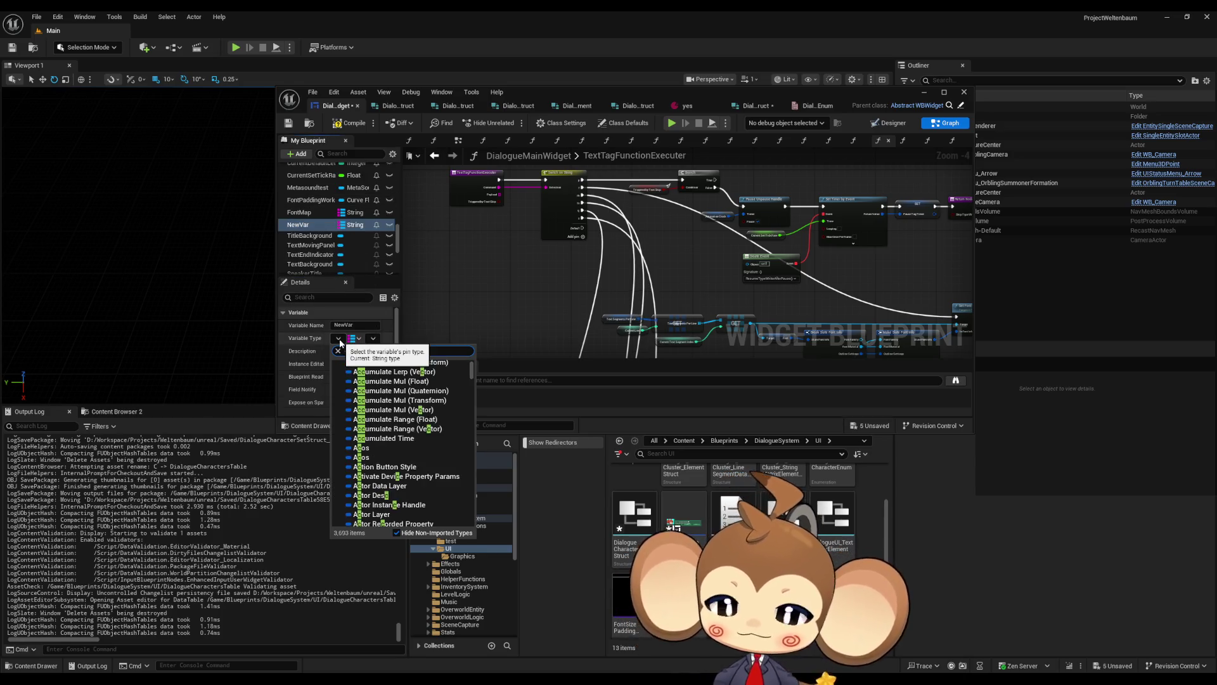
pyautogui.write(' d')
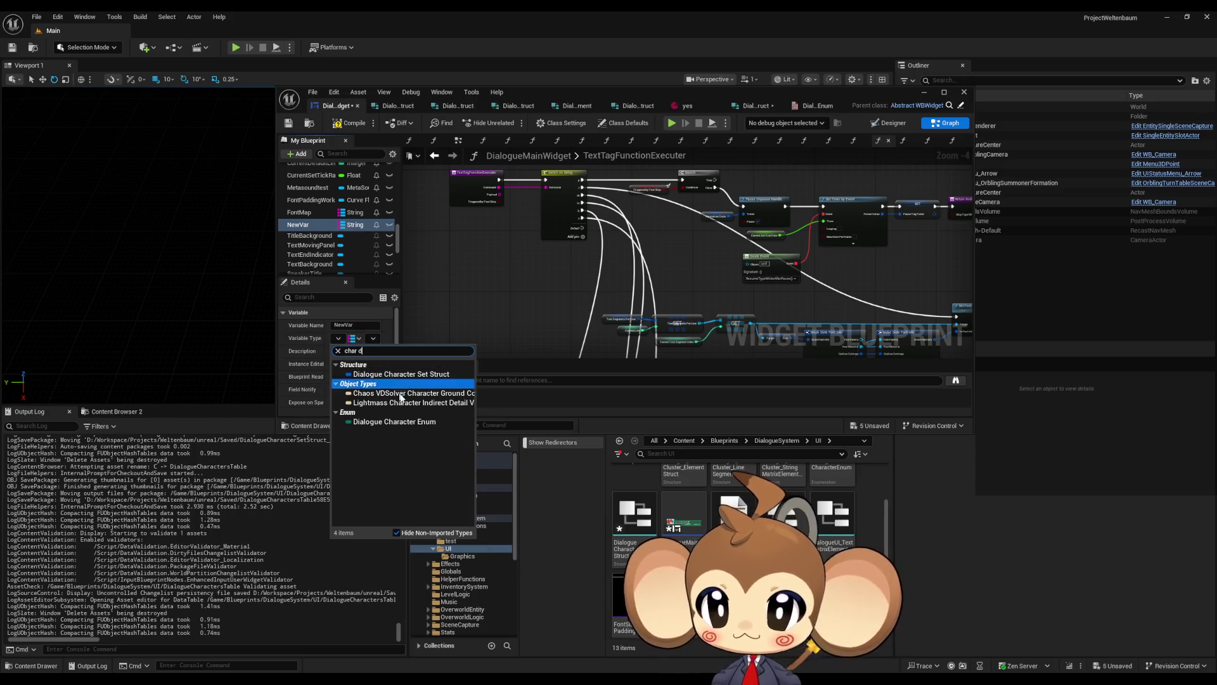
pyautogui.click(404, 423)
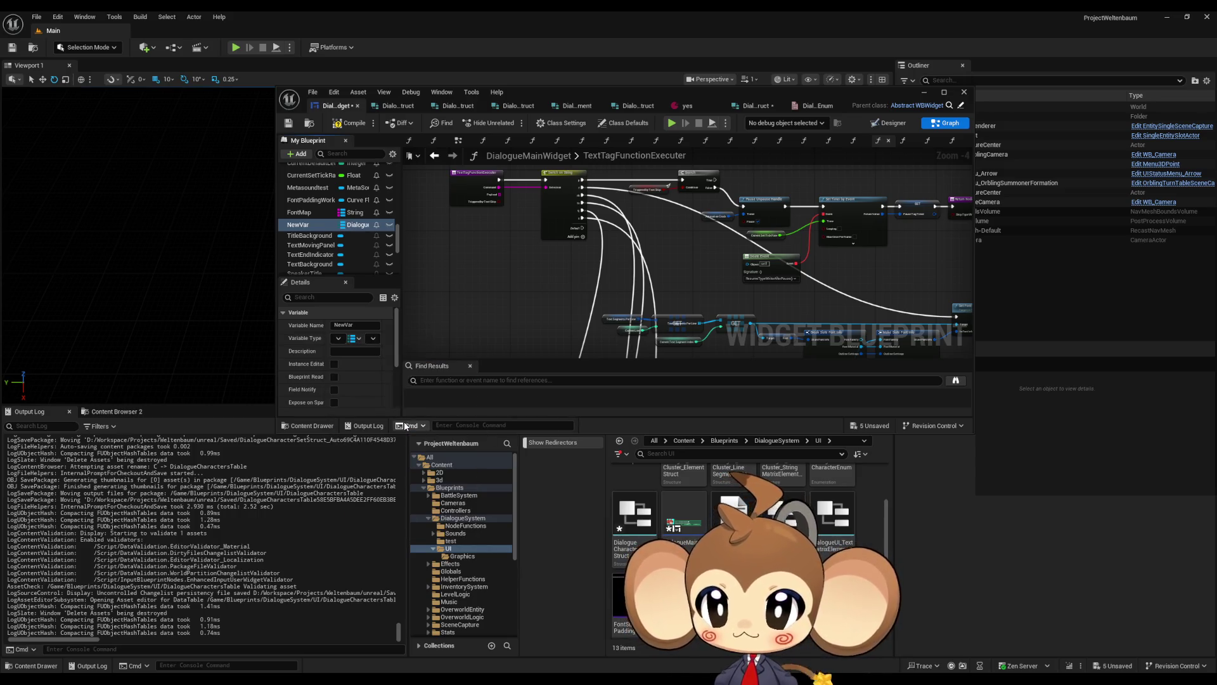
pyautogui.click(374, 338)
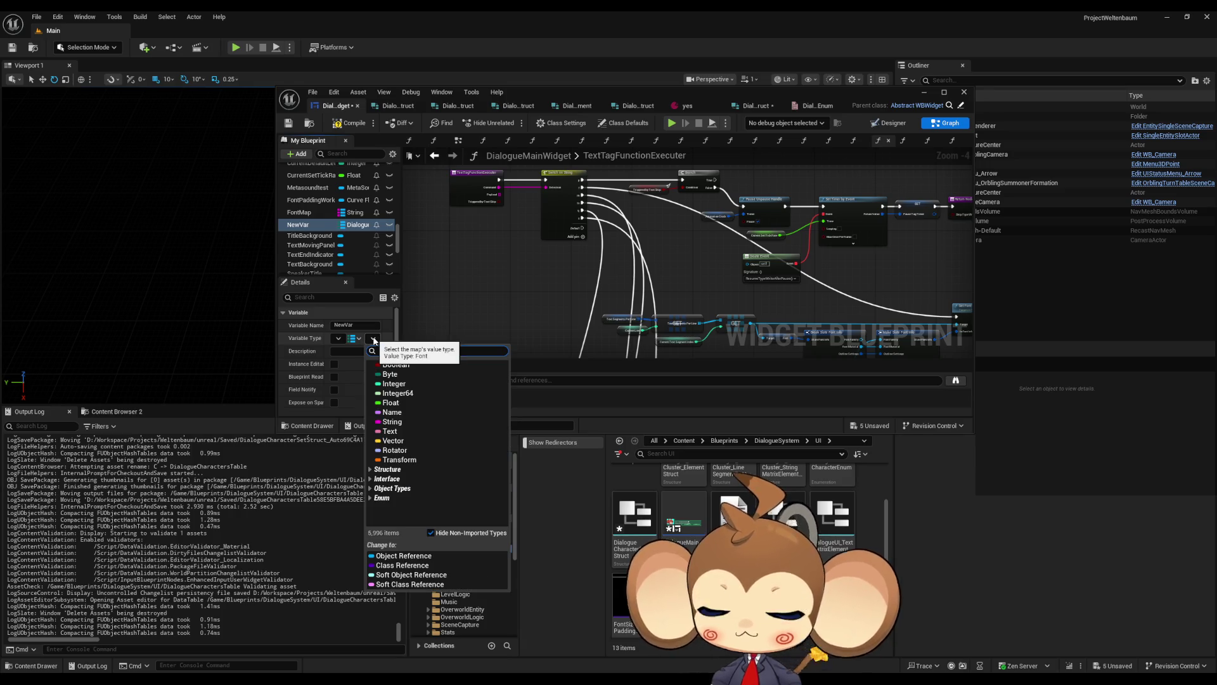
pyautogui.write('characterset')
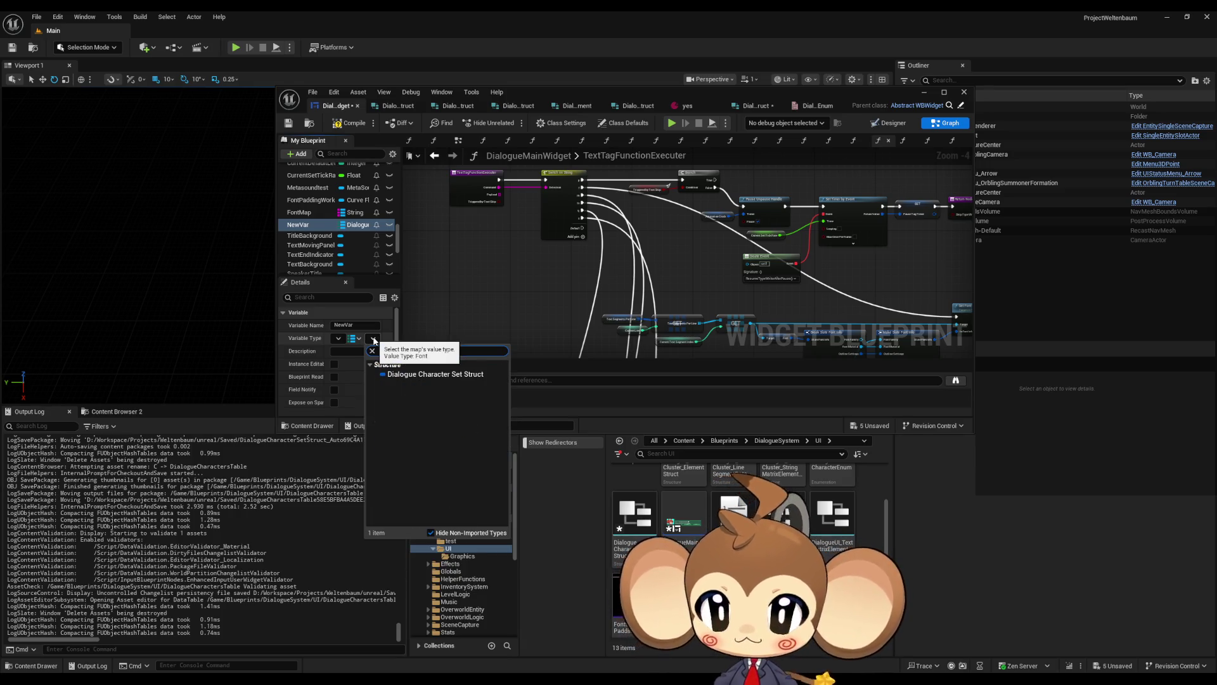
pyautogui.click(416, 374)
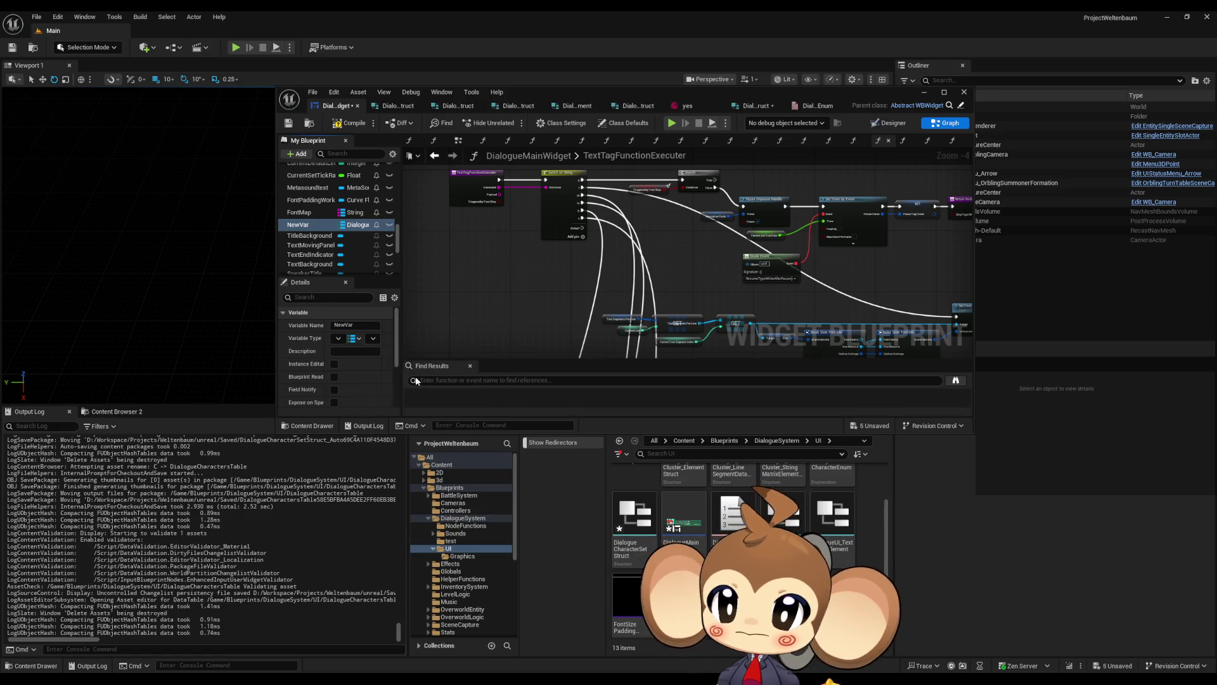
pyautogui.click(300, 226)
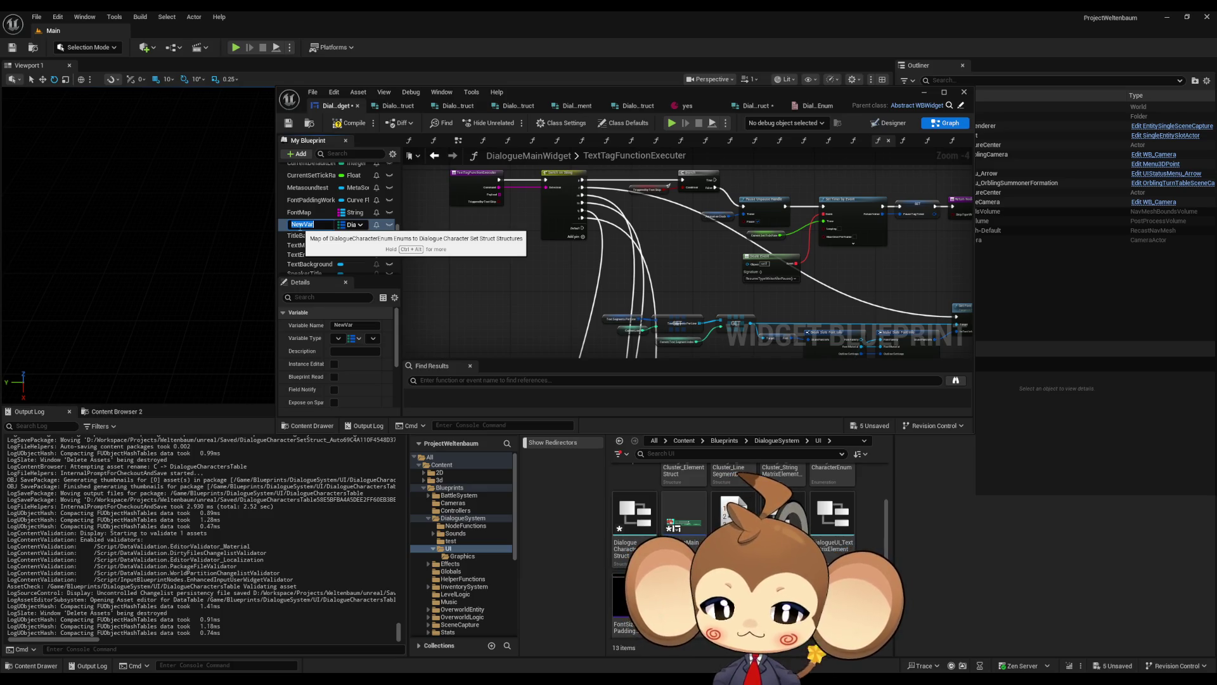
pyautogui.write('CharacterSet')
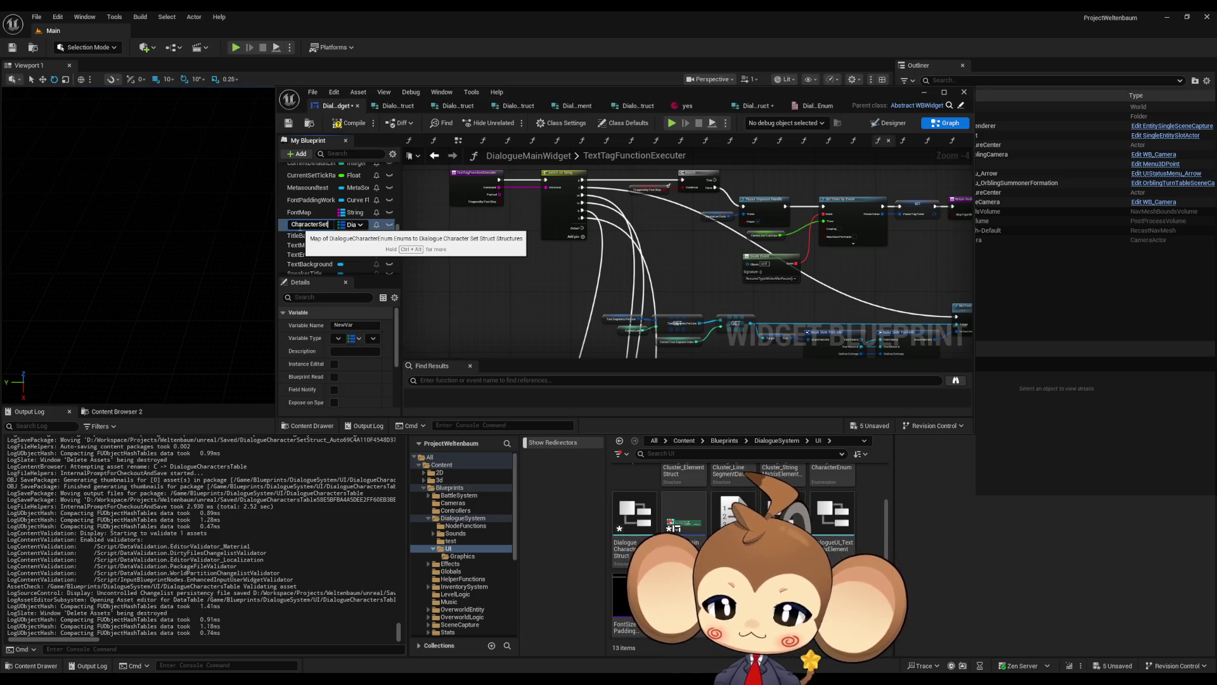
pyautogui.write('s')
pyautogui.press('Return')
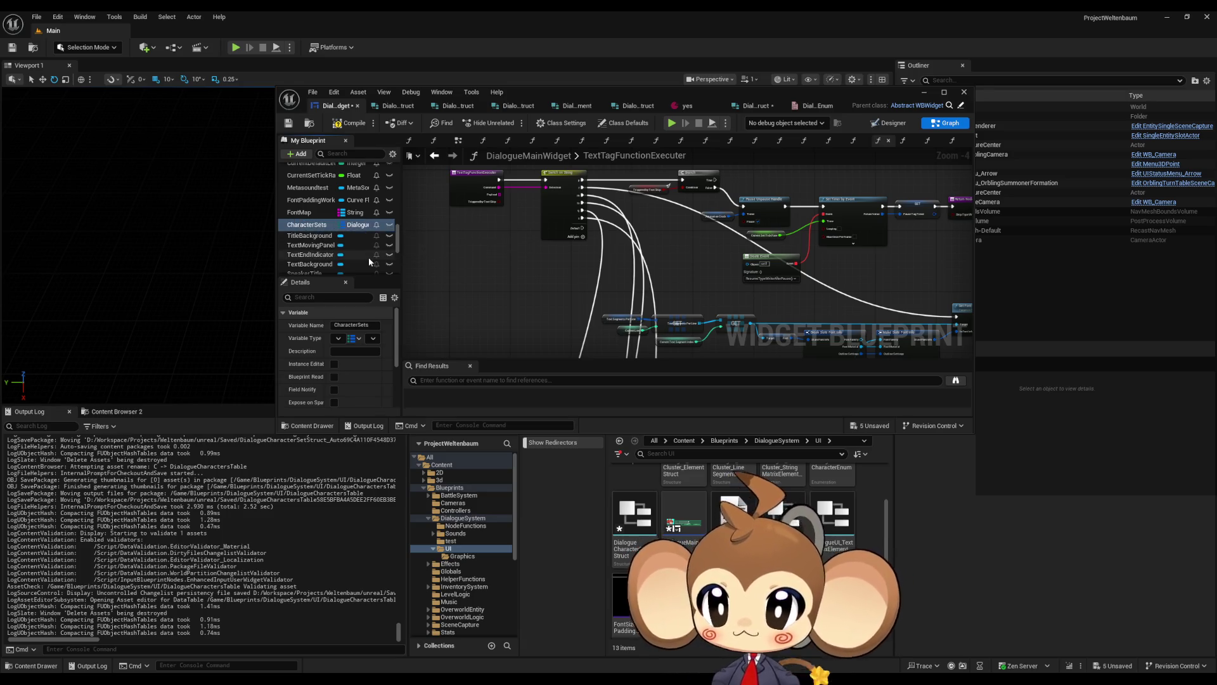
# Maximise and compile the DialogueMainWidget blueprint, reviewing the enum and struct assets
pyautogui.doubleClick(564, 93)
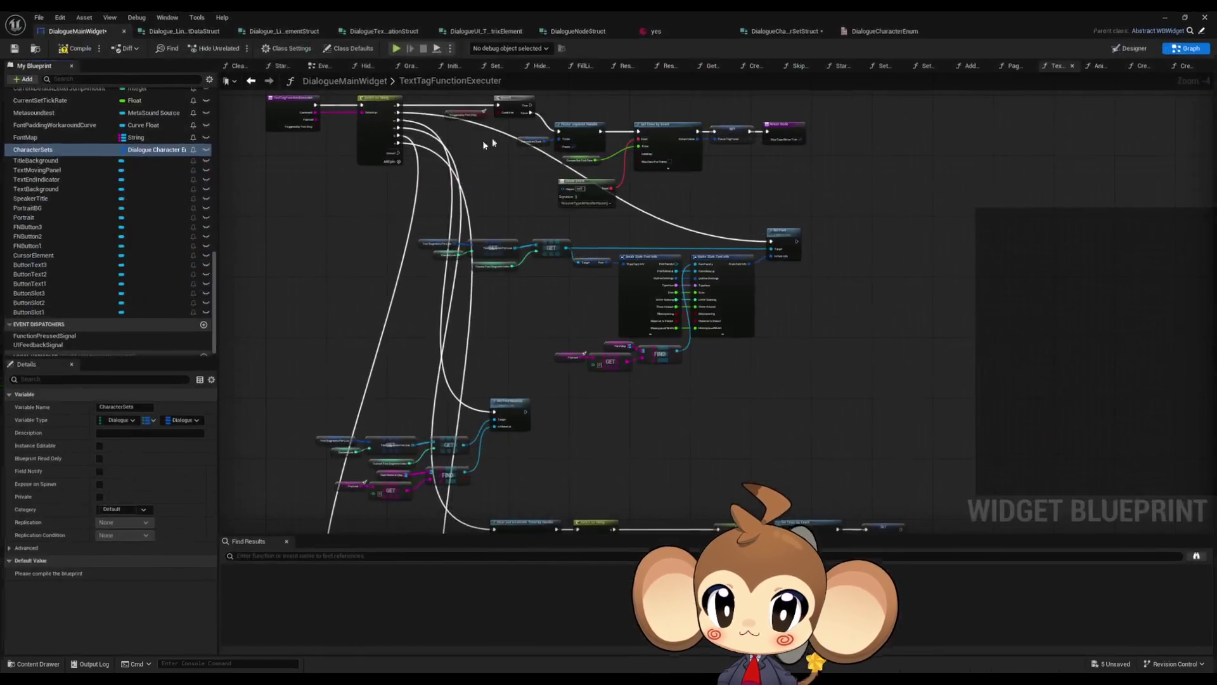
pyautogui.click(79, 53)
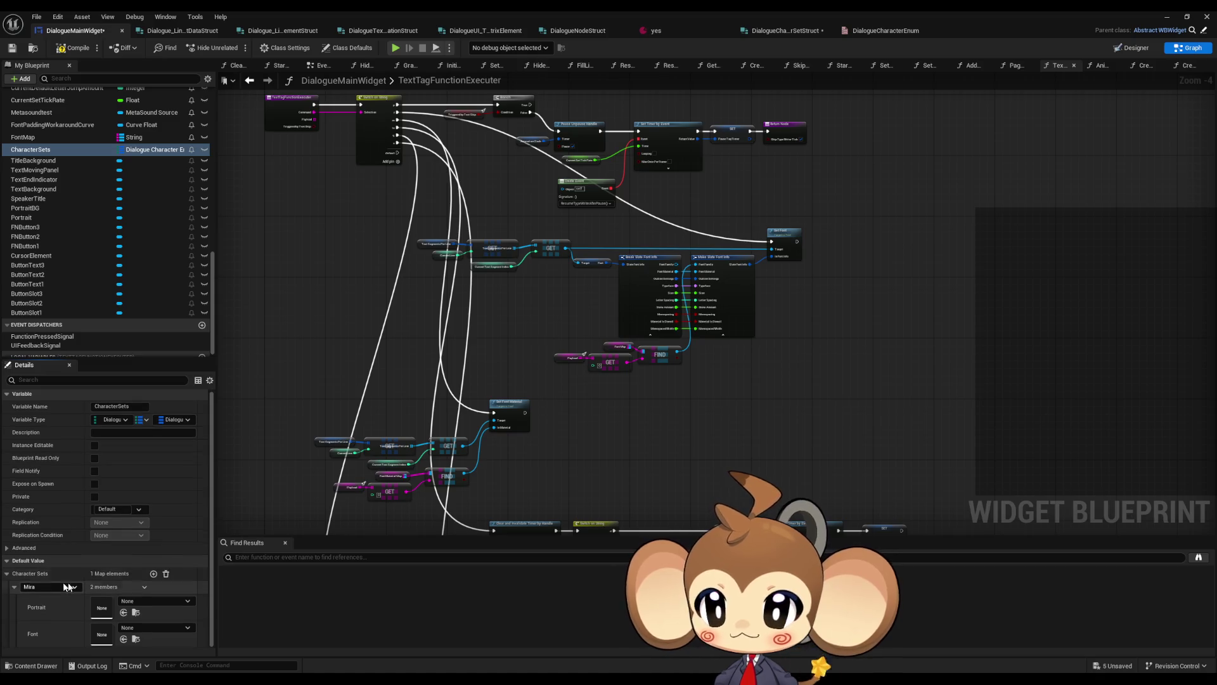
pyautogui.click(885, 30)
pyautogui.click(788, 31)
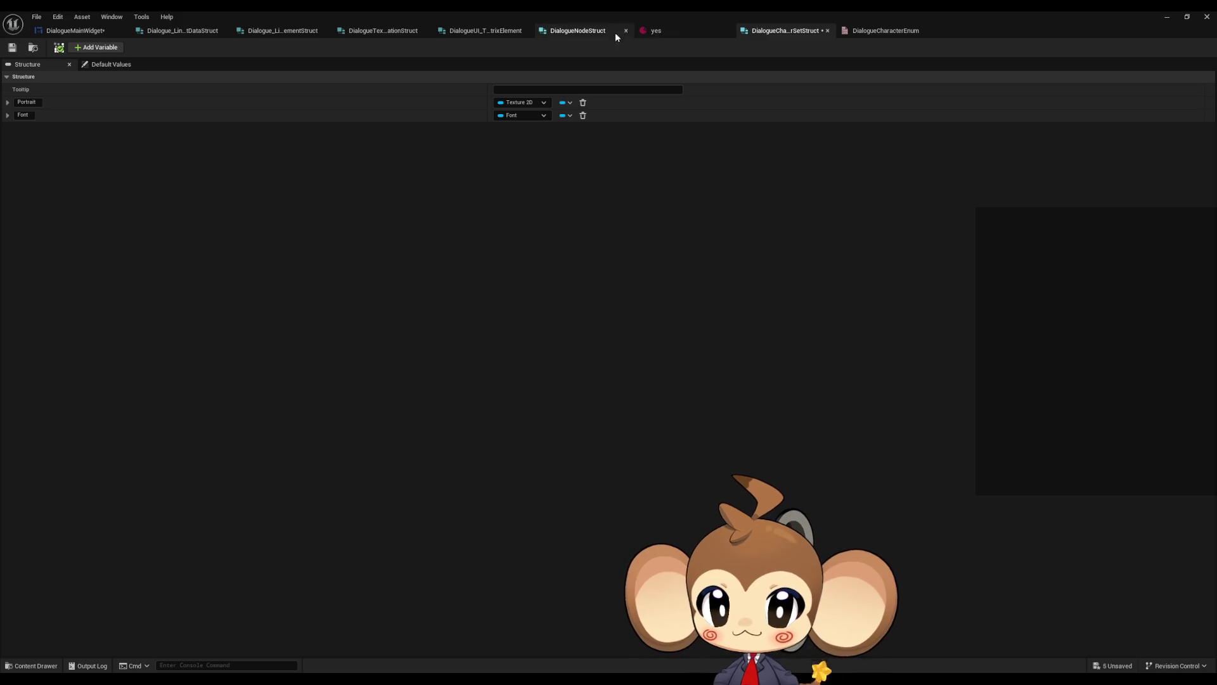
pyautogui.click(95, 30)
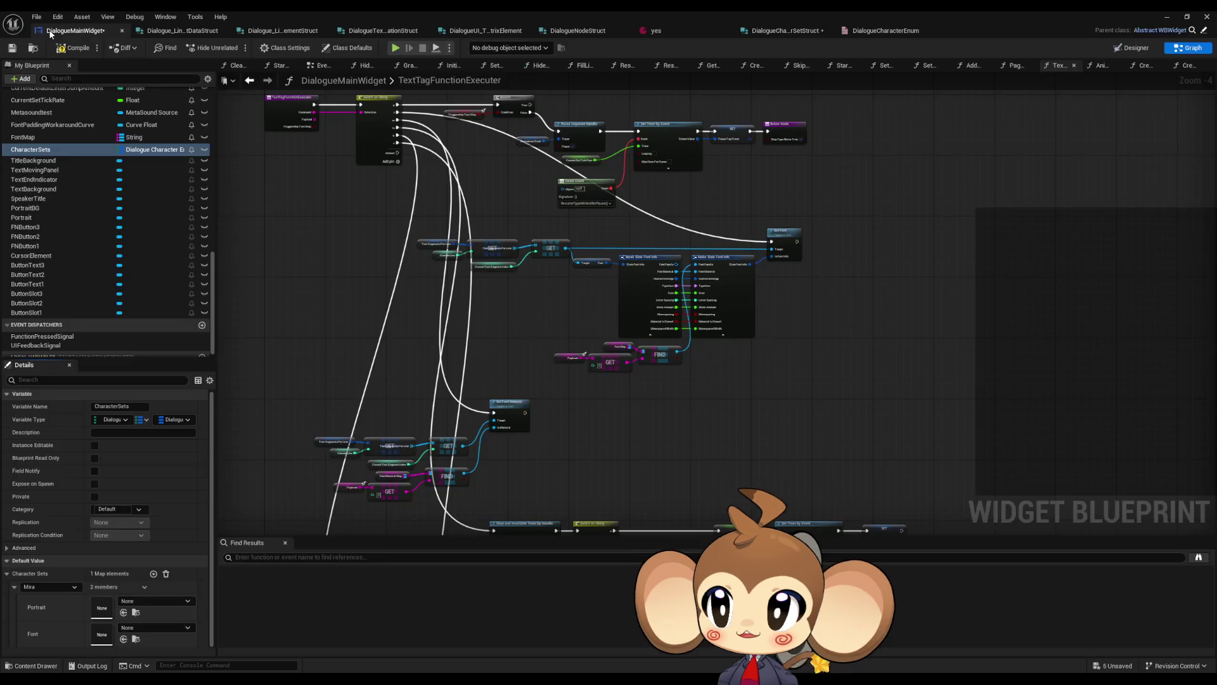
# Add a Mira entry to Character Sets' default value
pyautogui.click(154, 573)
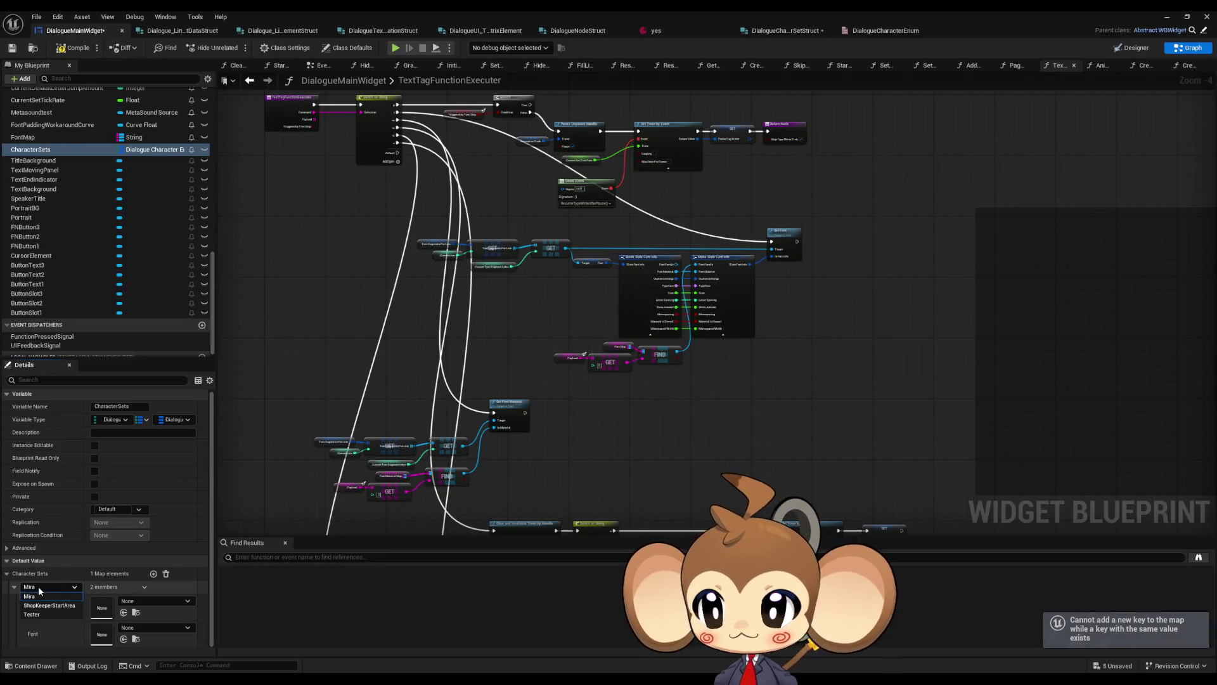
pyautogui.click(52, 580)
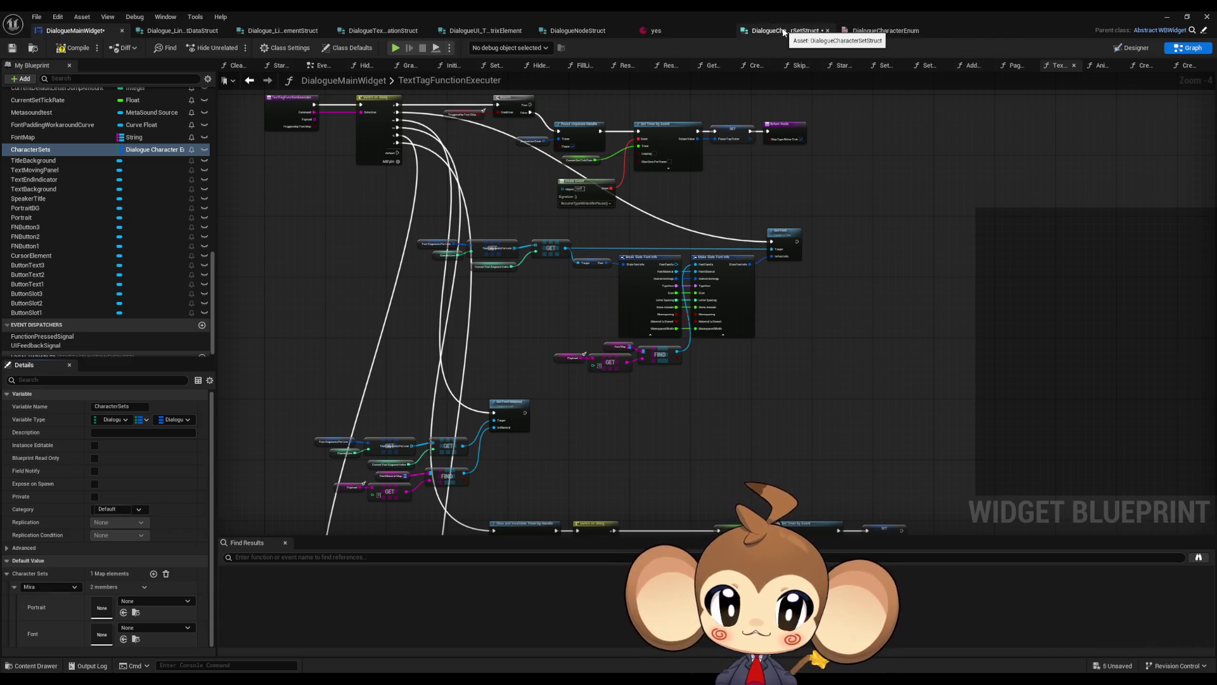
pyautogui.click(784, 33)
# Add a NotSet enumerator at the top of DialogueCharacterEnum, save it, and view DialogueNodeStruct
pyautogui.click(884, 30)
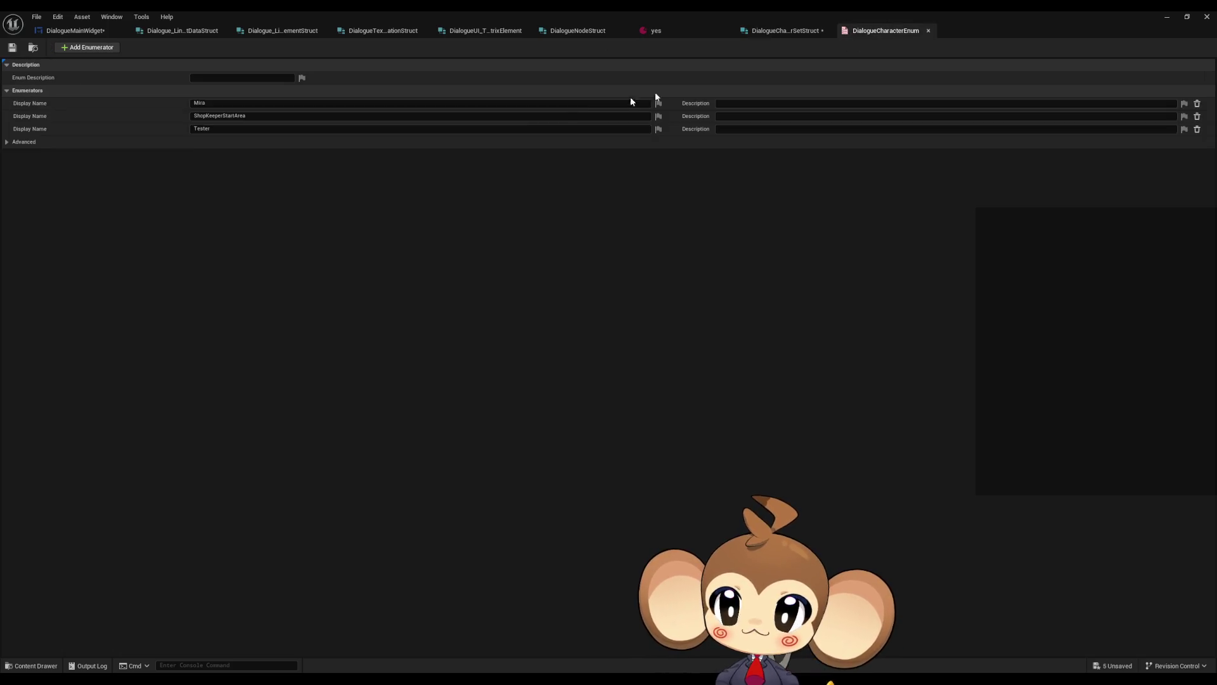
pyautogui.click(60, 48)
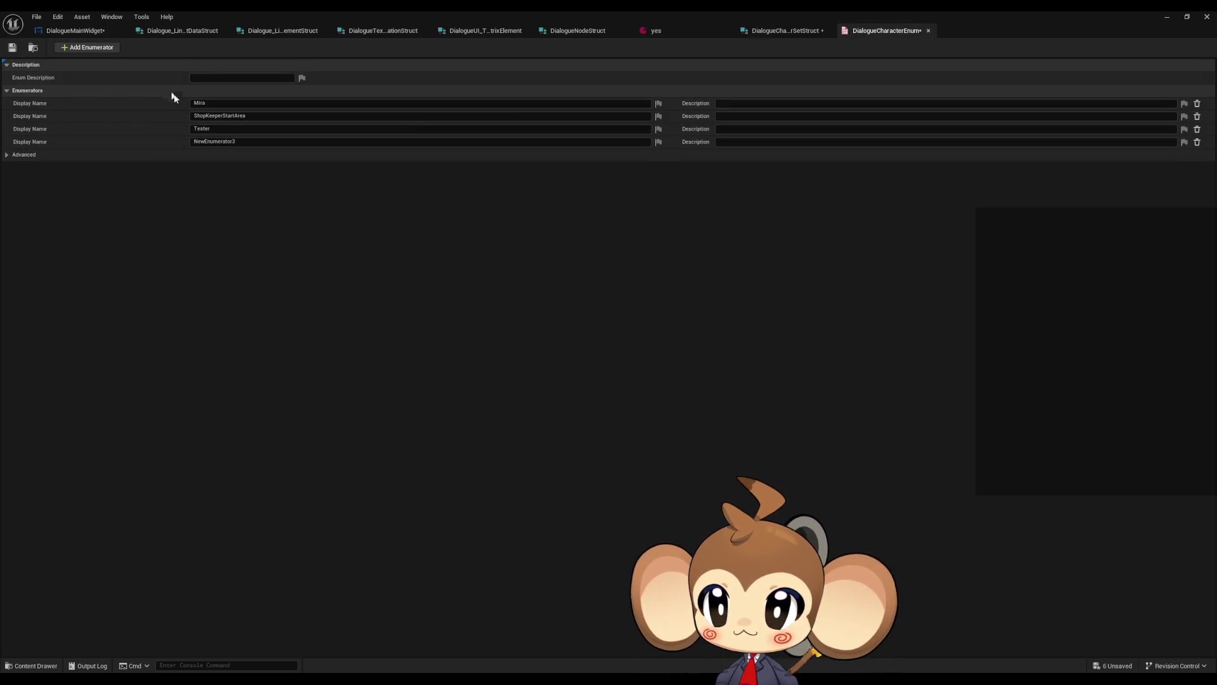
pyautogui.click(214, 142)
pyautogui.write('NotSet')
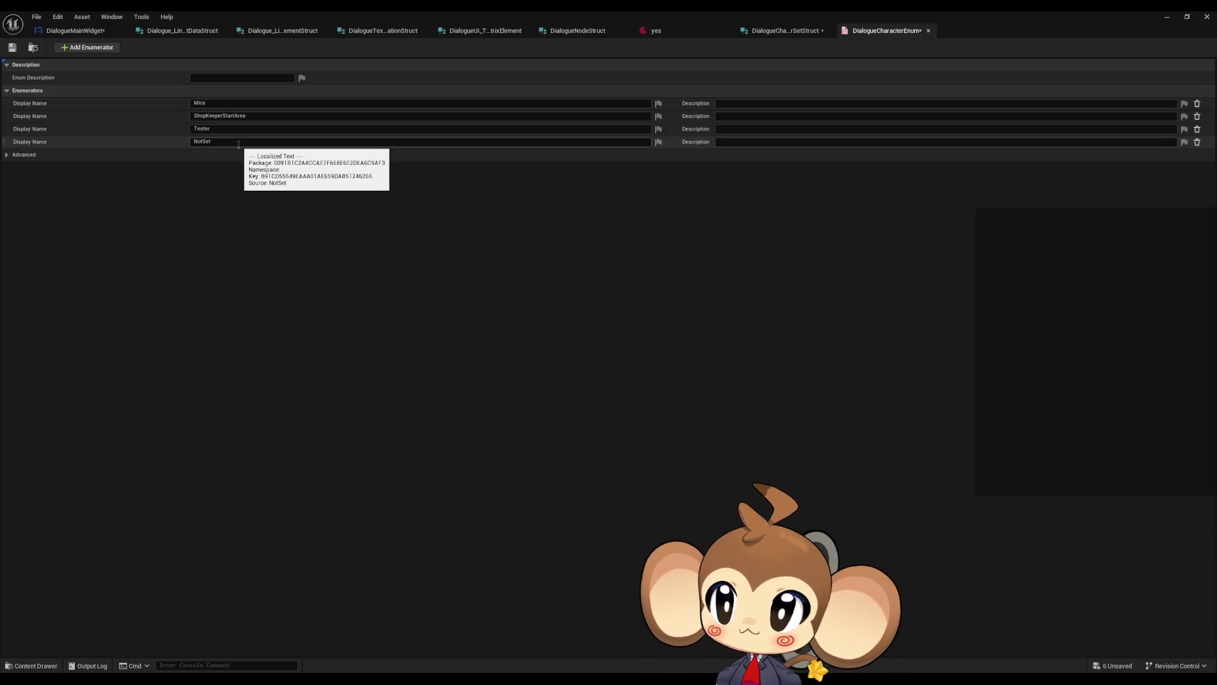
pyautogui.click(40, 147)
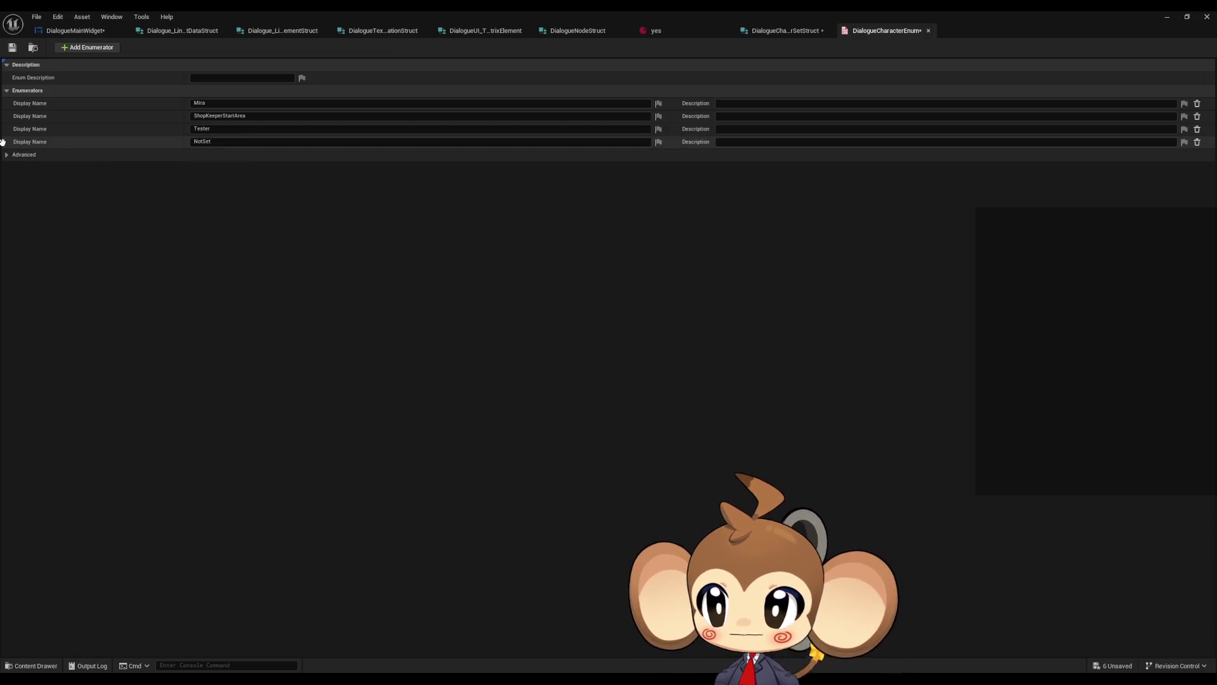
pyautogui.moveTo(3, 142); pyautogui.dragTo(5, 111)
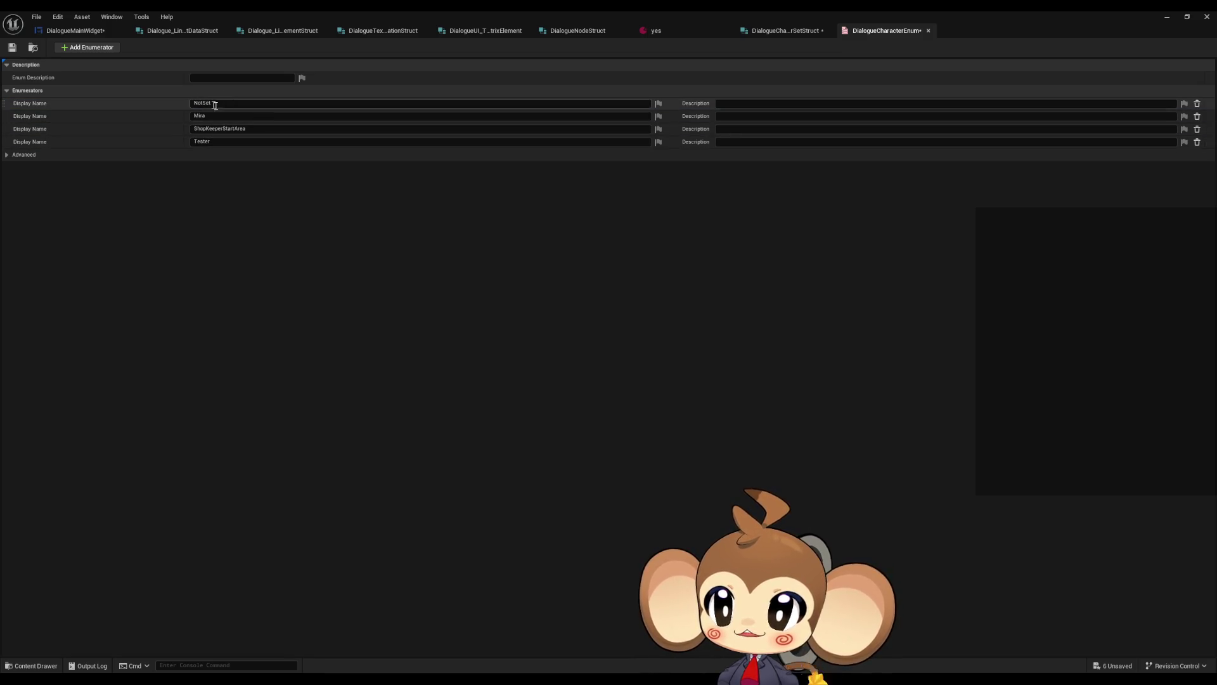
pyautogui.hotkey('ctrl', 's')
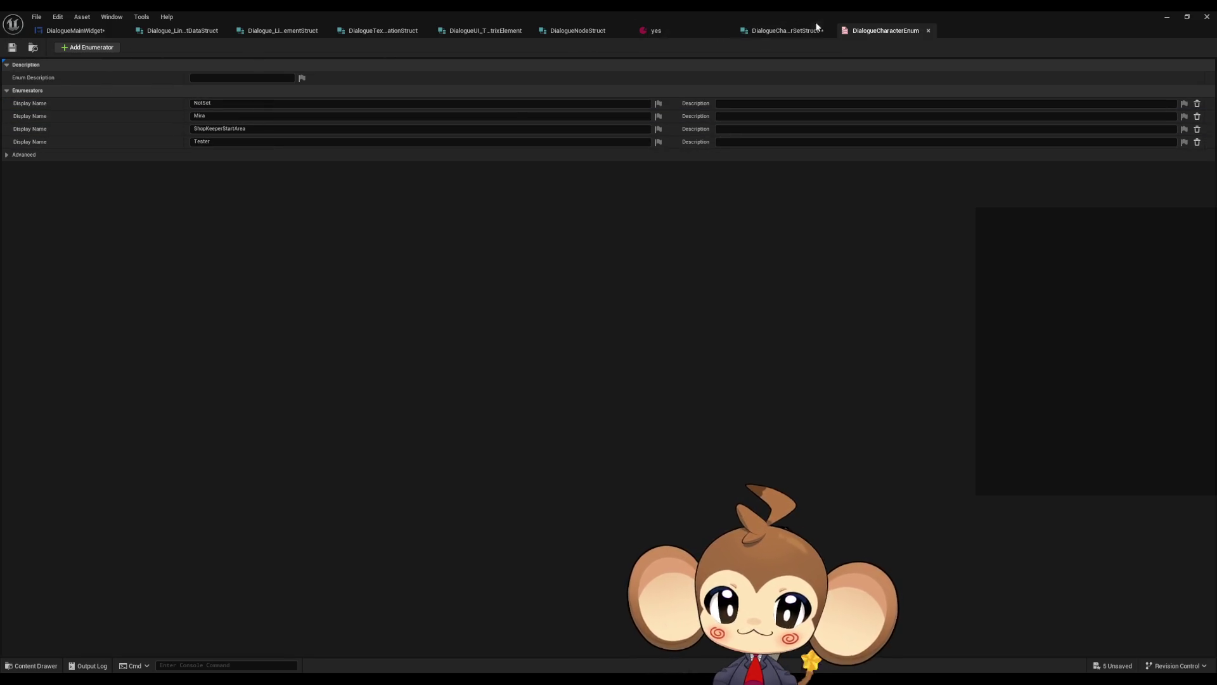
pyautogui.click(780, 31)
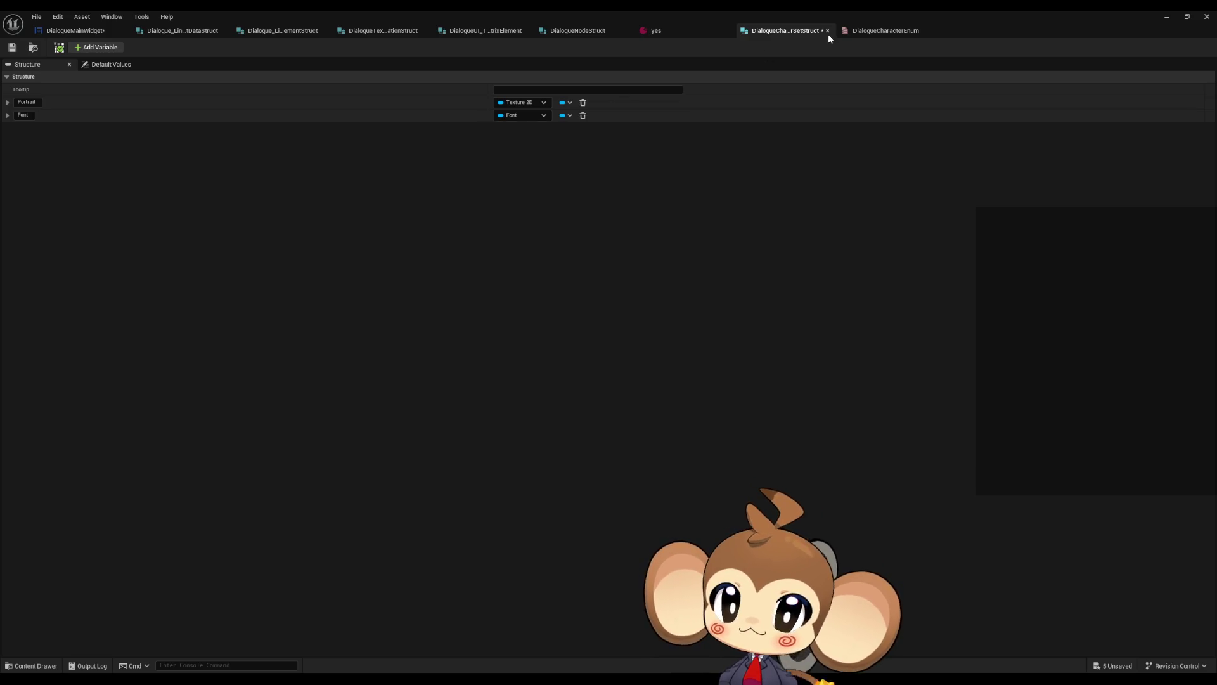
pyautogui.click(589, 32)
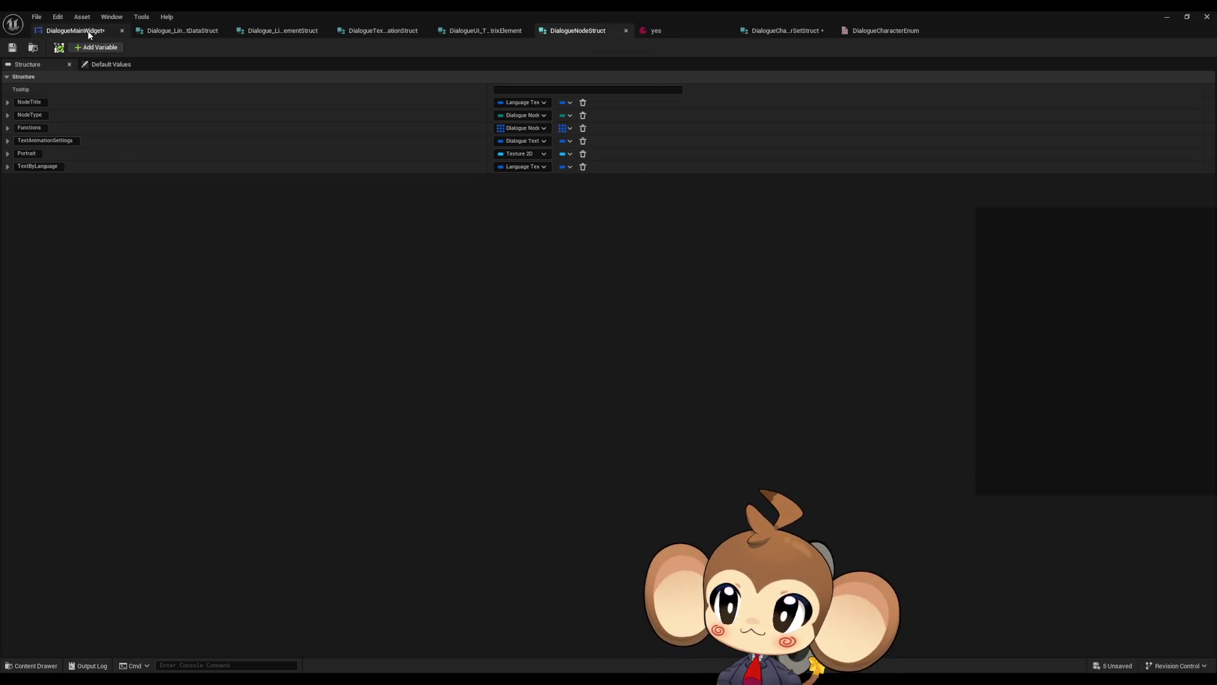
# Set the Character Sets entry to key Mira with MiraPortrait and MonkeyFont_Font
pyautogui.click(88, 32)
pyautogui.moveTo(363, 177)
pyautogui.mouseDown()
pyautogui.moveTo(511, 241)
pyautogui.moveTo(502, 210)
pyautogui.mouseUp()
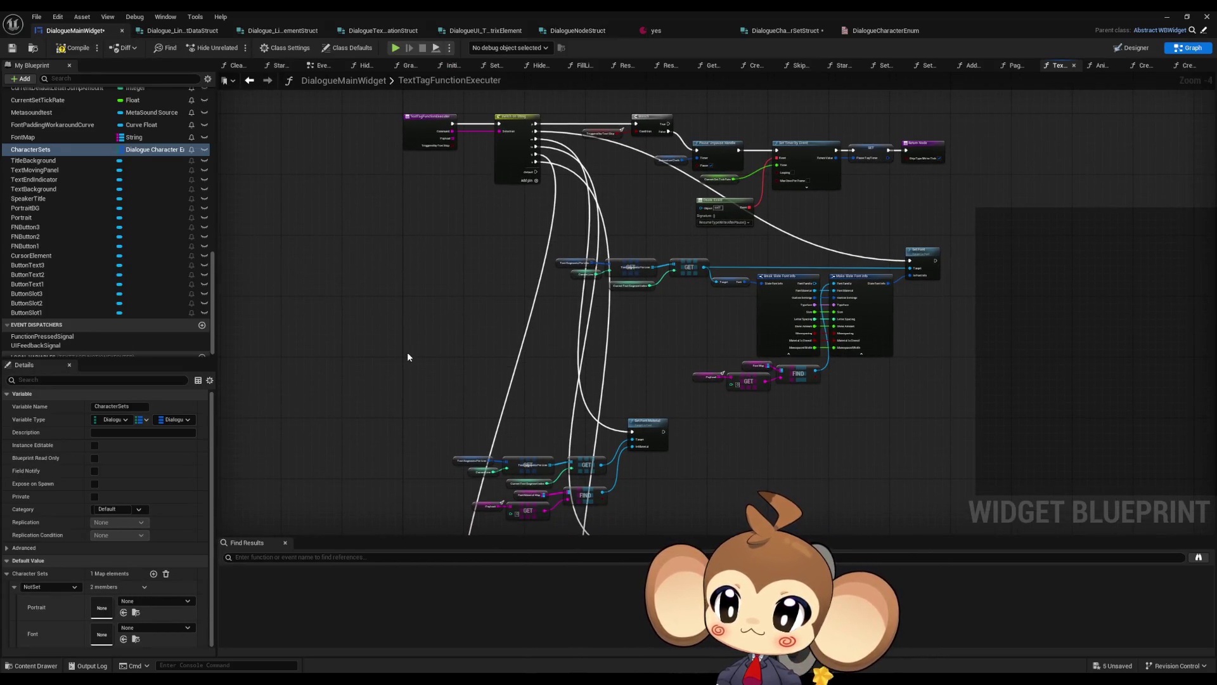
pyautogui.click(53, 589)
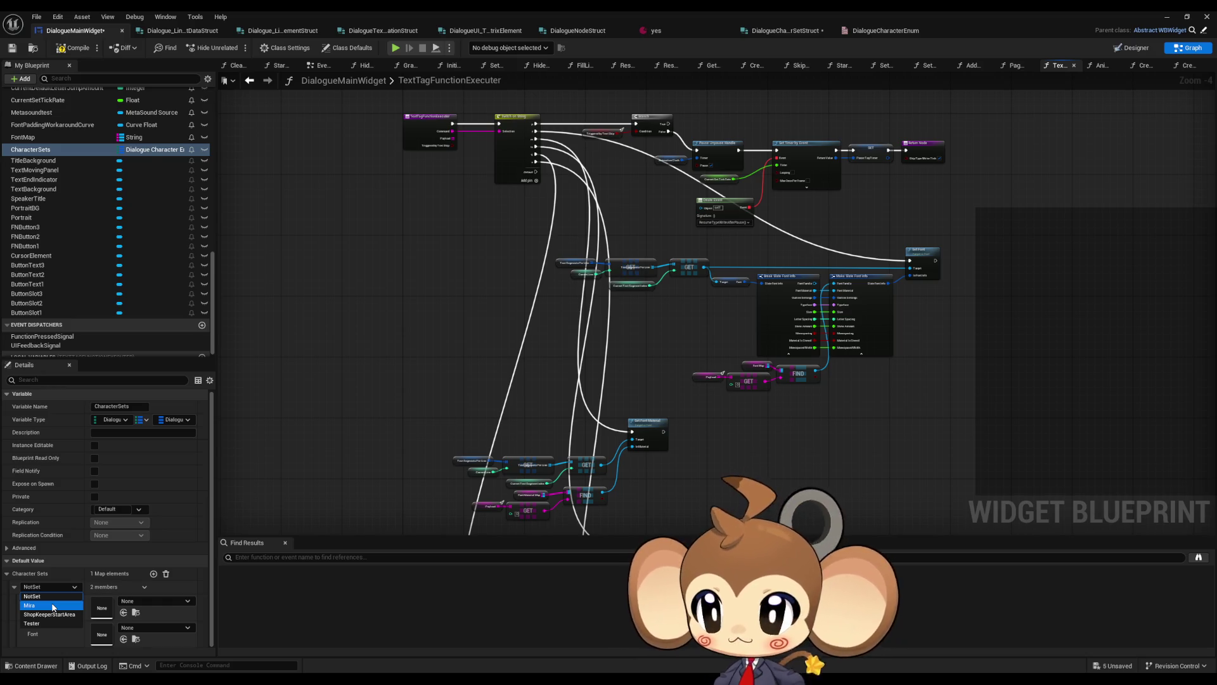
pyautogui.click(53, 606)
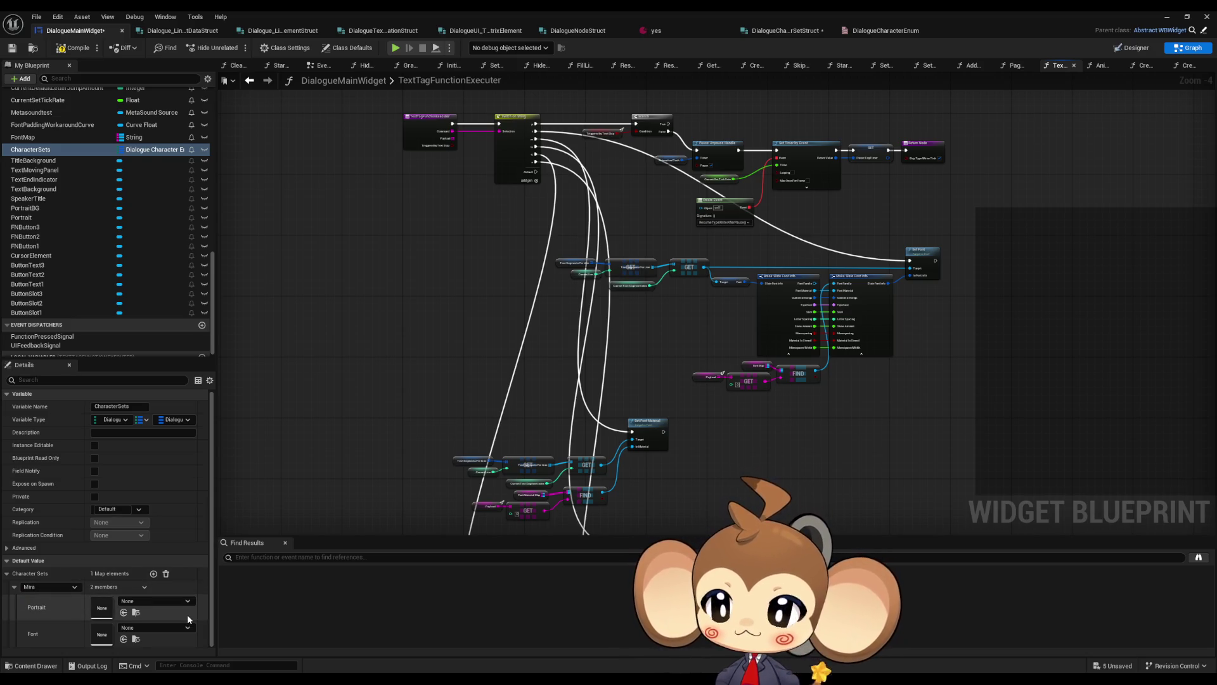
pyautogui.click(134, 604)
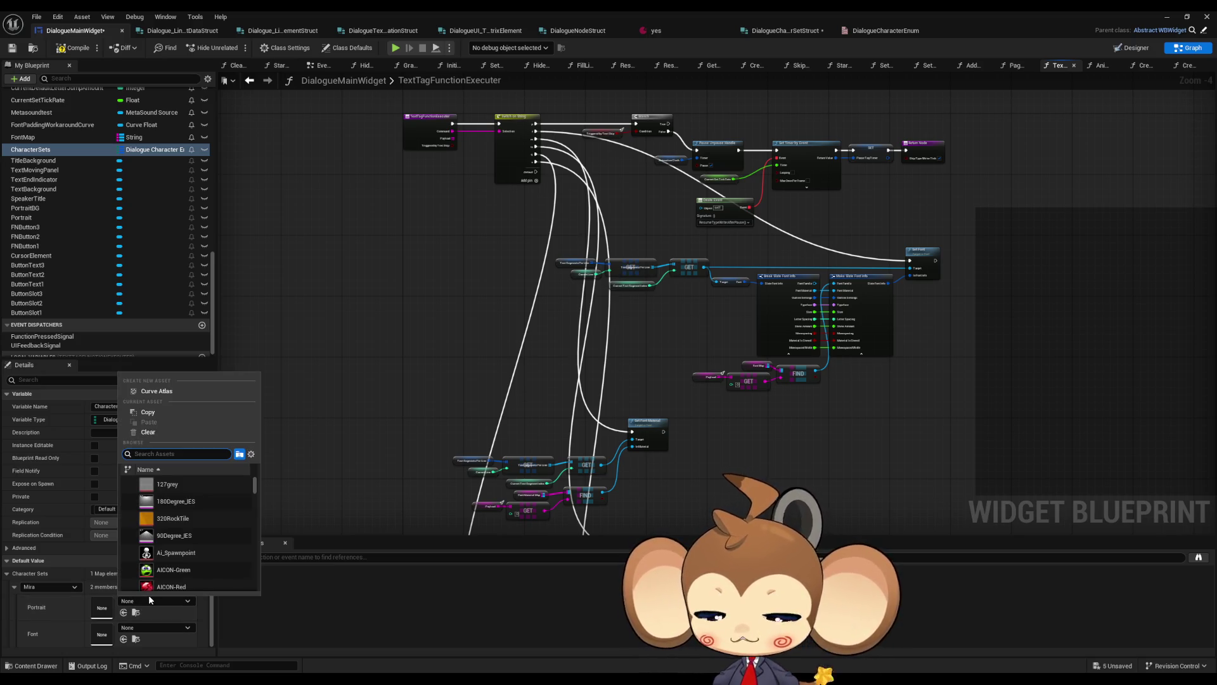
pyautogui.write('miora')
pyautogui.press('BackSpace')
pyautogui.press('BackSpace')
pyautogui.press('BackSpace')
pyautogui.write('ra')
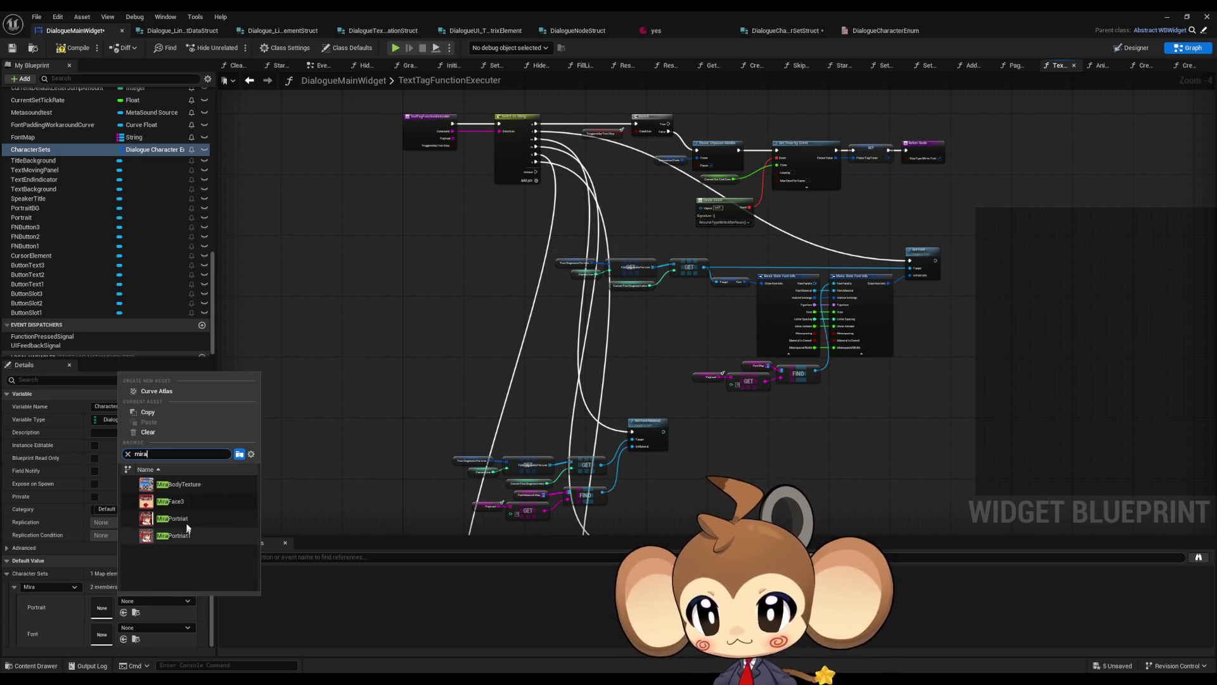
pyautogui.click(172, 518)
pyautogui.click(133, 629)
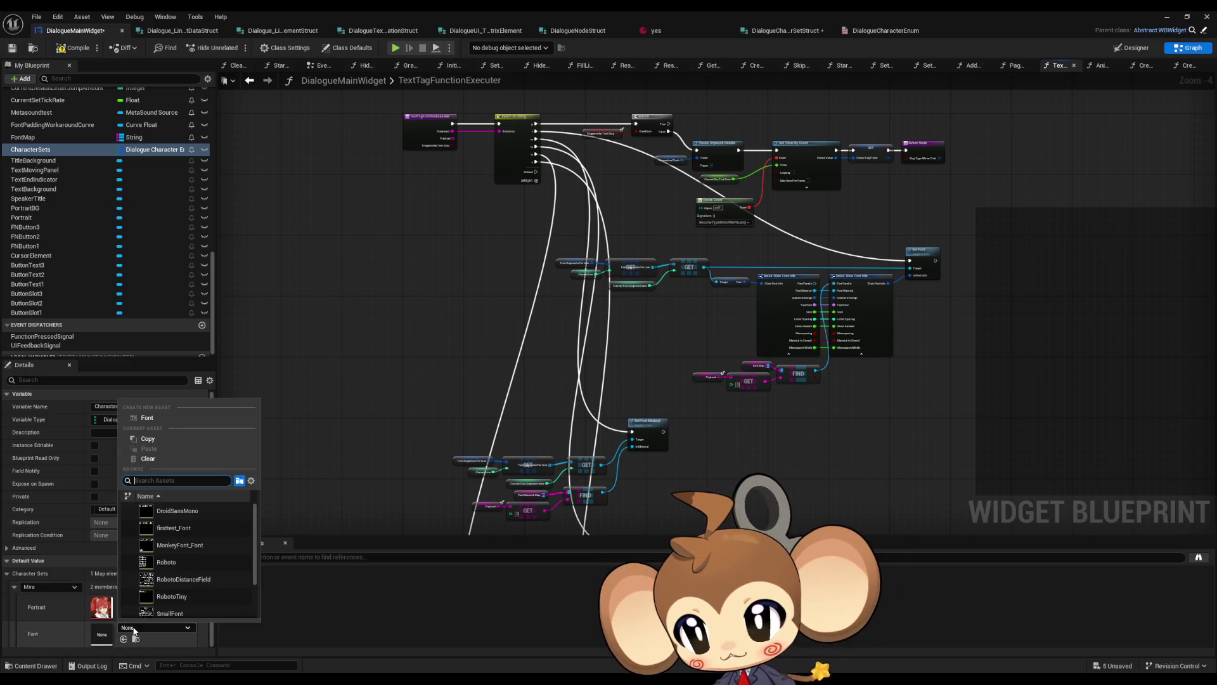
pyautogui.write('mon')
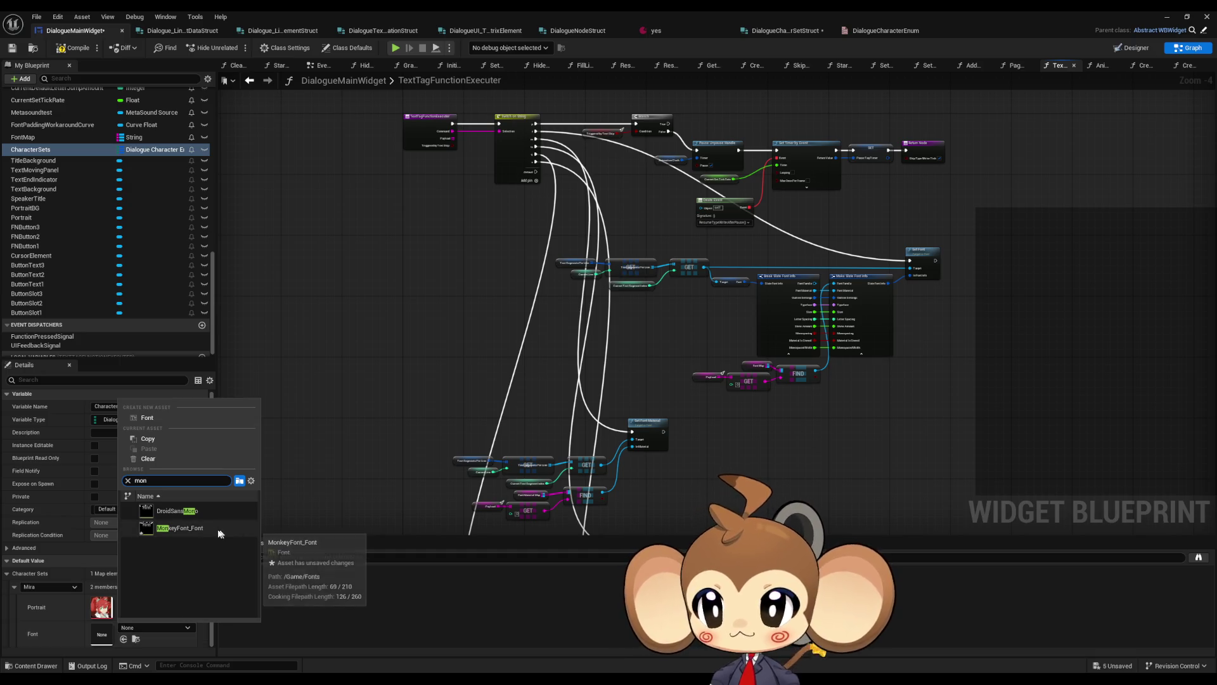
pyautogui.click(215, 527)
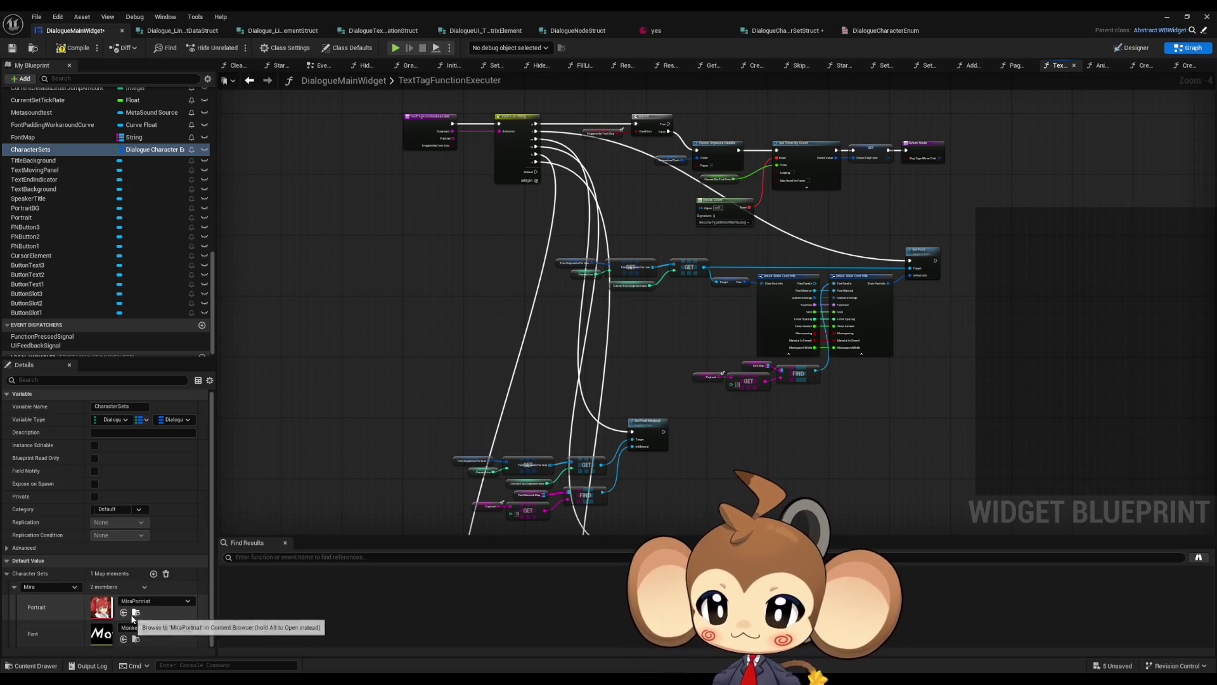
# Compile and save the widget, then add a second Character Sets element
pyautogui.click(73, 48)
pyautogui.click(153, 573)
pyautogui.scroll(-2, 115, 594)
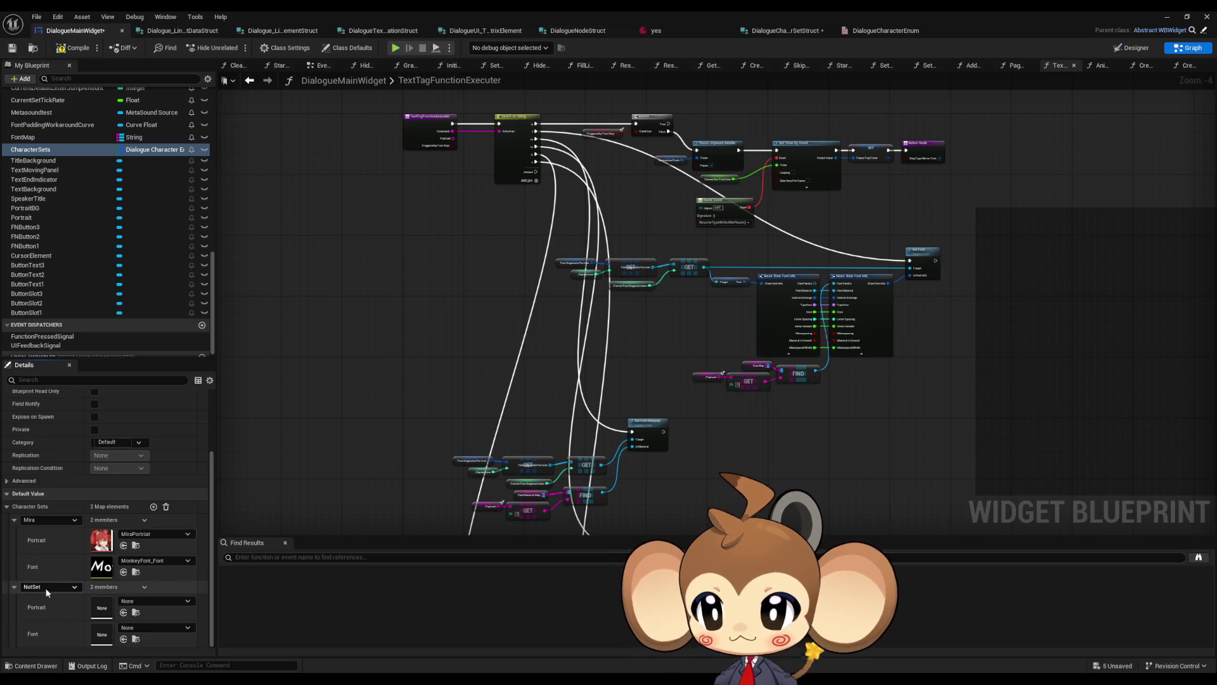
# Key the new entry ShopKeeperStartArea with Dummy1 portrait and Roboto font
pyautogui.click(47, 585)
pyautogui.click(43, 614)
pyautogui.click(142, 602)
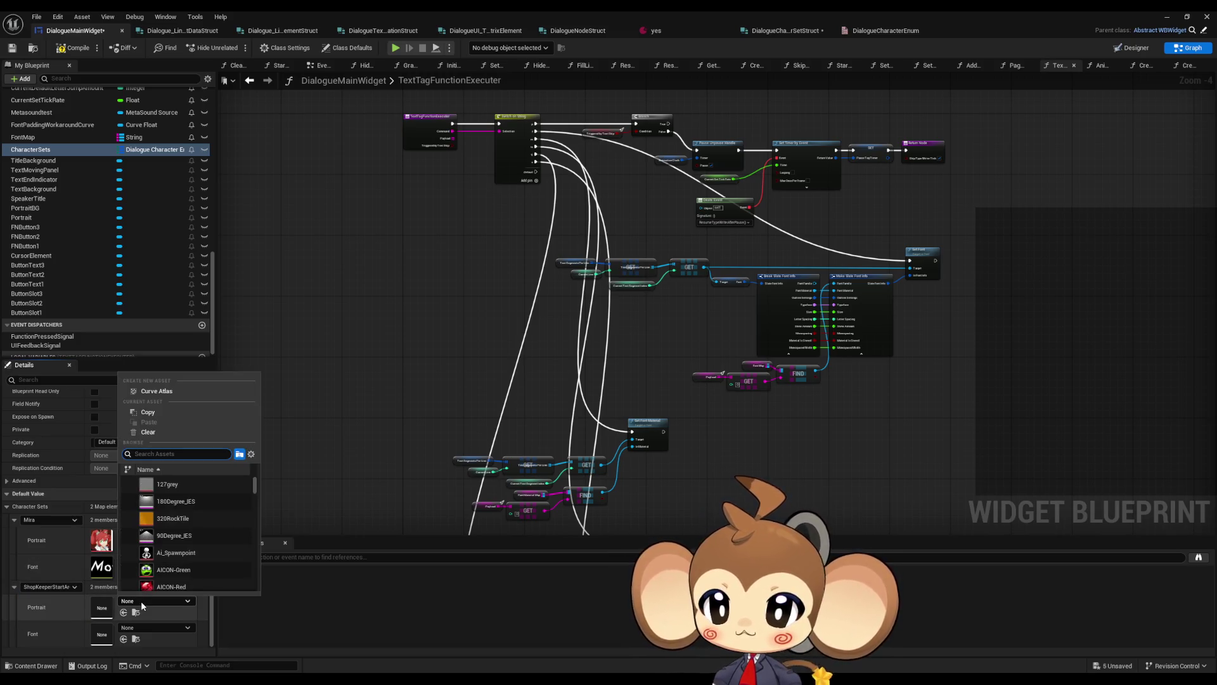
pyautogui.write('dummy')
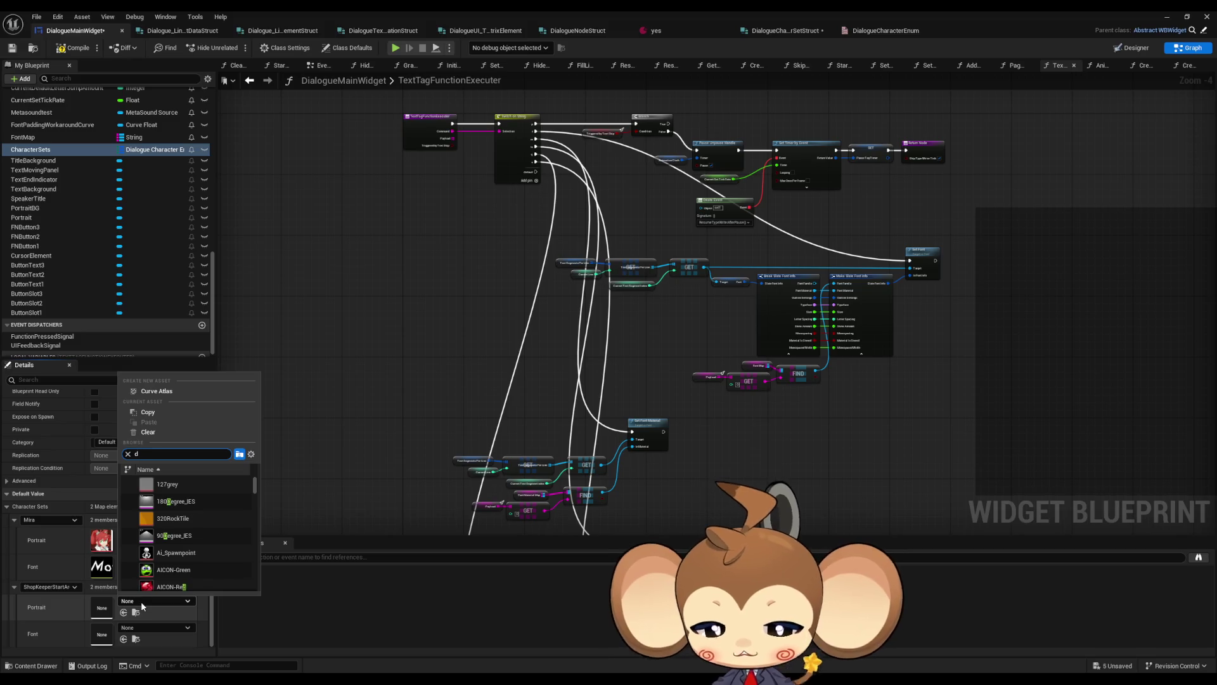
pyautogui.scroll(-2, 204, 510)
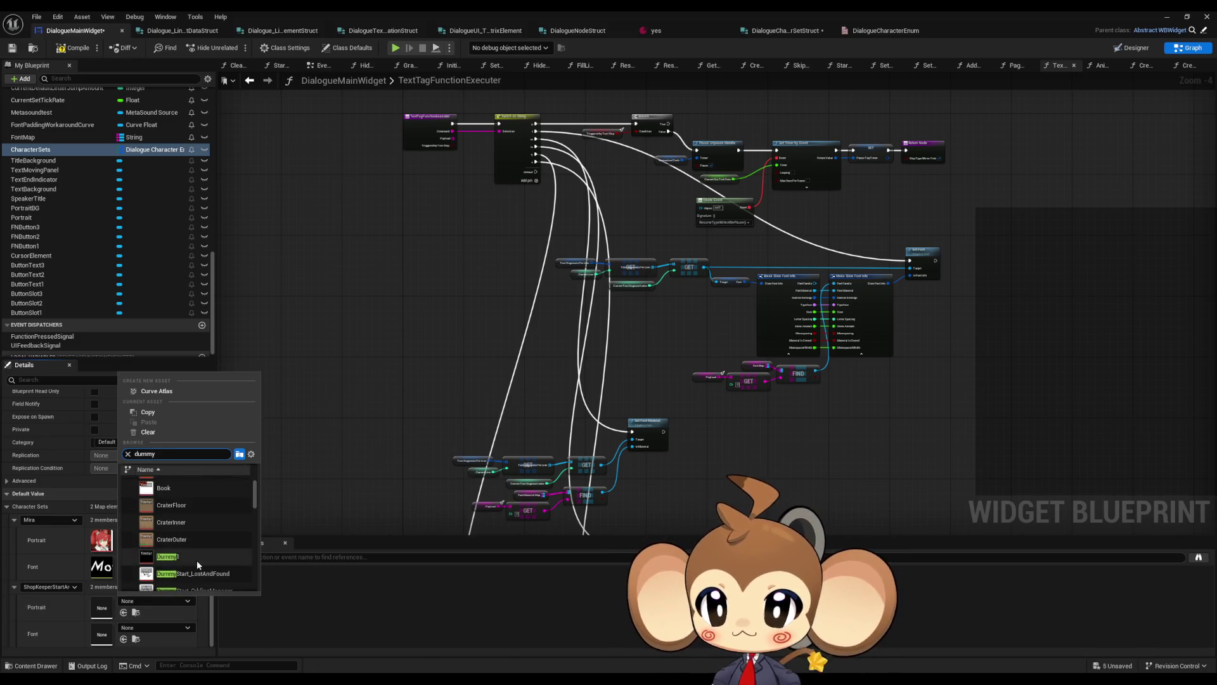
pyautogui.click(192, 560)
pyautogui.click(130, 628)
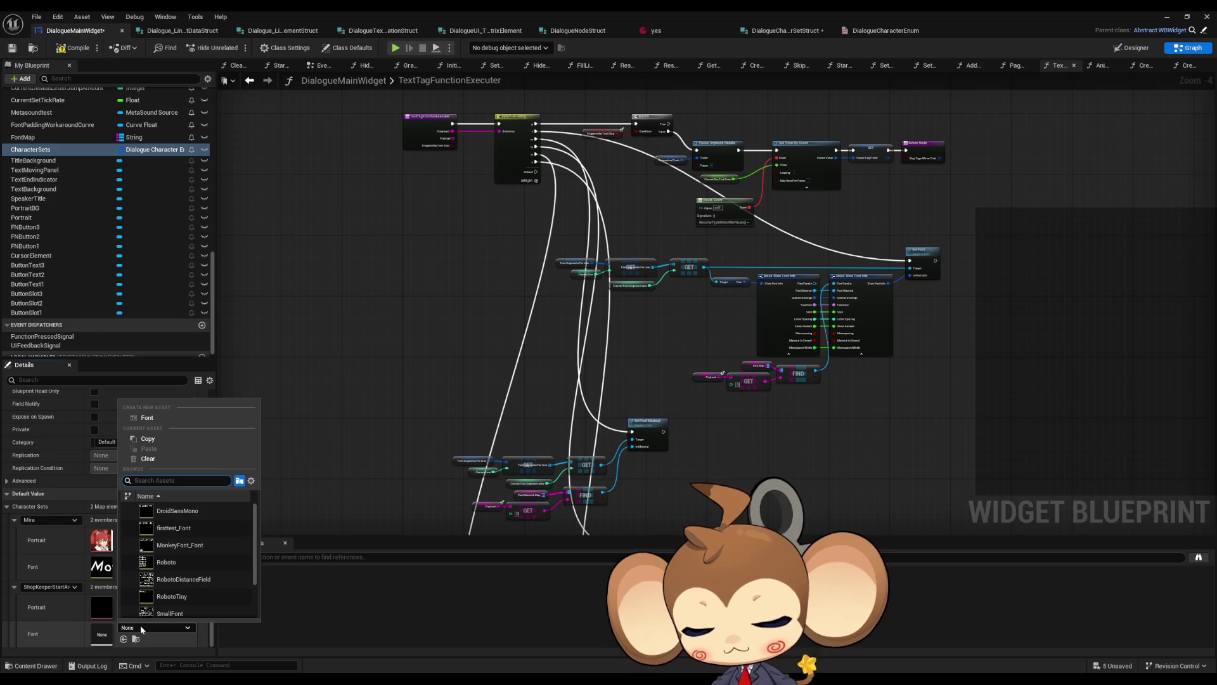
pyautogui.write('robo')
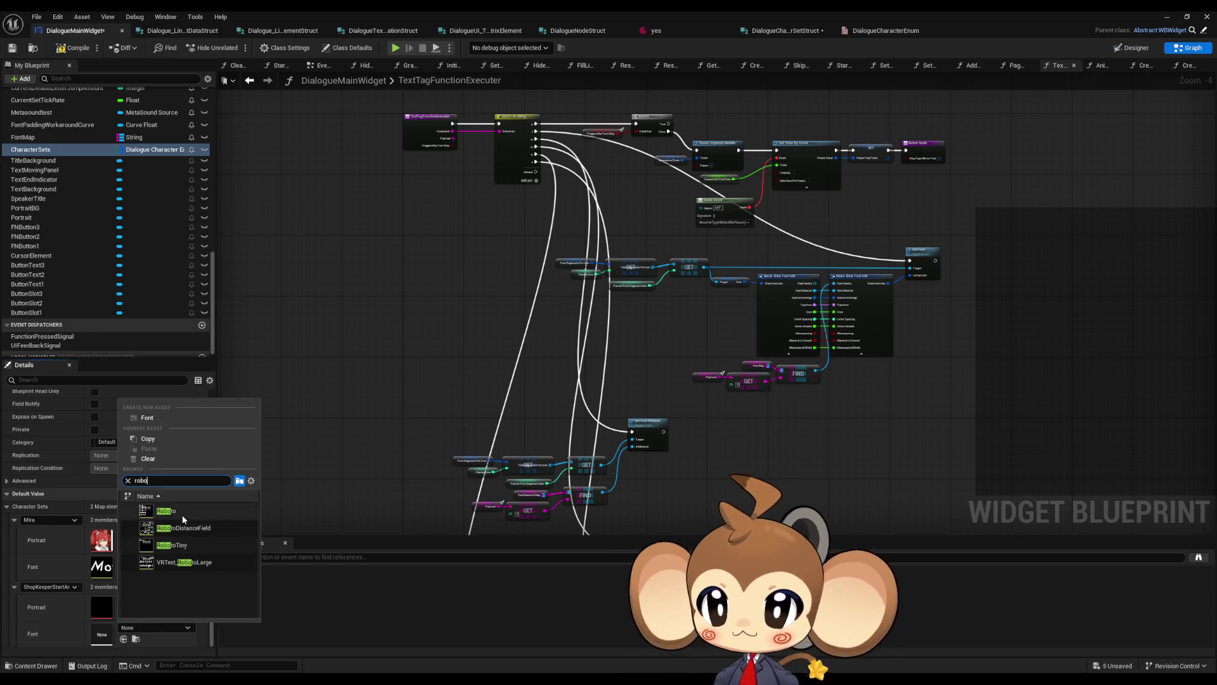
pyautogui.click(192, 512)
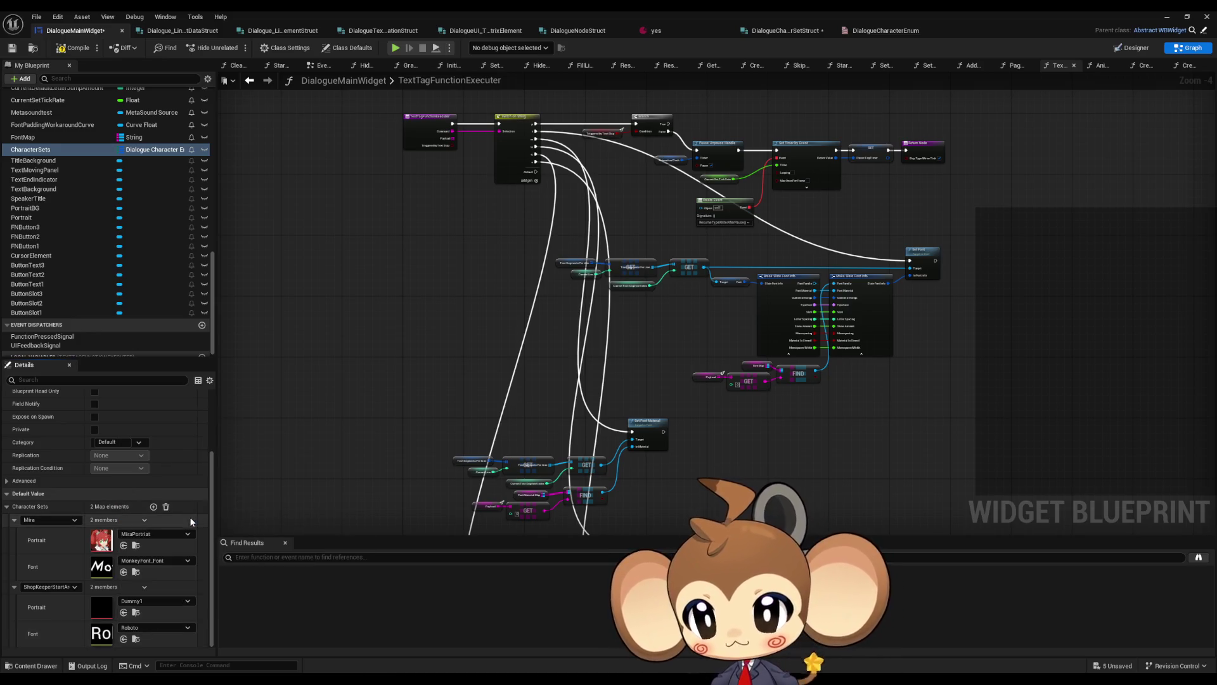
# Add a Tester entry with Dummy1 portrait and Roboto font, then save the widget
pyautogui.click(152, 506)
pyautogui.scroll(-2, 81, 610)
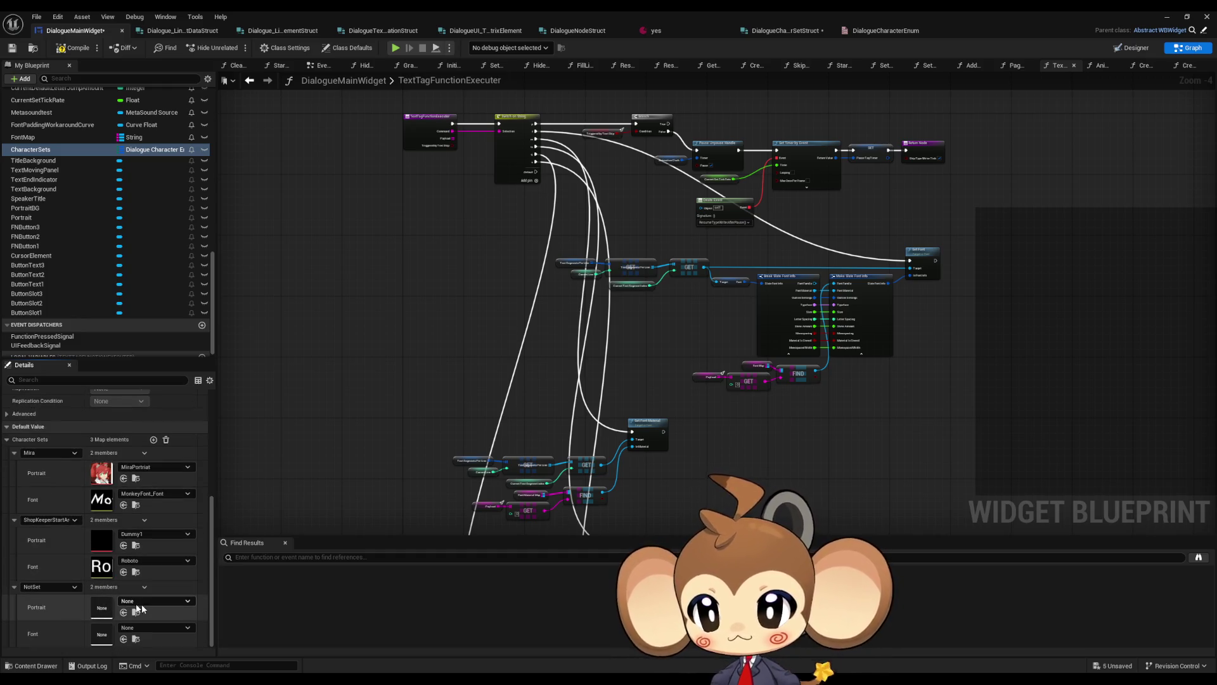
pyautogui.click(62, 586)
pyautogui.click(40, 623)
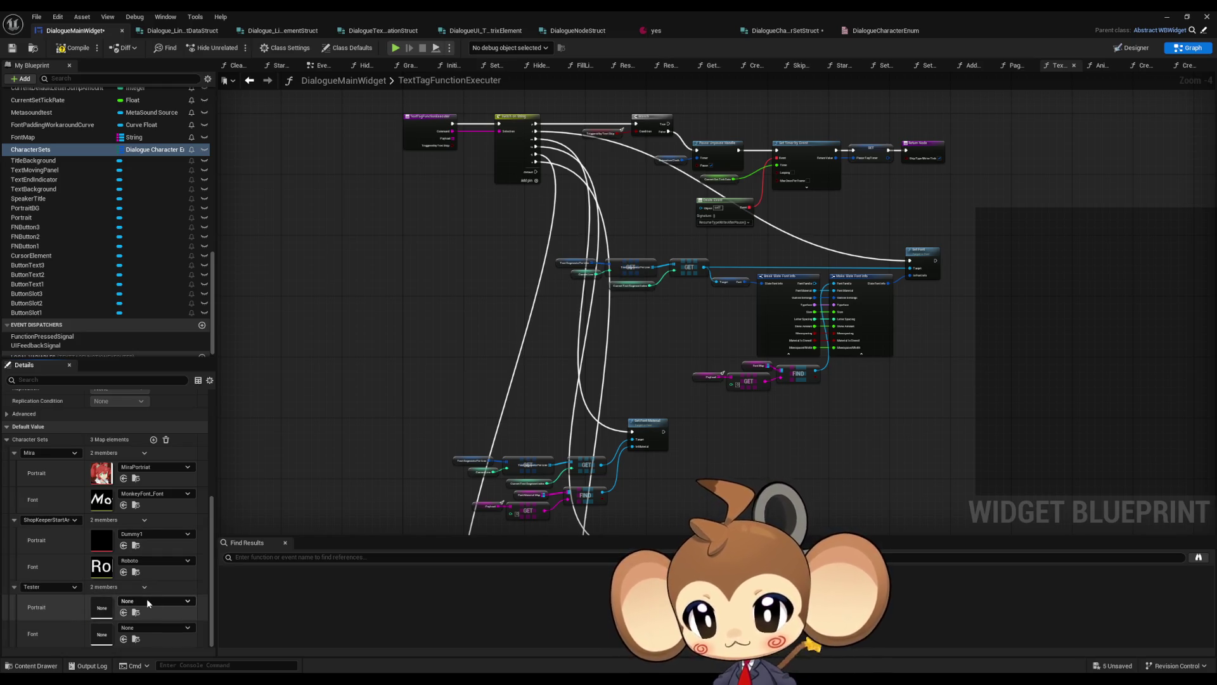
pyautogui.click(146, 599)
pyautogui.write('dumm')
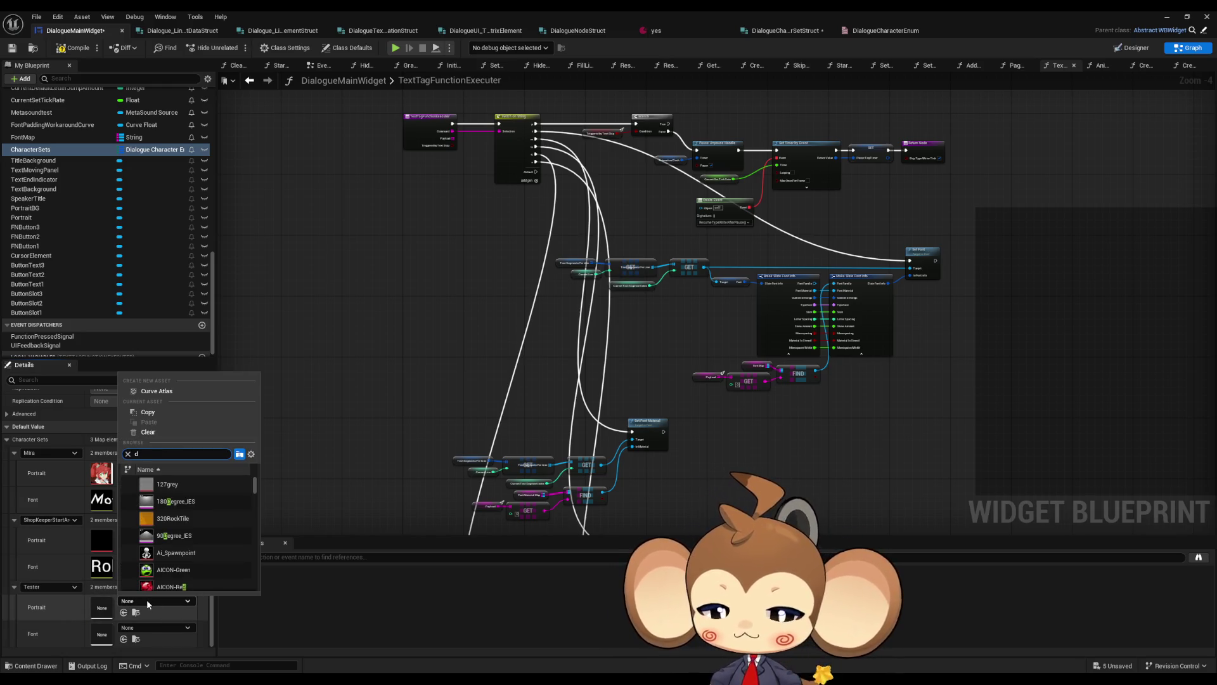
pyautogui.click(174, 584)
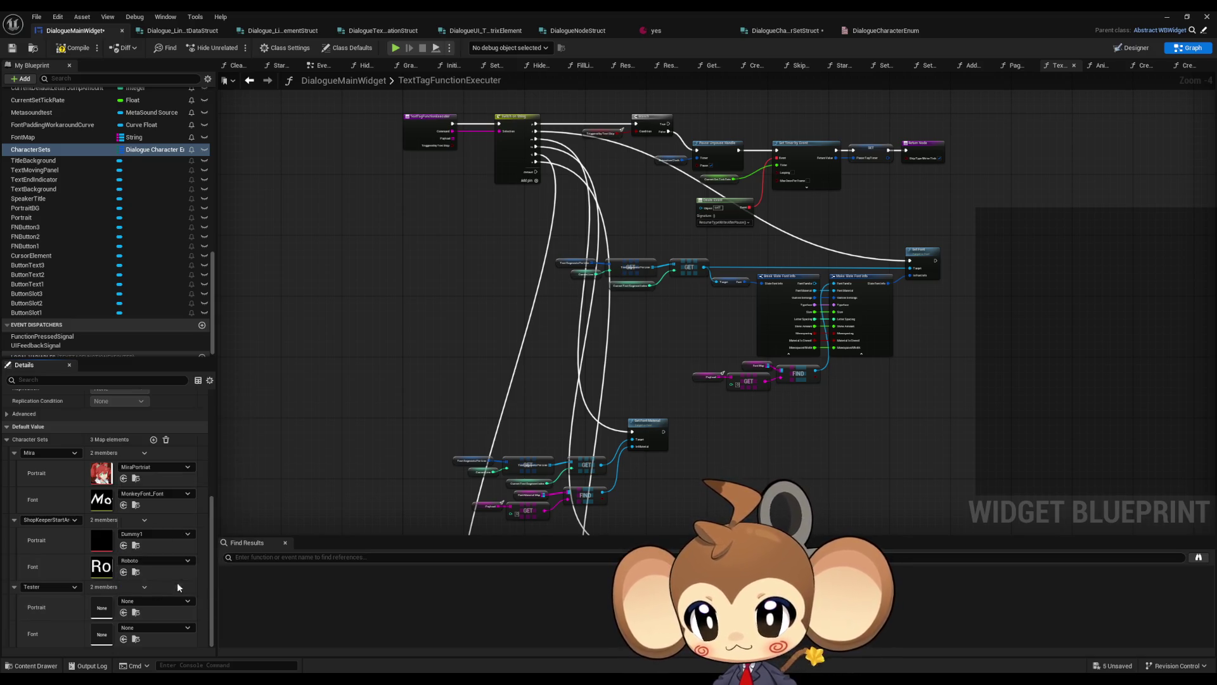
pyautogui.click(155, 628)
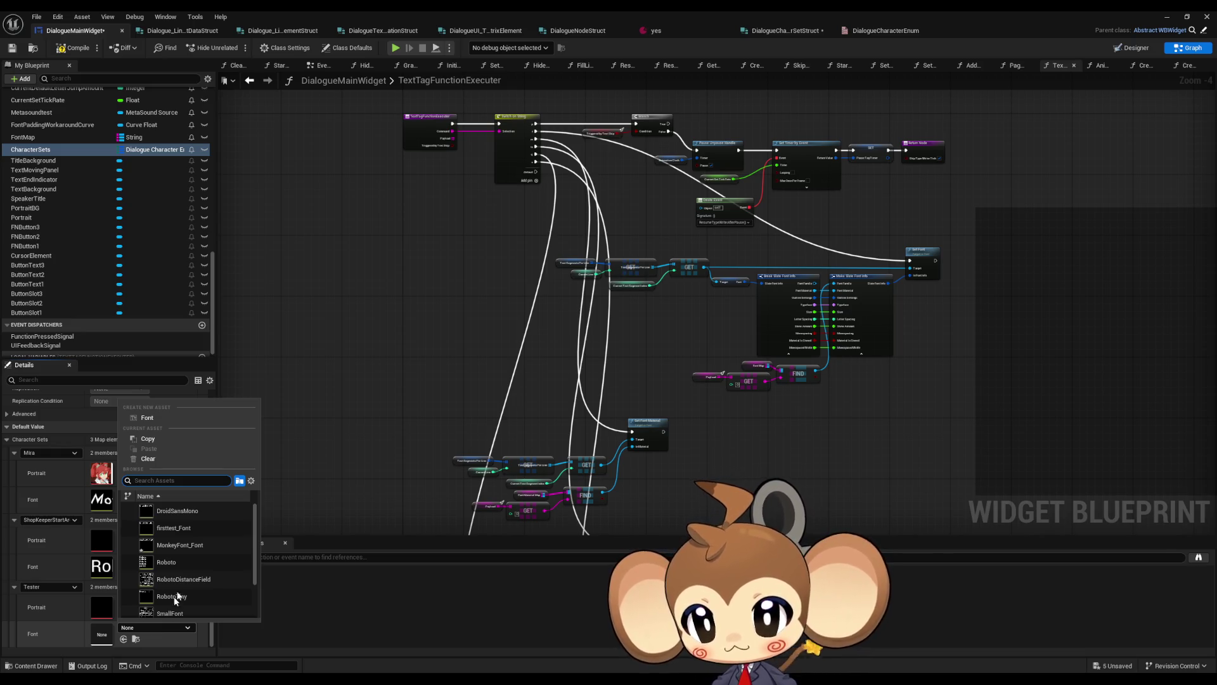
pyautogui.click(166, 561)
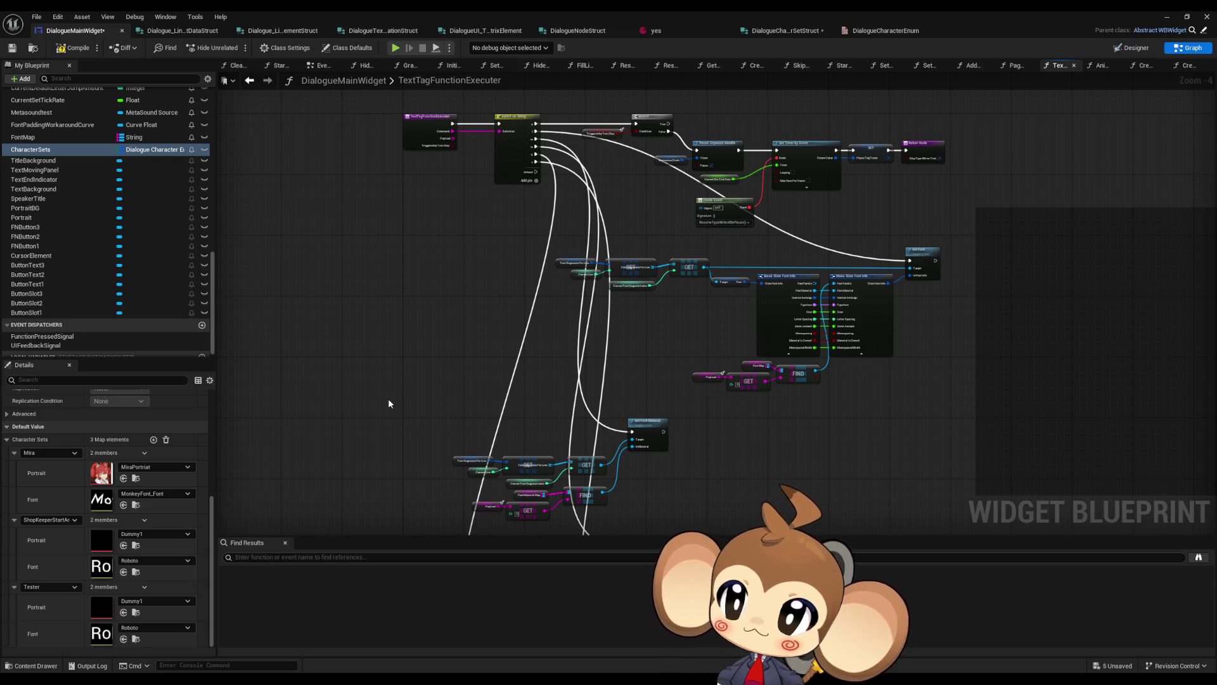
pyautogui.moveTo(388, 403); pyautogui.dragTo(365, 441)
pyautogui.hotkey('ctrl', 's')
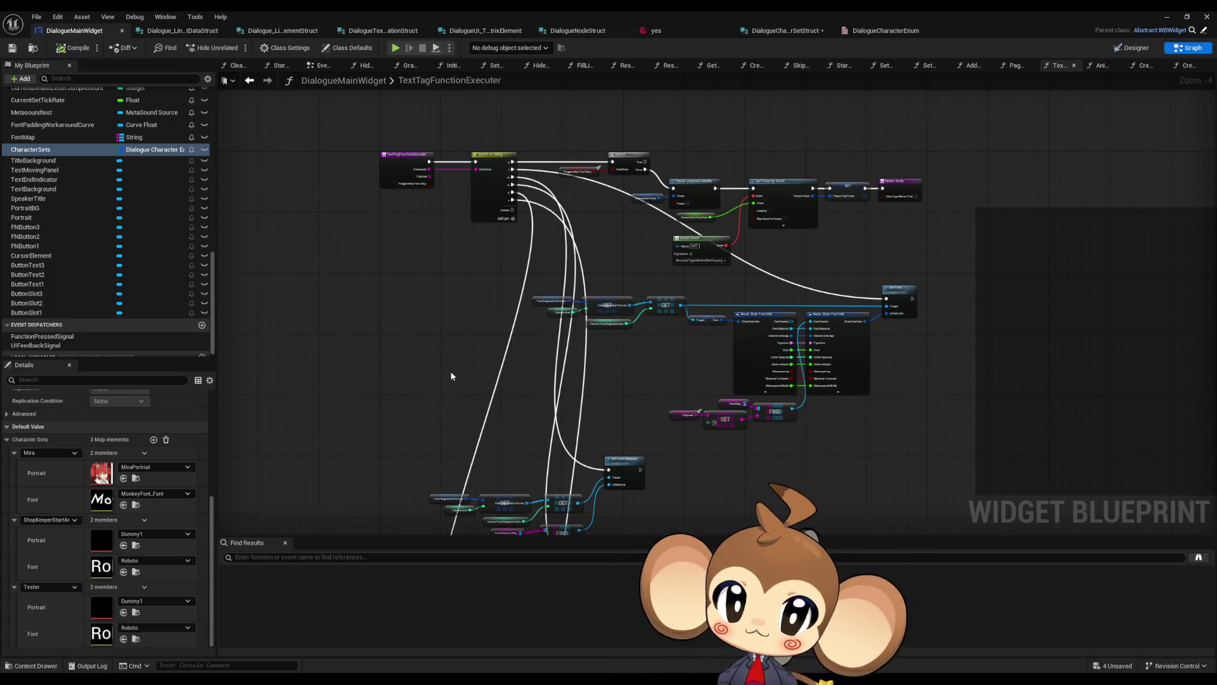
# Save DialogueCharacterSetStruct and copy the Portrait member name from DialogueNodeStruct
pyautogui.click(786, 30)
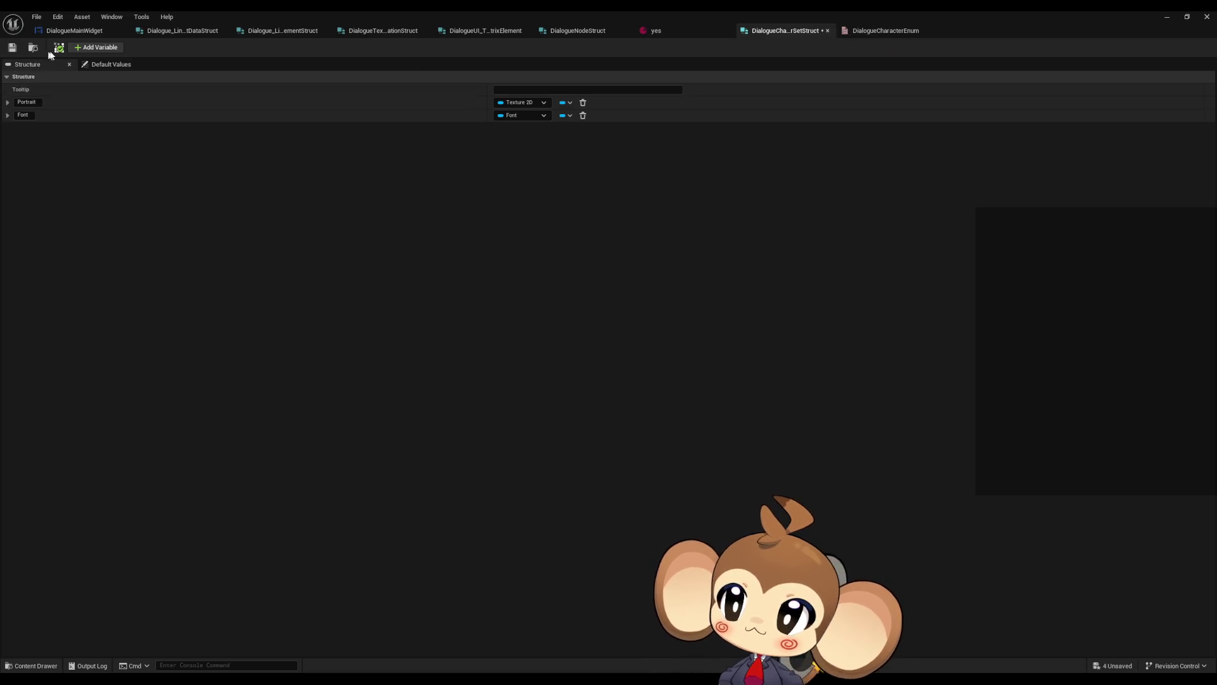
pyautogui.click(13, 47)
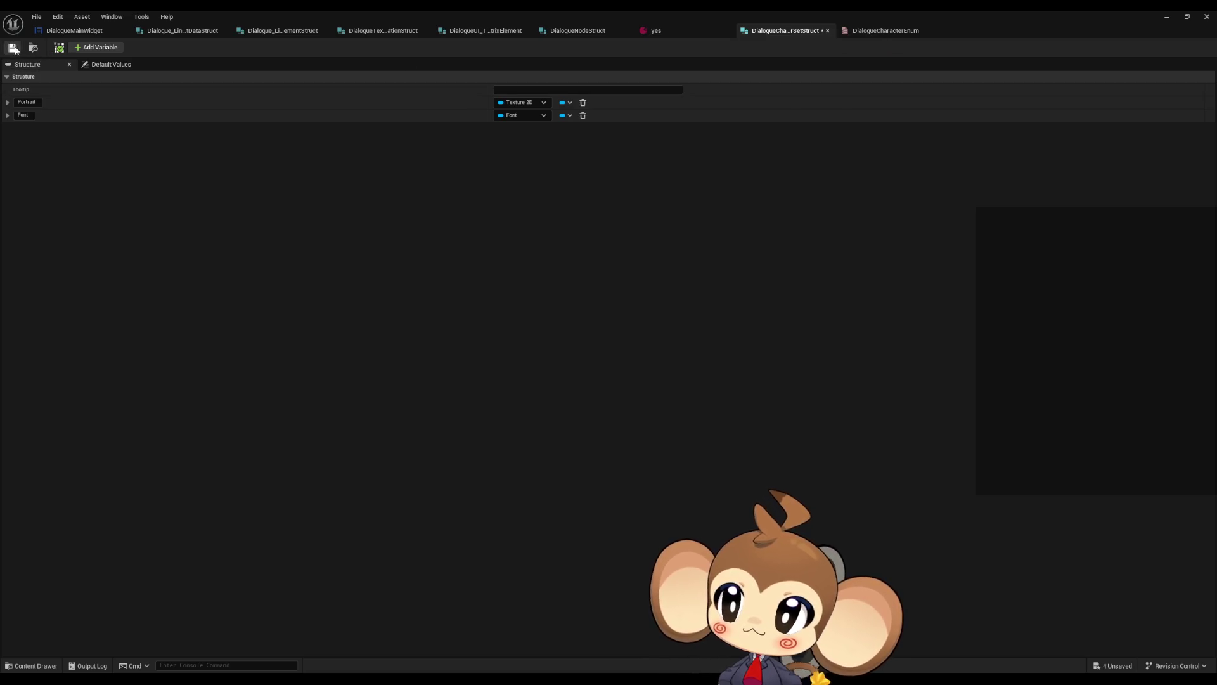
pyautogui.click(566, 36)
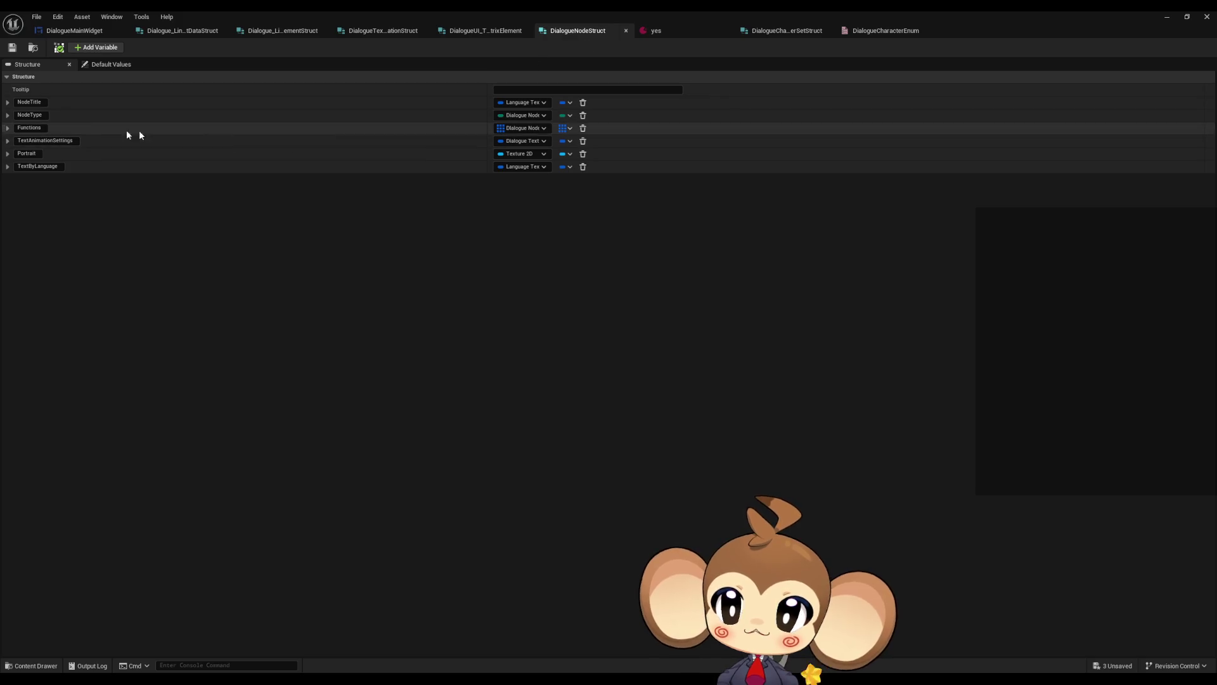
pyautogui.click(37, 154)
pyautogui.hotkey('ctrl', 'a')
pyautogui.hotkey('ctrl', 'c')
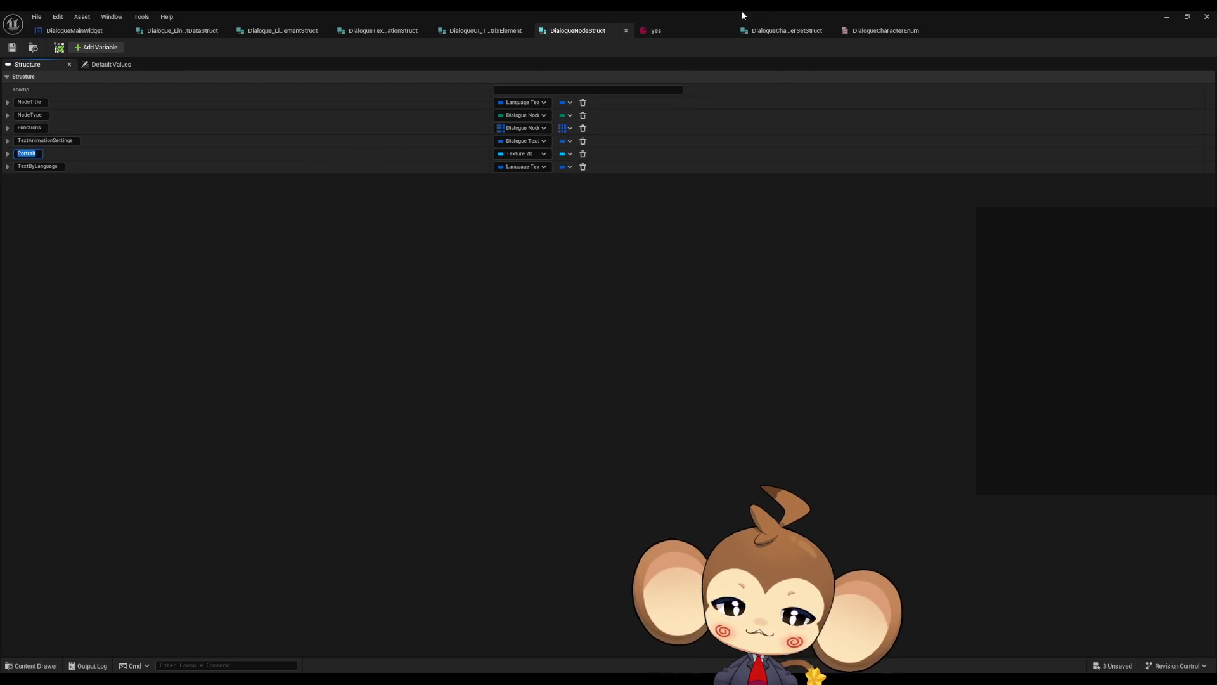
pyautogui.click(66, 33)
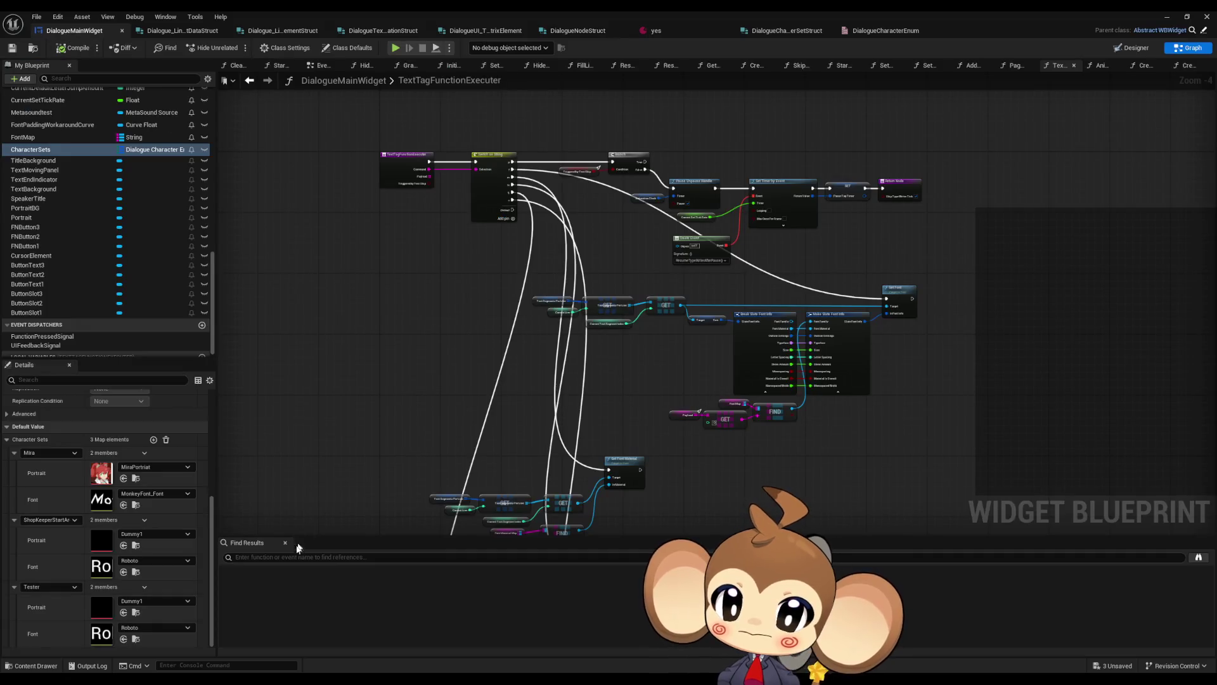
# Search blueprints for Portrait and inspect DialogueStateMachine's Break Dialogue Node Struct node
pyautogui.click(277, 558)
pyautogui.hotkey('ctrl', 'v')
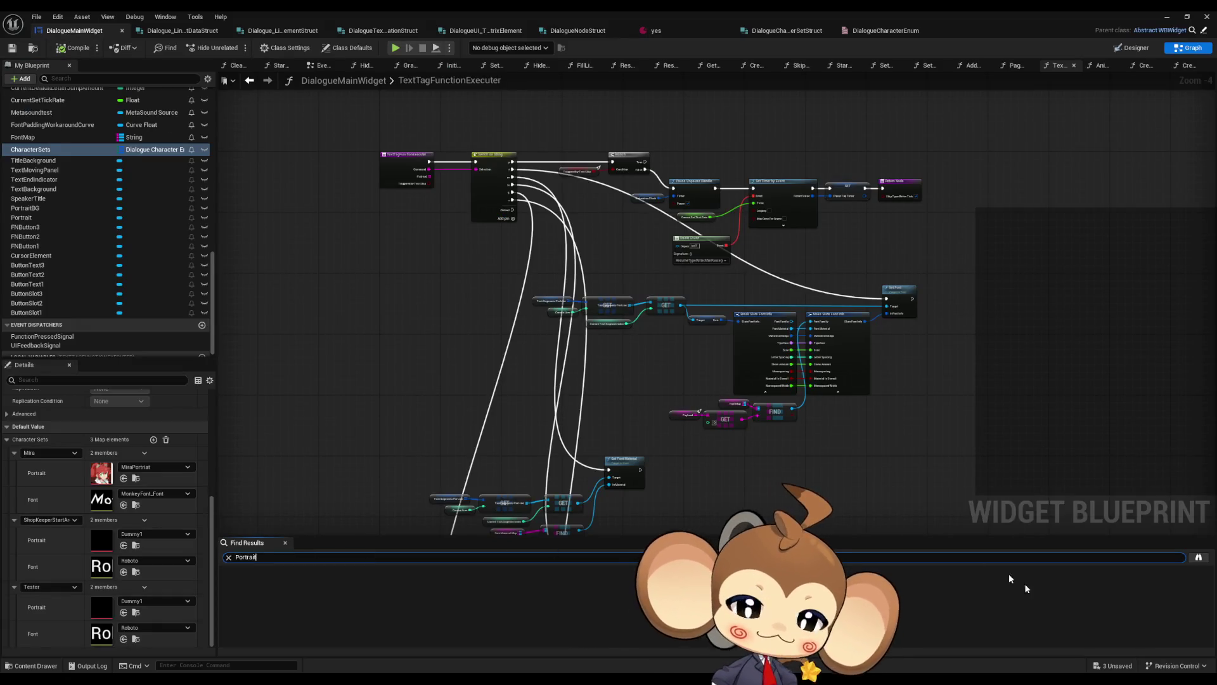
pyautogui.click(1198, 557)
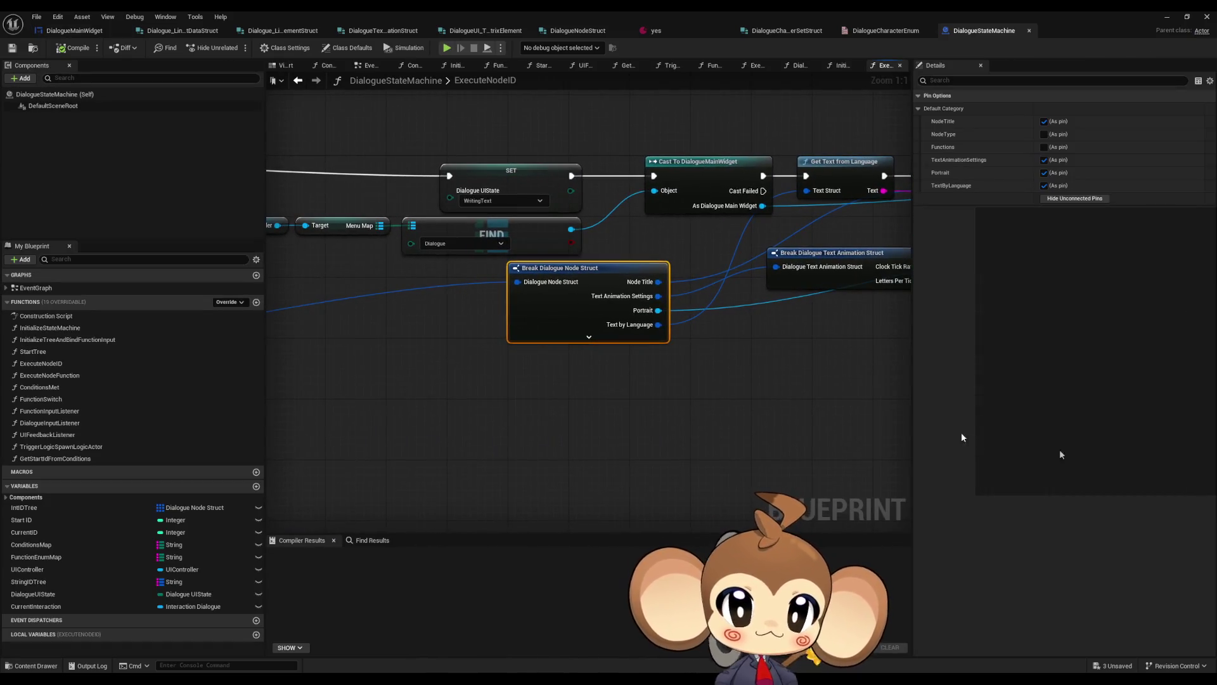
pyautogui.scroll(-3, 772, 397)
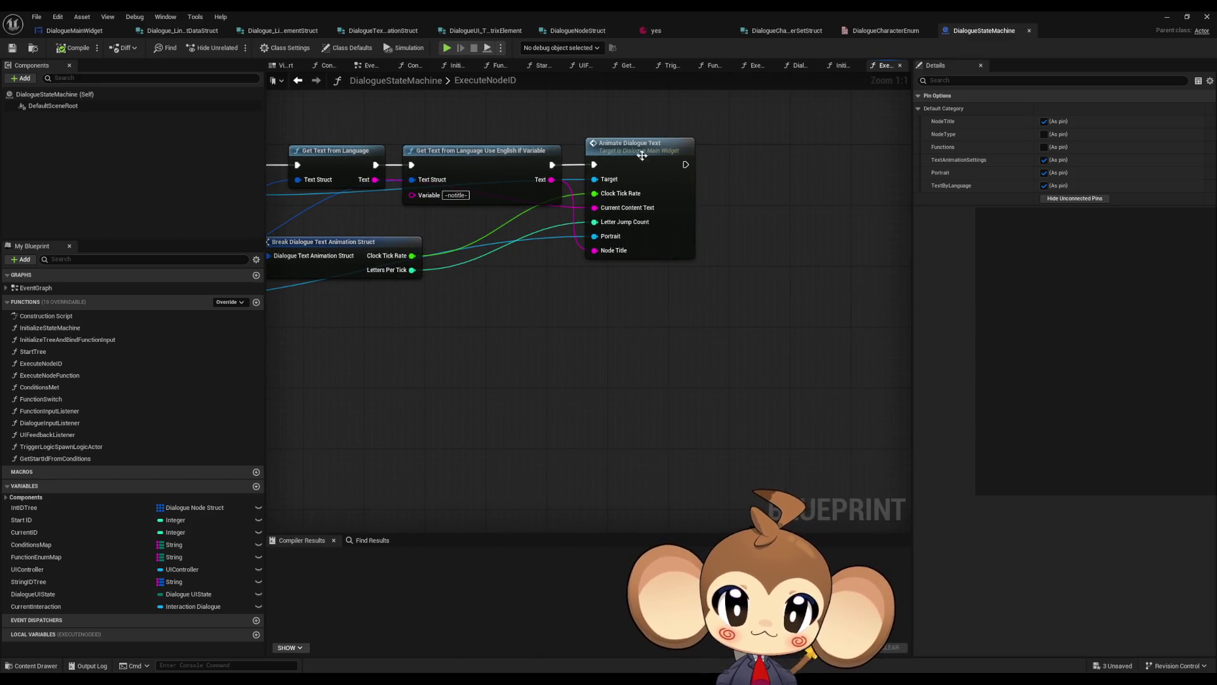
pyautogui.click(652, 172)
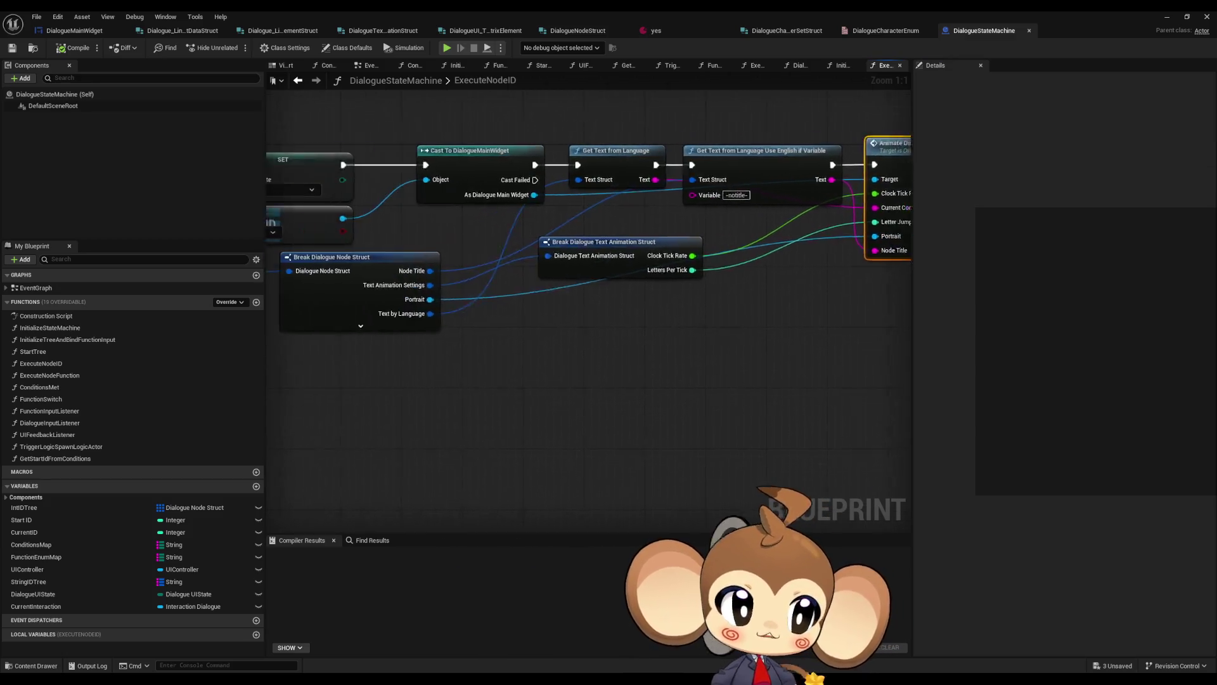
pyautogui.click(456, 292)
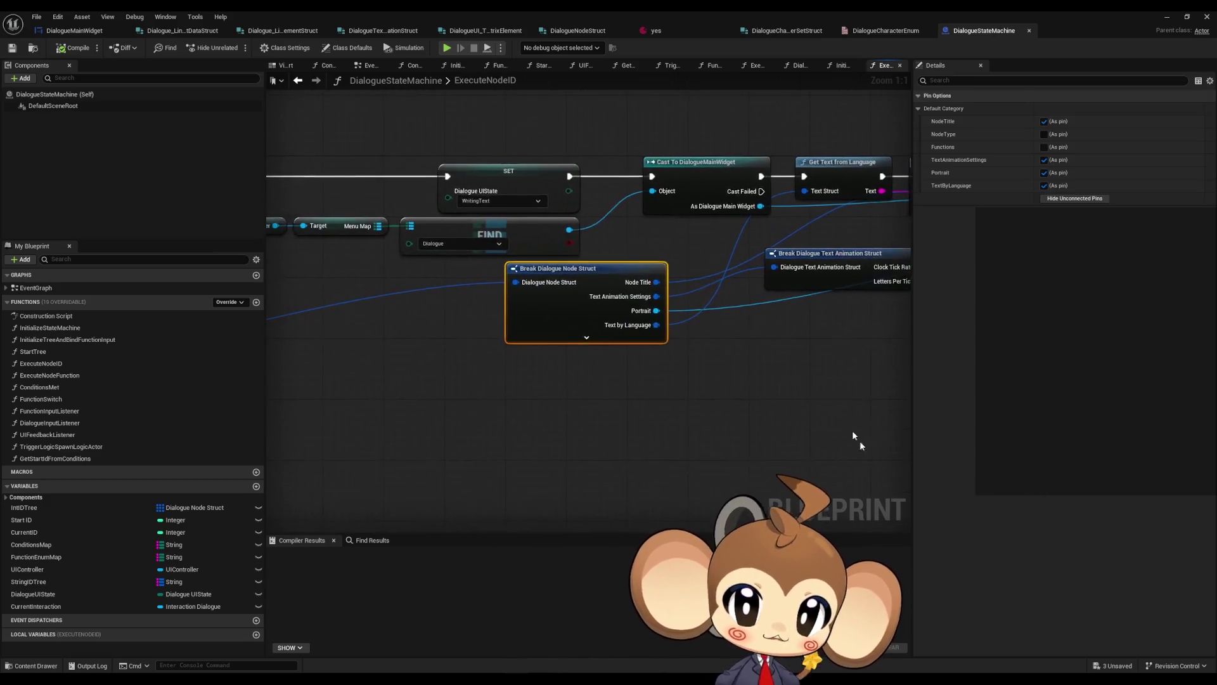
pyautogui.click(689, 334)
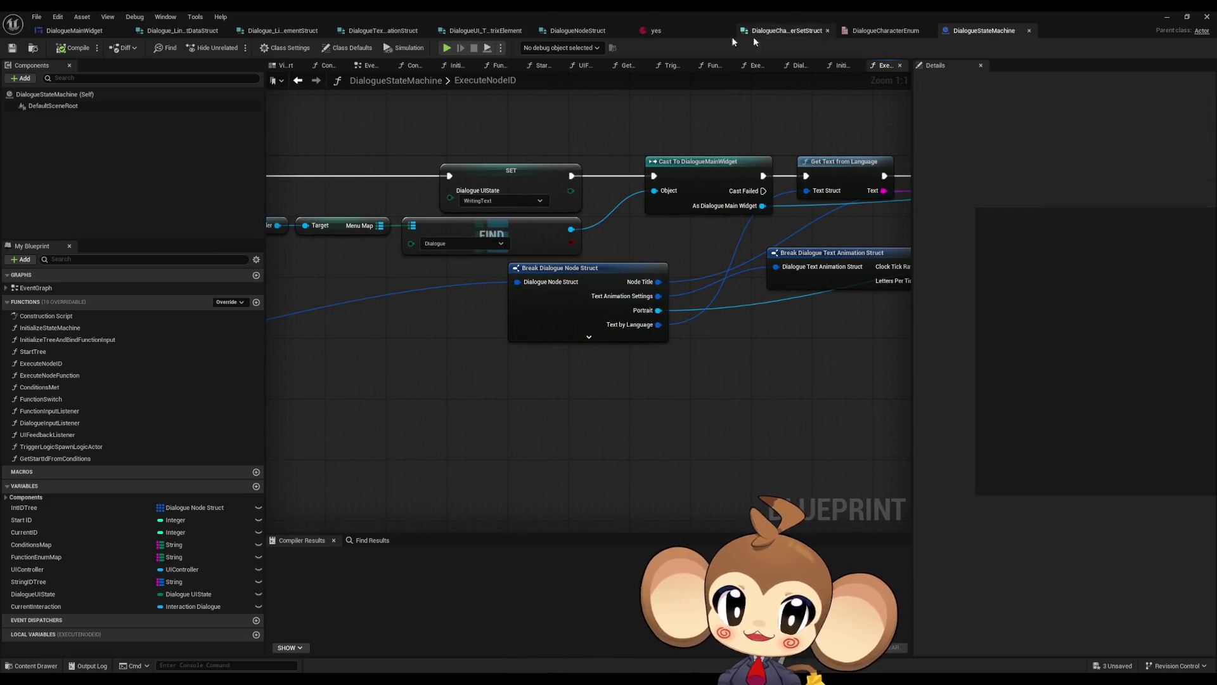
# Add a CharacterSet member of type Dialogue Character Enum below TextAnimationSettings and save
pyautogui.click(574, 30)
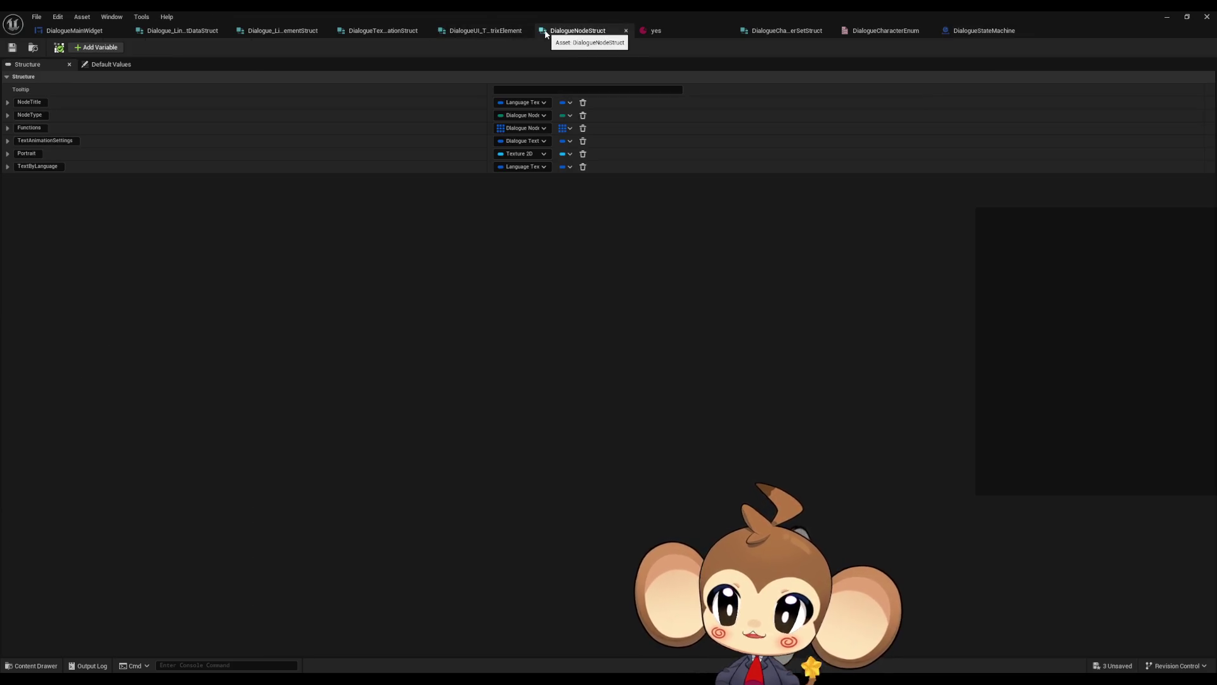
pyautogui.click(99, 49)
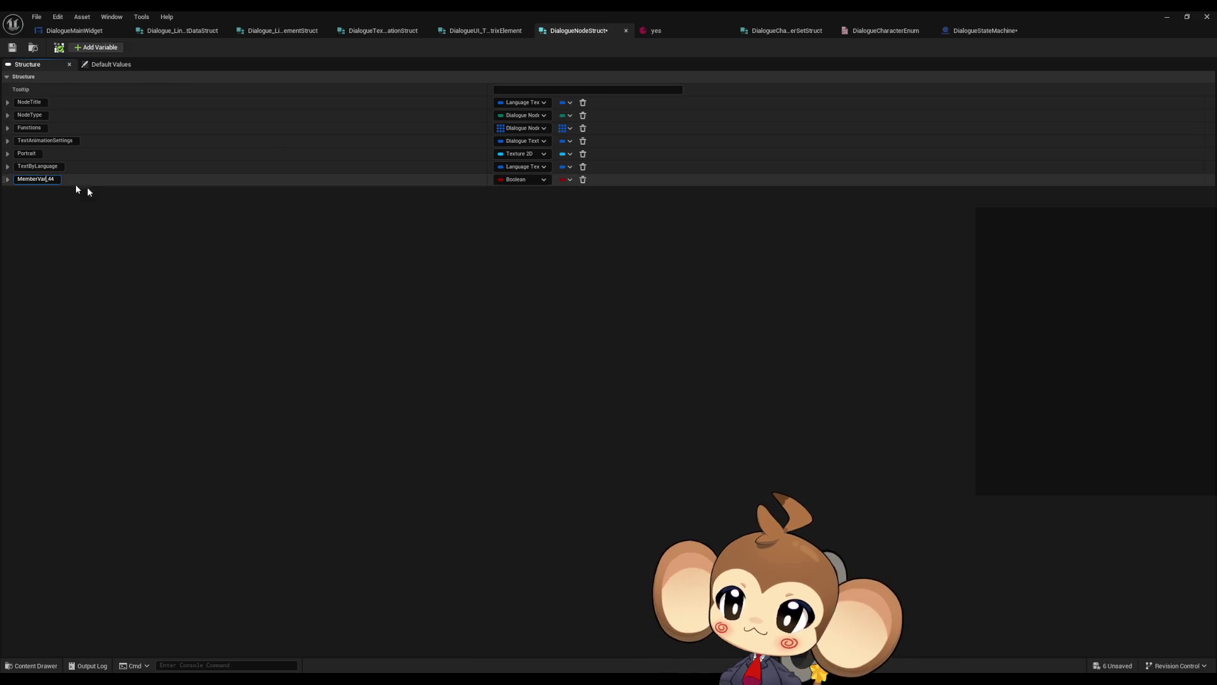
pyautogui.write('Cha')
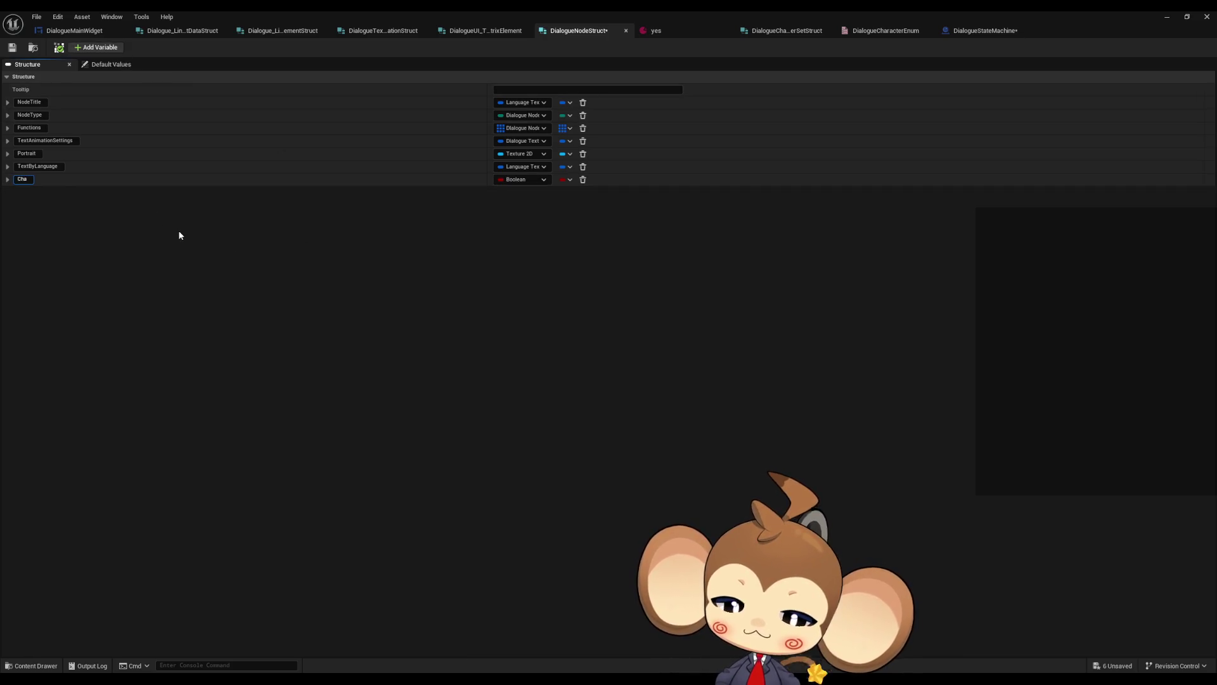
pyautogui.write('racterSet')
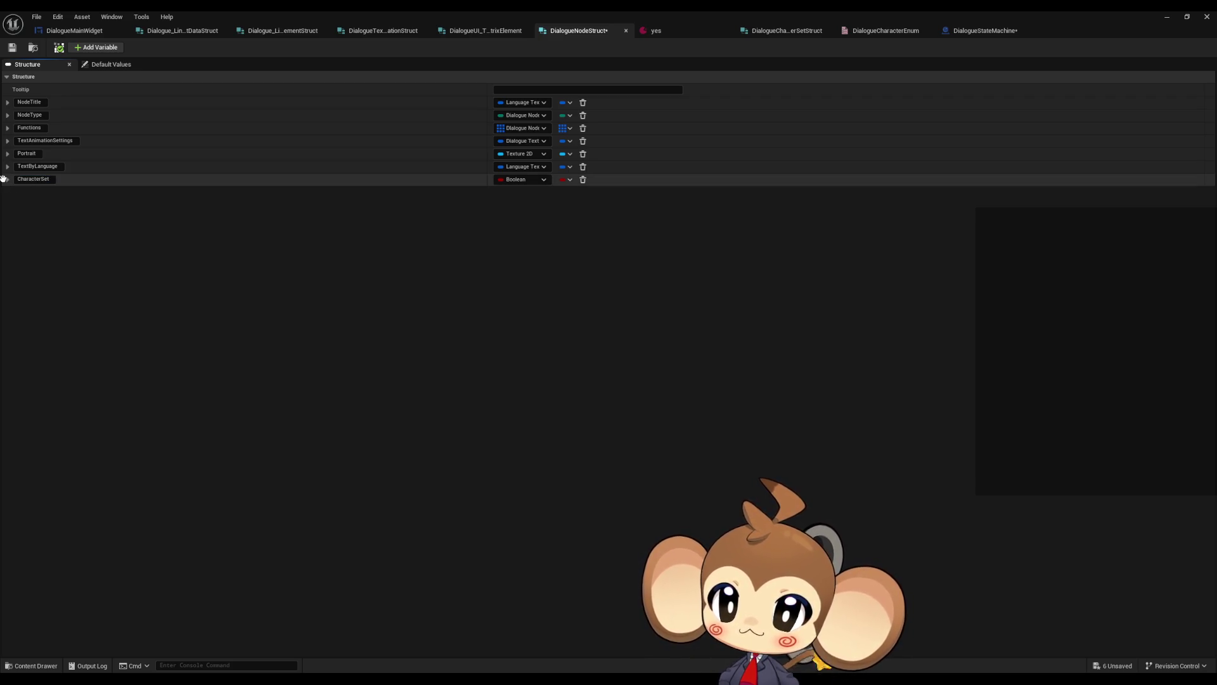
pyautogui.moveTo(3, 179); pyautogui.dragTo(18, 156)
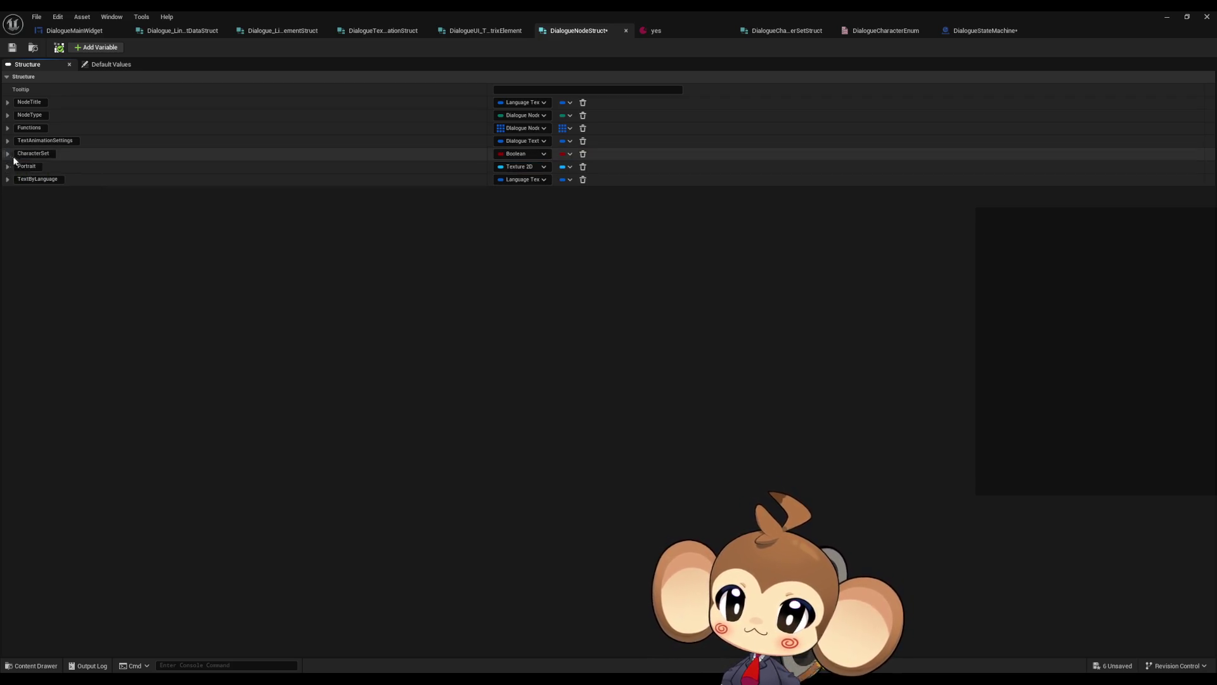
pyautogui.click(518, 155)
pyautogui.write('char')
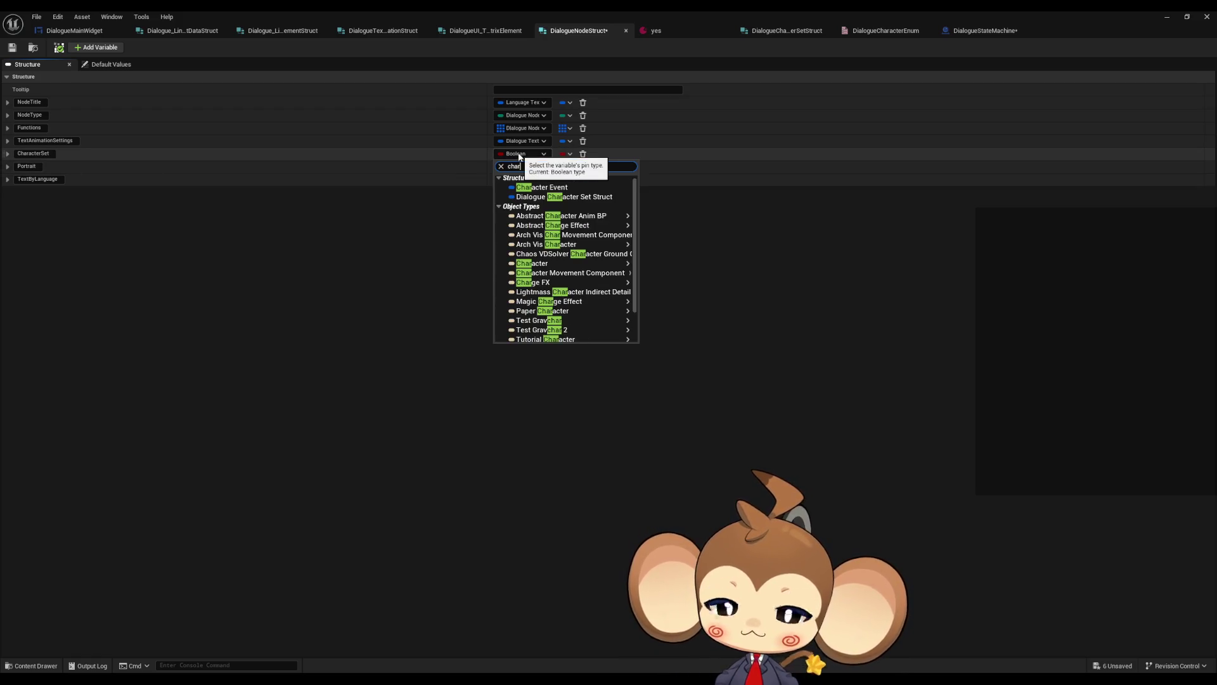
pyautogui.write(' en')
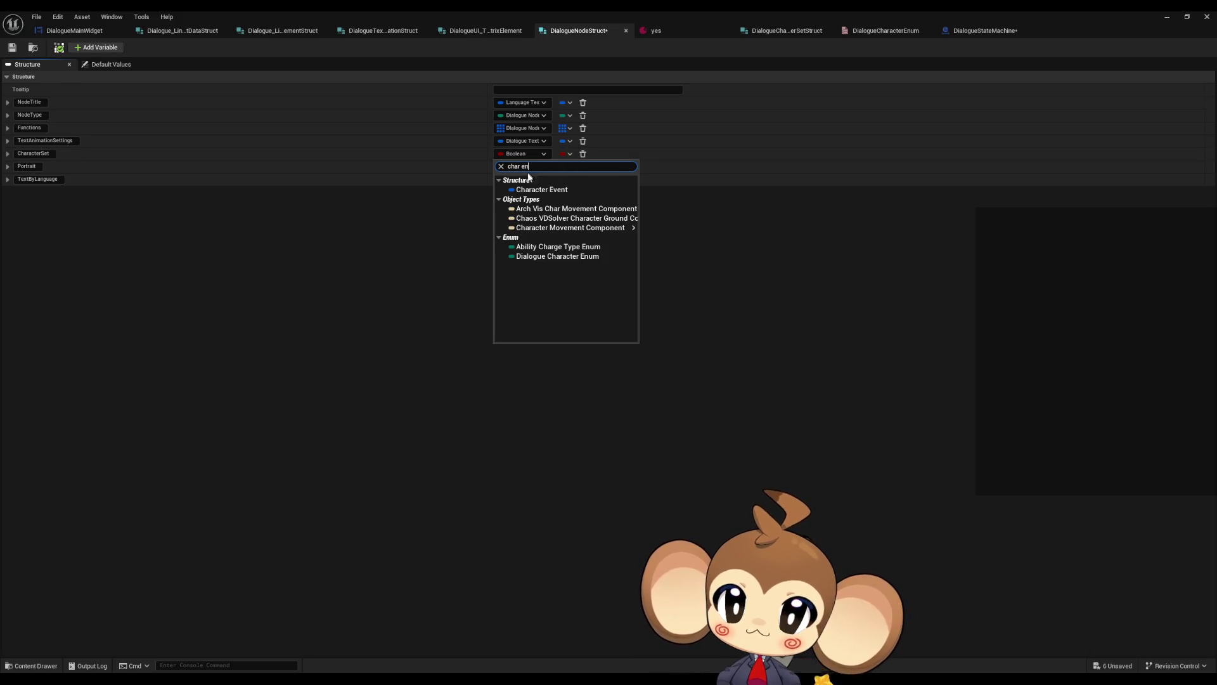
pyautogui.click(568, 256)
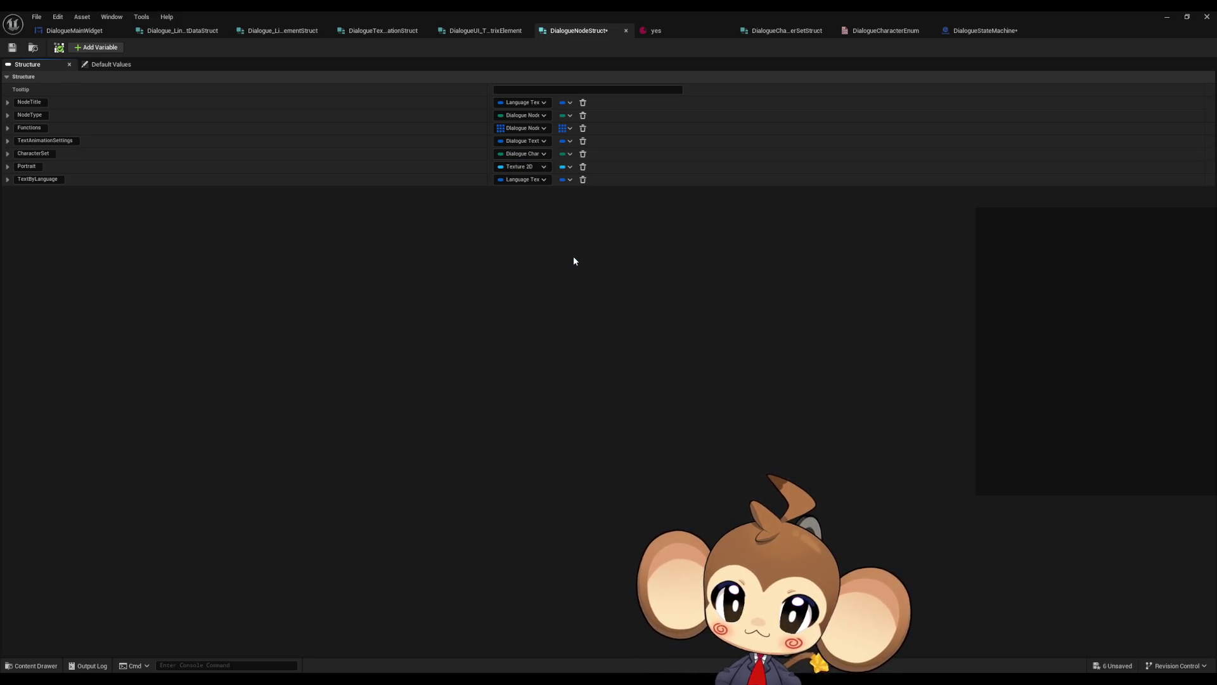
pyautogui.click(13, 48)
# In DialogueStateMachine, expand Break Dialogue Node Struct to reveal its hidden Character Set pin
pyautogui.click(71, 31)
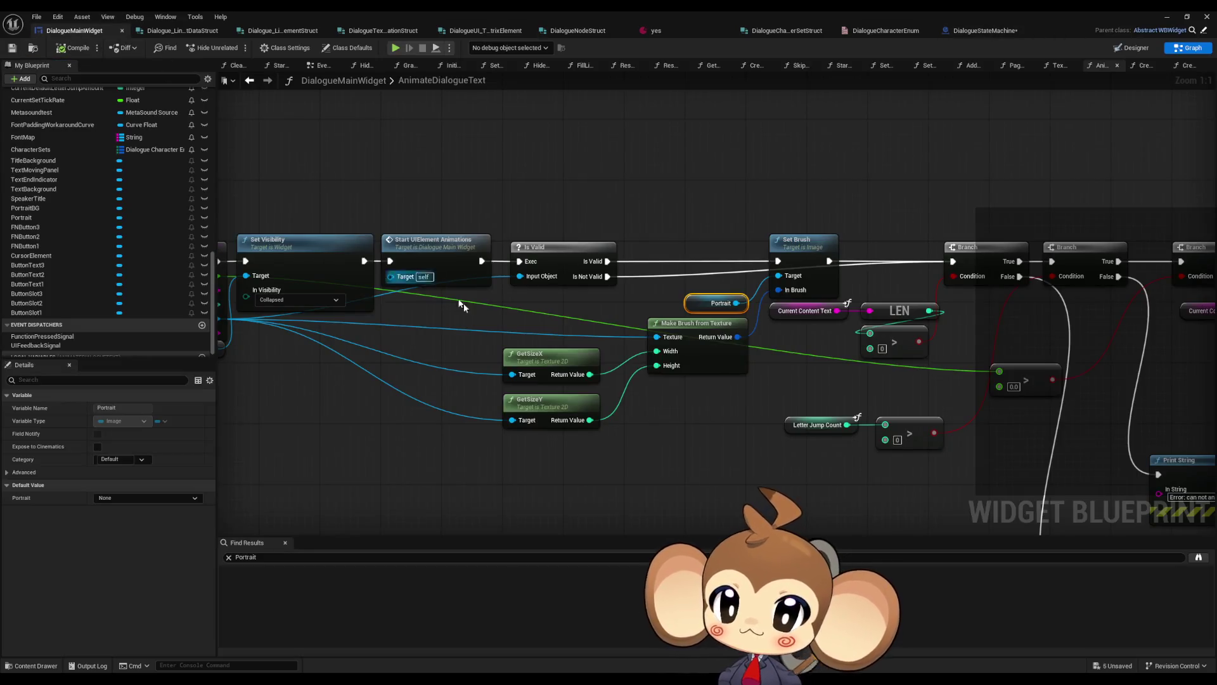
pyautogui.scroll(-3, 644, 421)
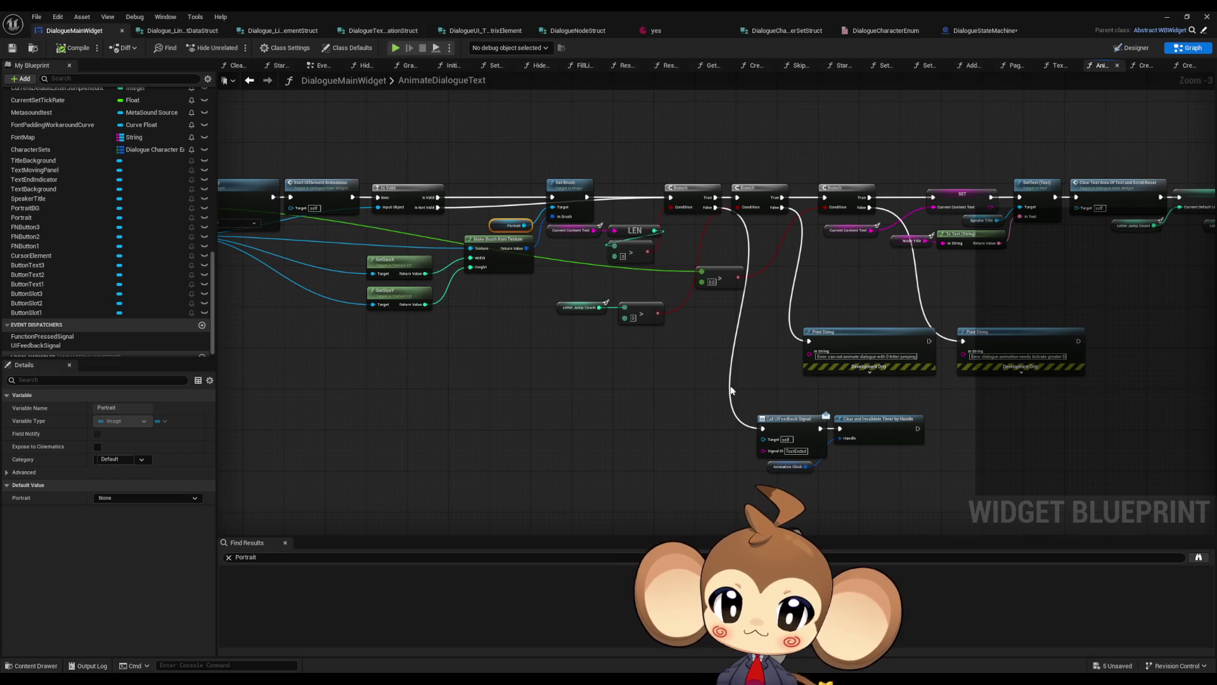
pyautogui.moveTo(618, 355); pyautogui.dragTo(301, 352)
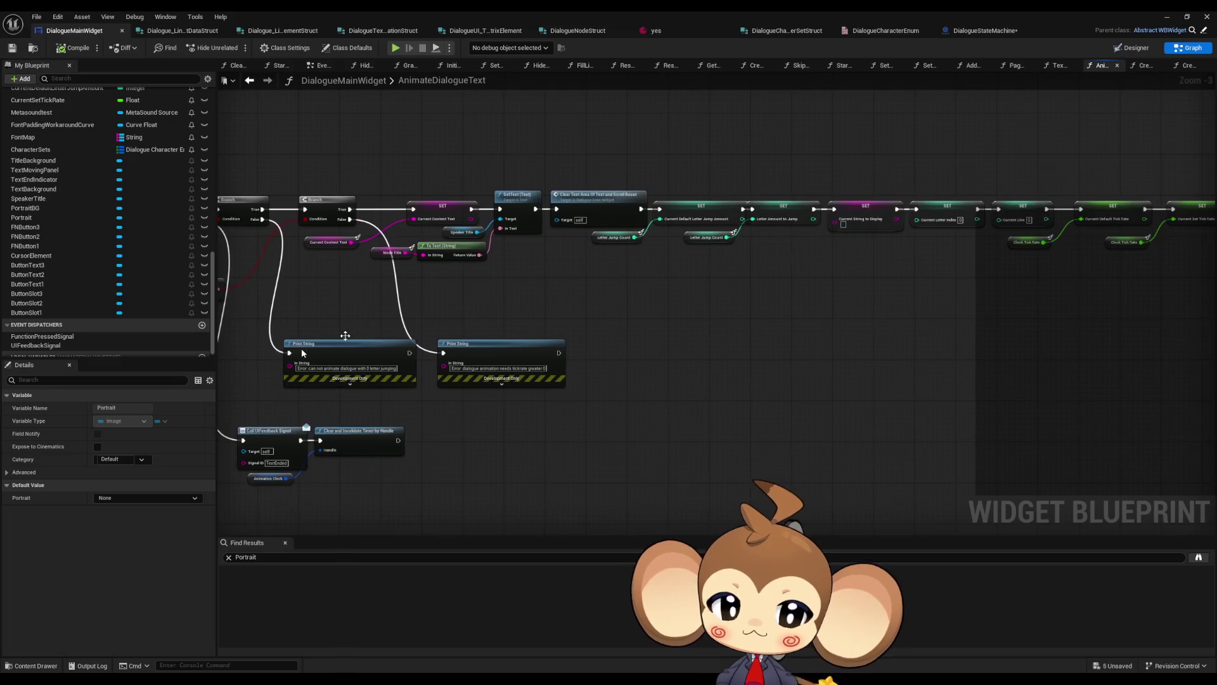
pyautogui.click(984, 30)
pyautogui.moveTo(596, 397); pyautogui.dragTo(525, 406)
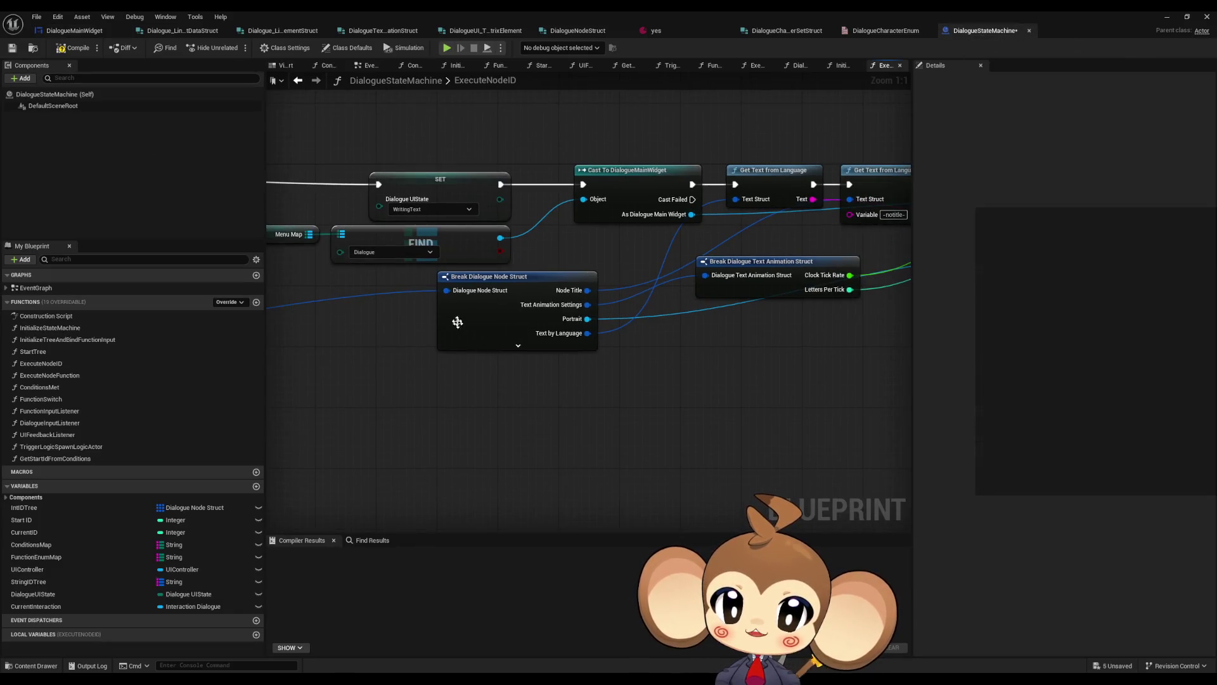
pyautogui.click(459, 317)
pyautogui.moveTo(867, 355); pyautogui.dragTo(783, 359)
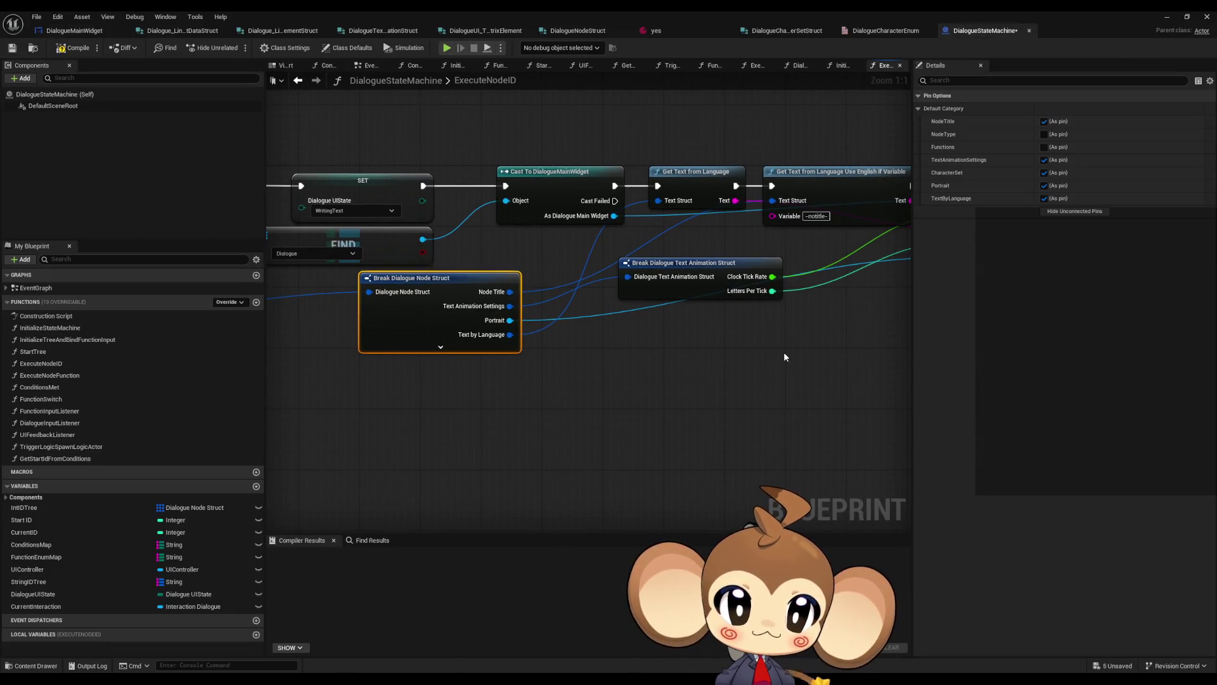
pyautogui.click(440, 347)
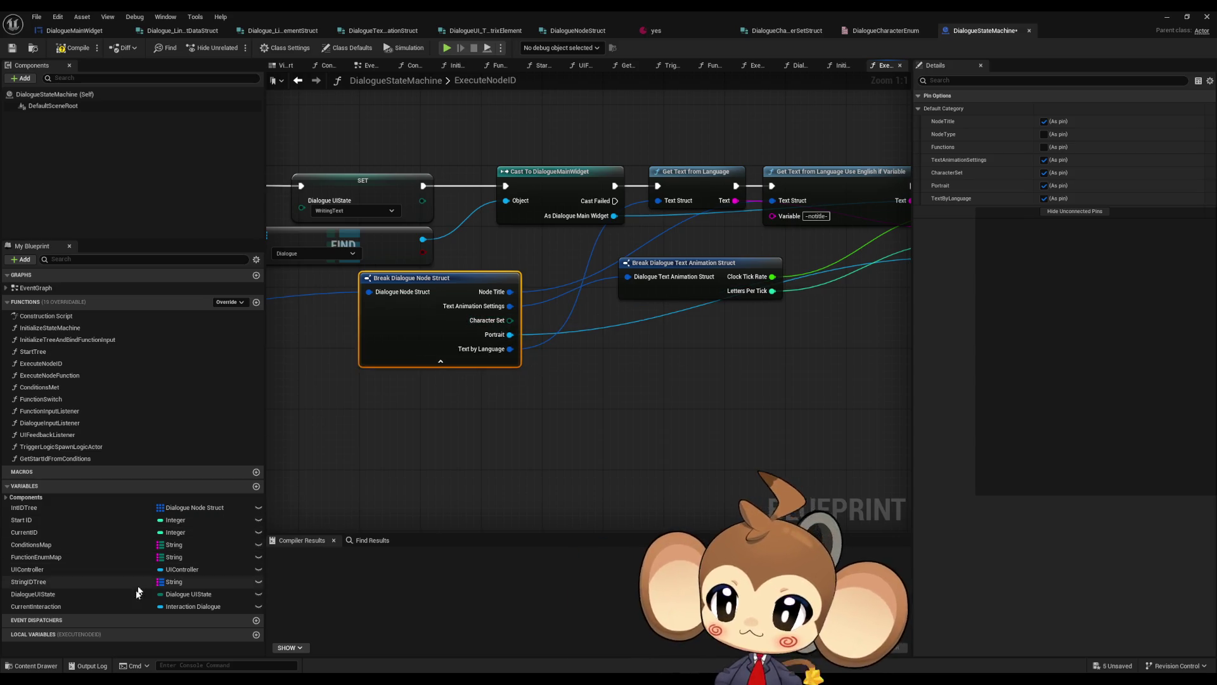
# Inspect the Animate Dialogue Text call, then open the AnimateDialogueText function graph
pyautogui.moveTo(553, 421); pyautogui.dragTo(304, 491)
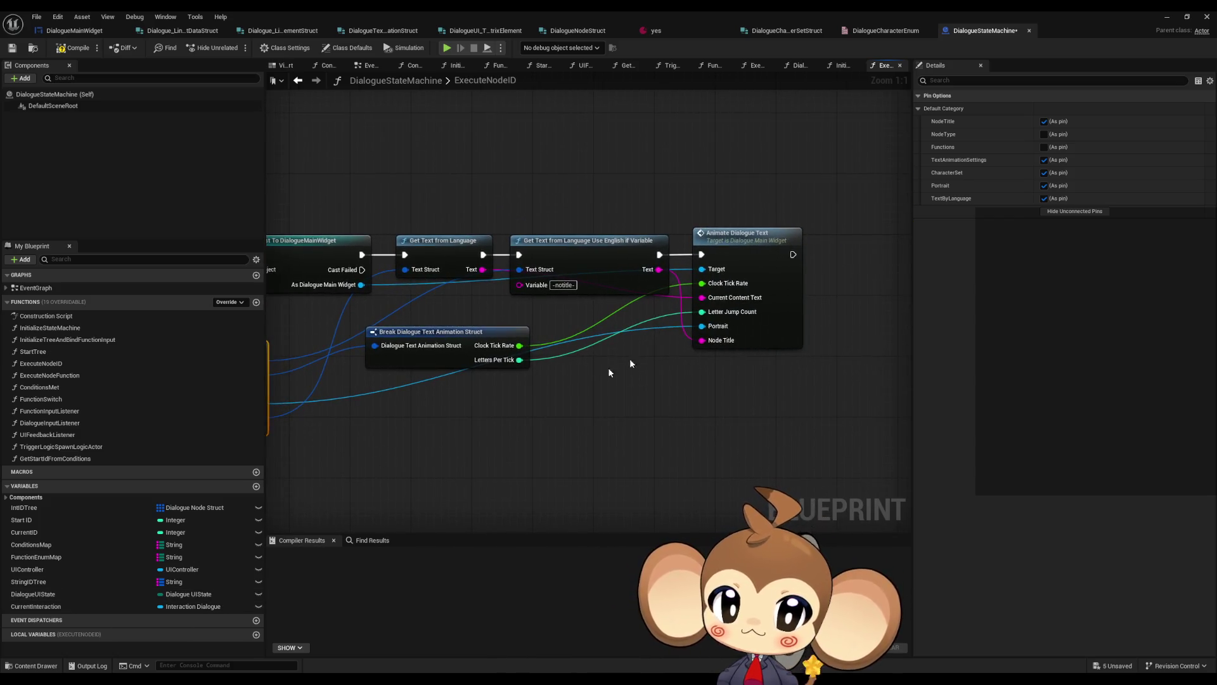
pyautogui.click(770, 332)
pyautogui.moveTo(585, 436); pyautogui.dragTo(748, 380)
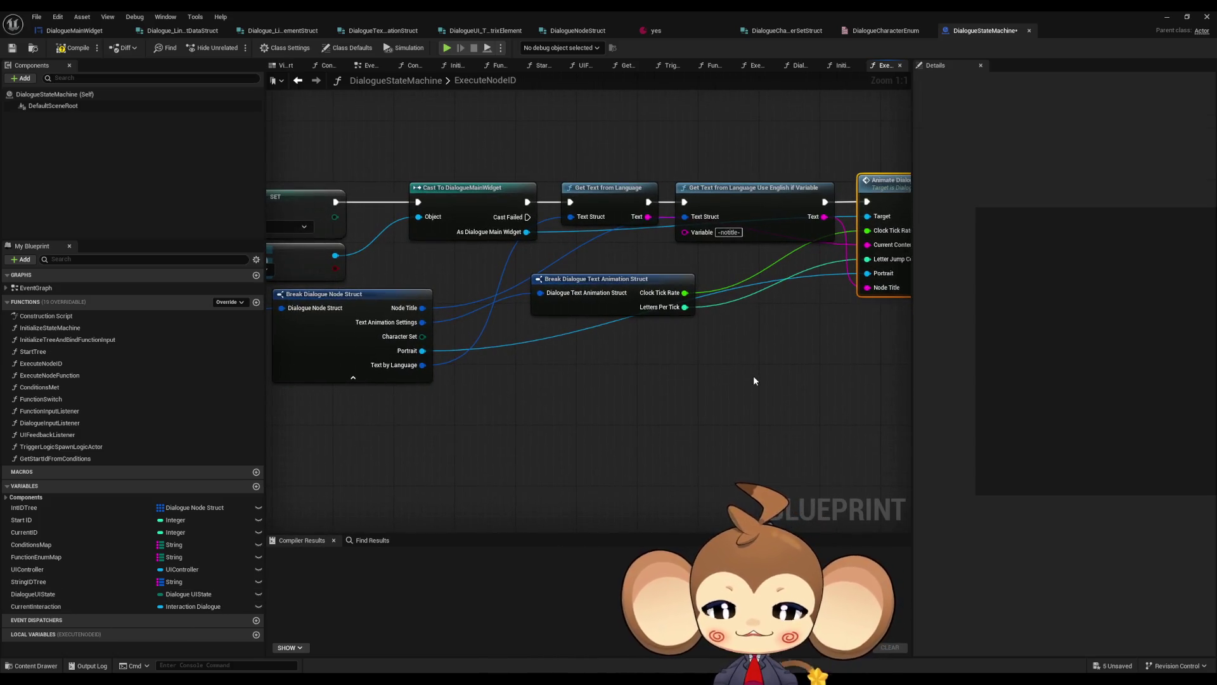
pyautogui.moveTo(474, 417); pyautogui.dragTo(560, 415)
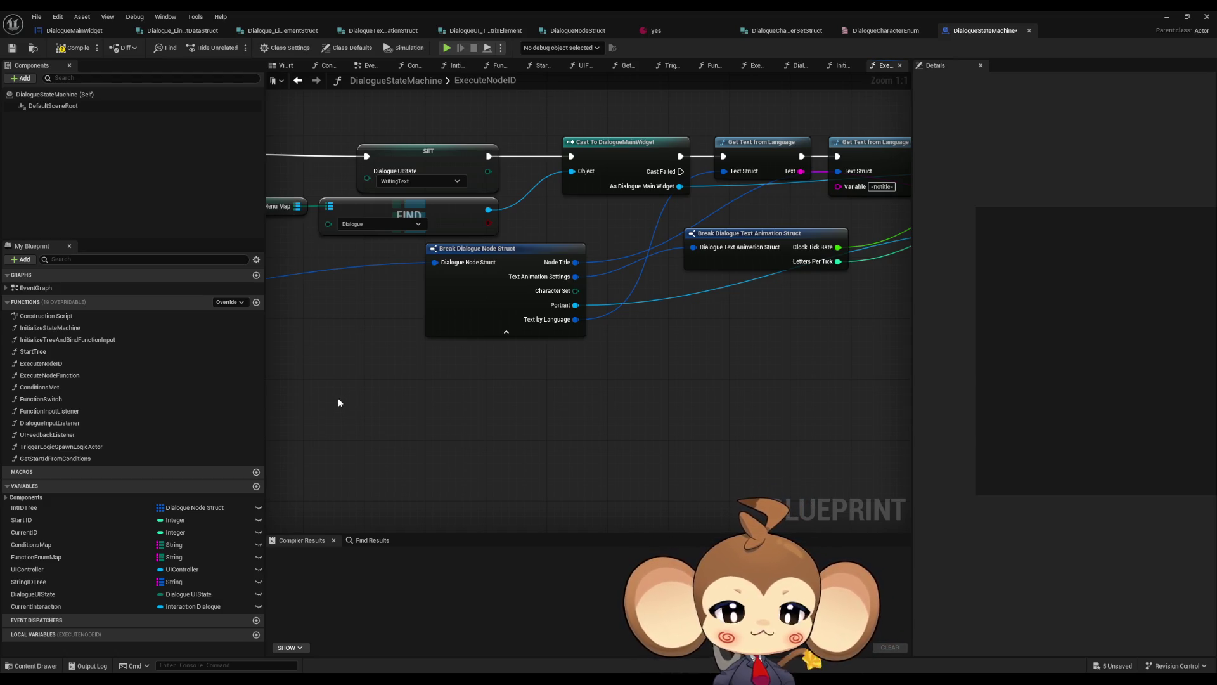
pyautogui.scroll(-3, 687, 346)
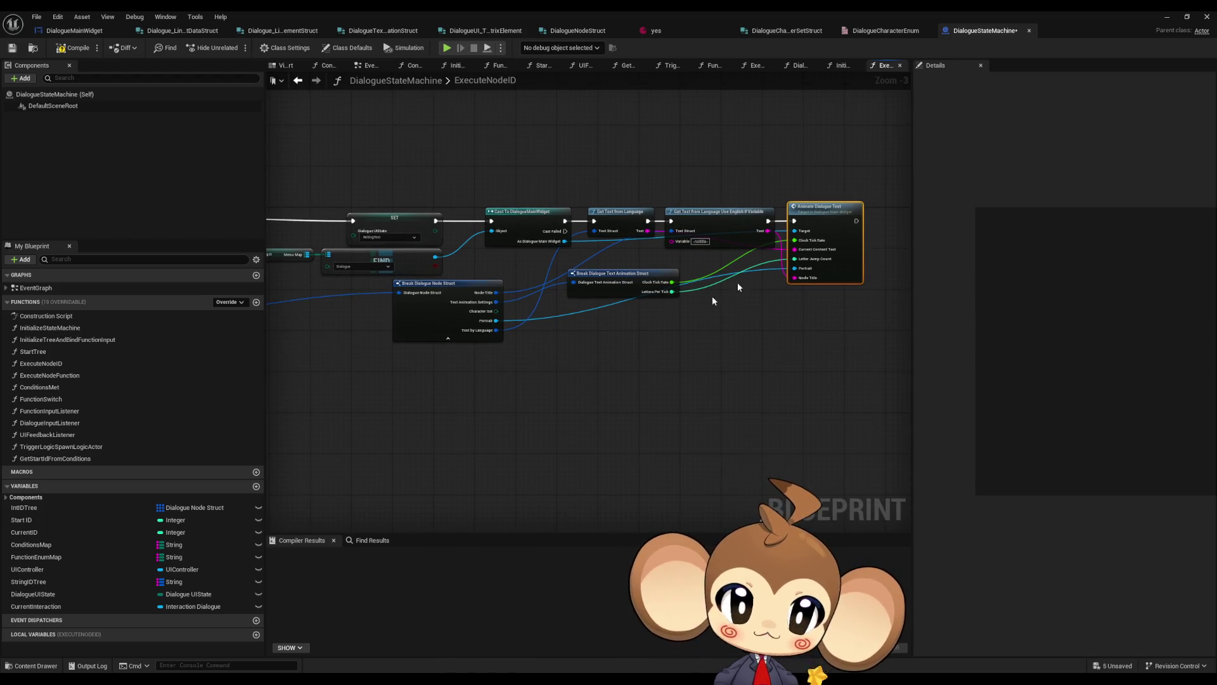
pyautogui.doubleClick(848, 257)
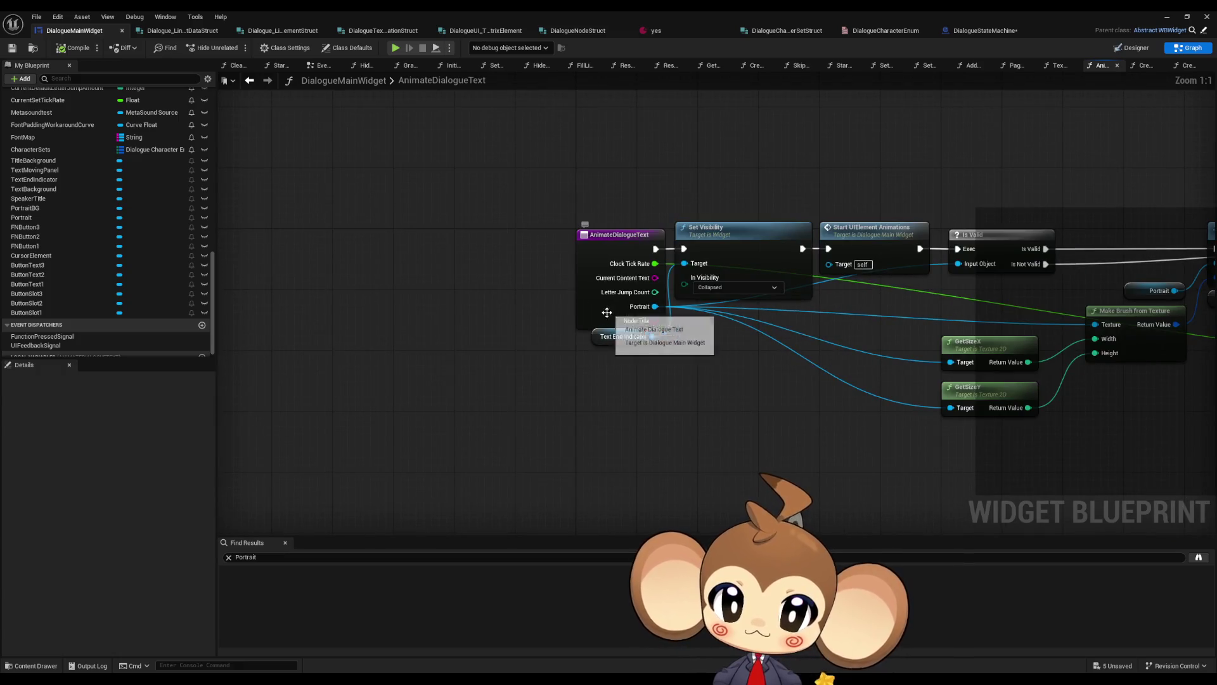
# Add a Character Set input of type Dialogue Character Enum above Portrait
pyautogui.click(603, 307)
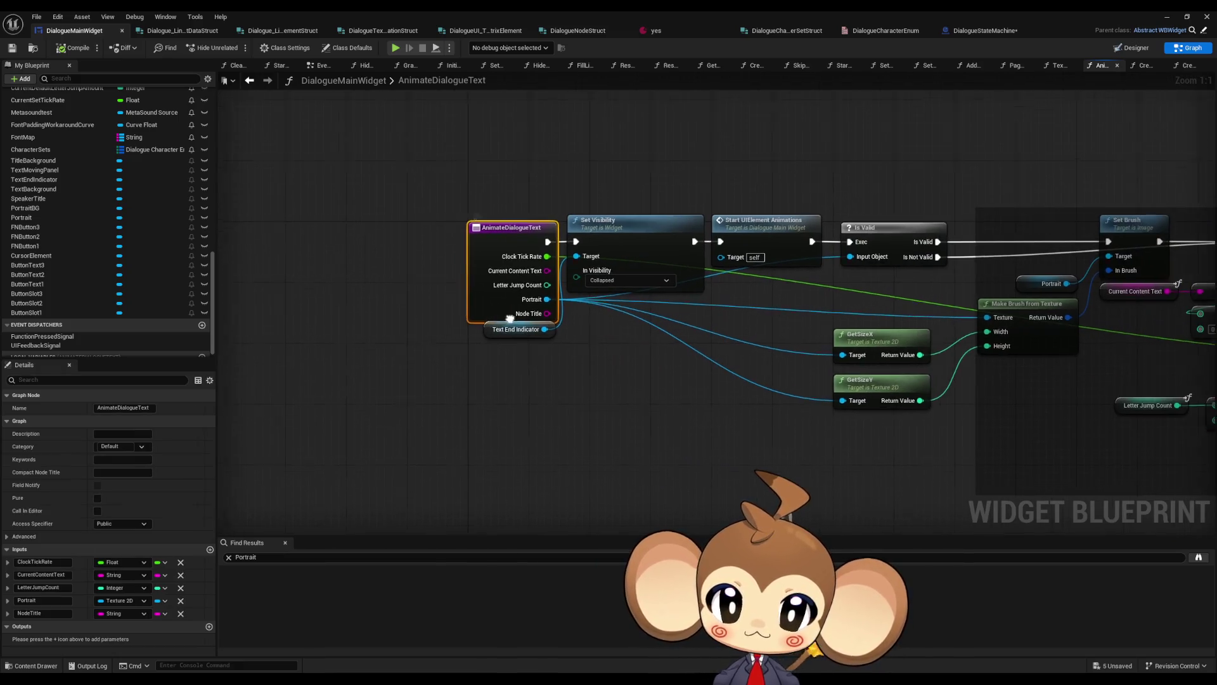
pyautogui.click(209, 550)
pyautogui.moveTo(2, 625)
pyautogui.mouseDown()
pyautogui.moveTo(4, 596)
pyautogui.moveTo(45, 613)
pyautogui.mouseUp()
pyautogui.click(115, 601)
pyautogui.write('ch en')
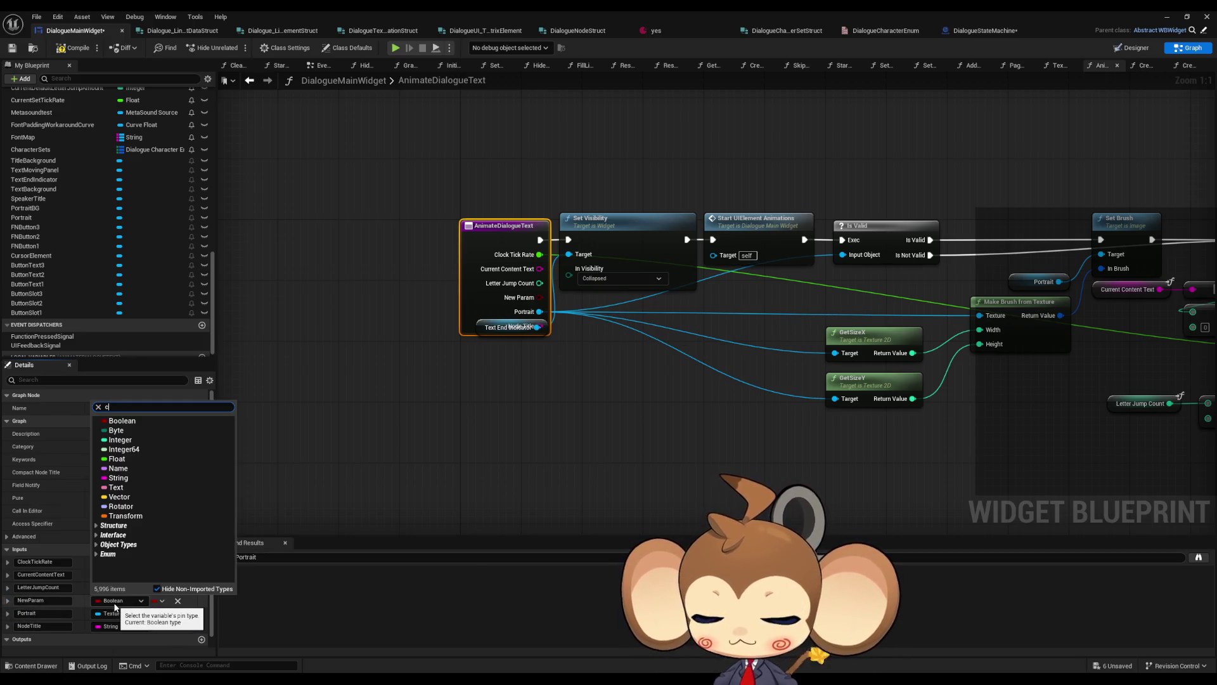
pyautogui.write('um')
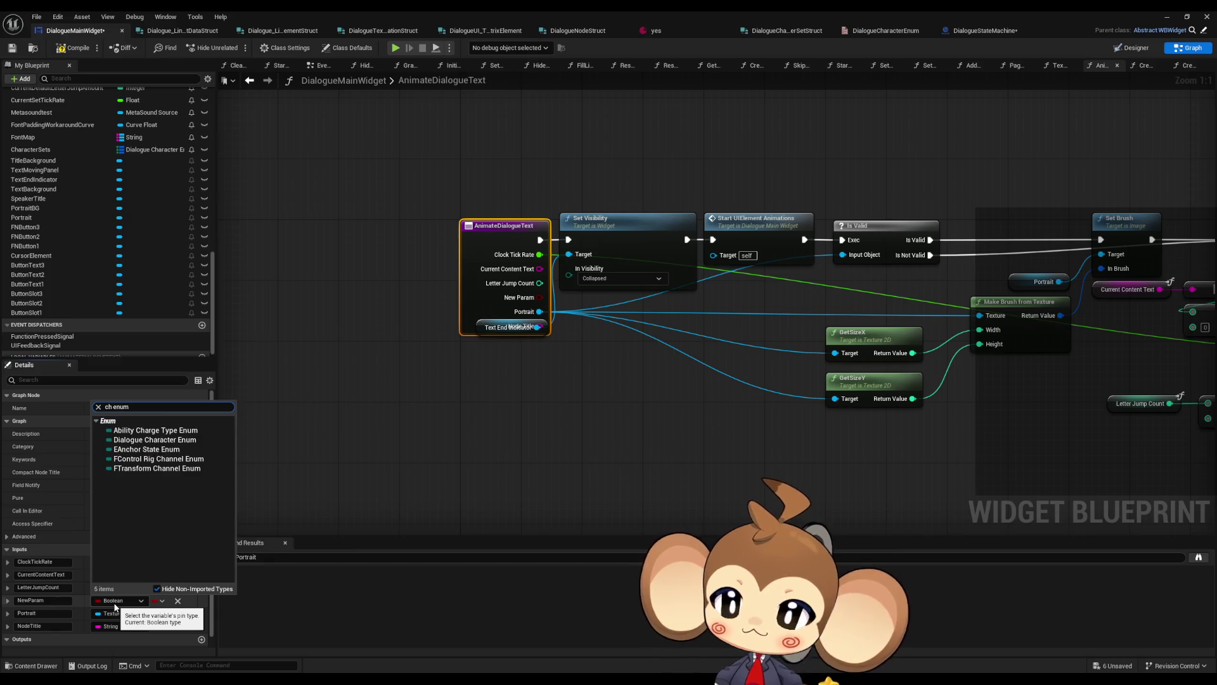
pyautogui.click(137, 439)
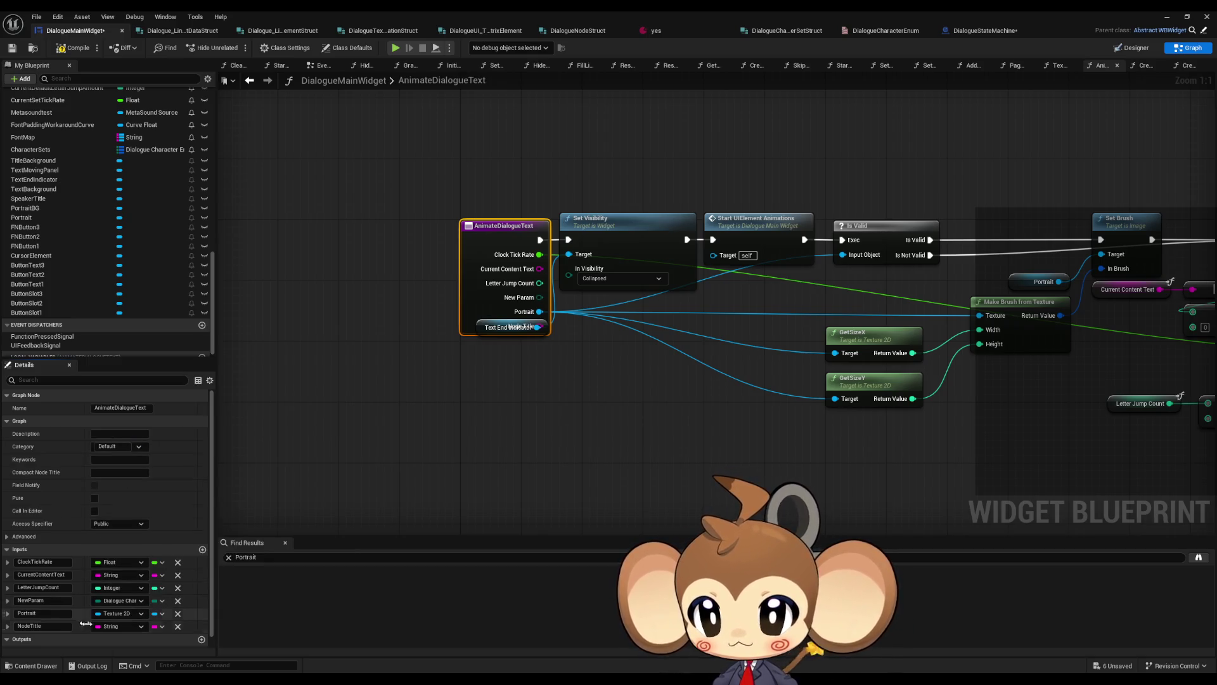
pyautogui.click(31, 600)
pyautogui.write('CharacterSet')
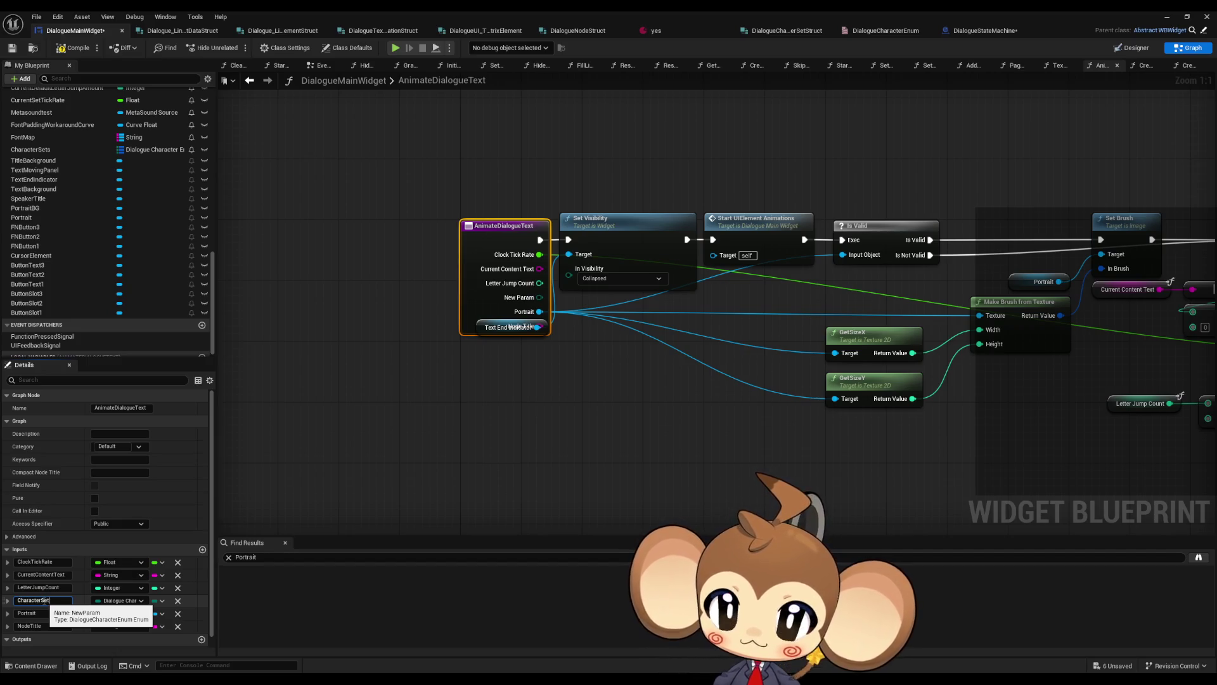
pyautogui.press('Return')
# Move the Text End Indicator getter below the function entry node
pyautogui.click(463, 421)
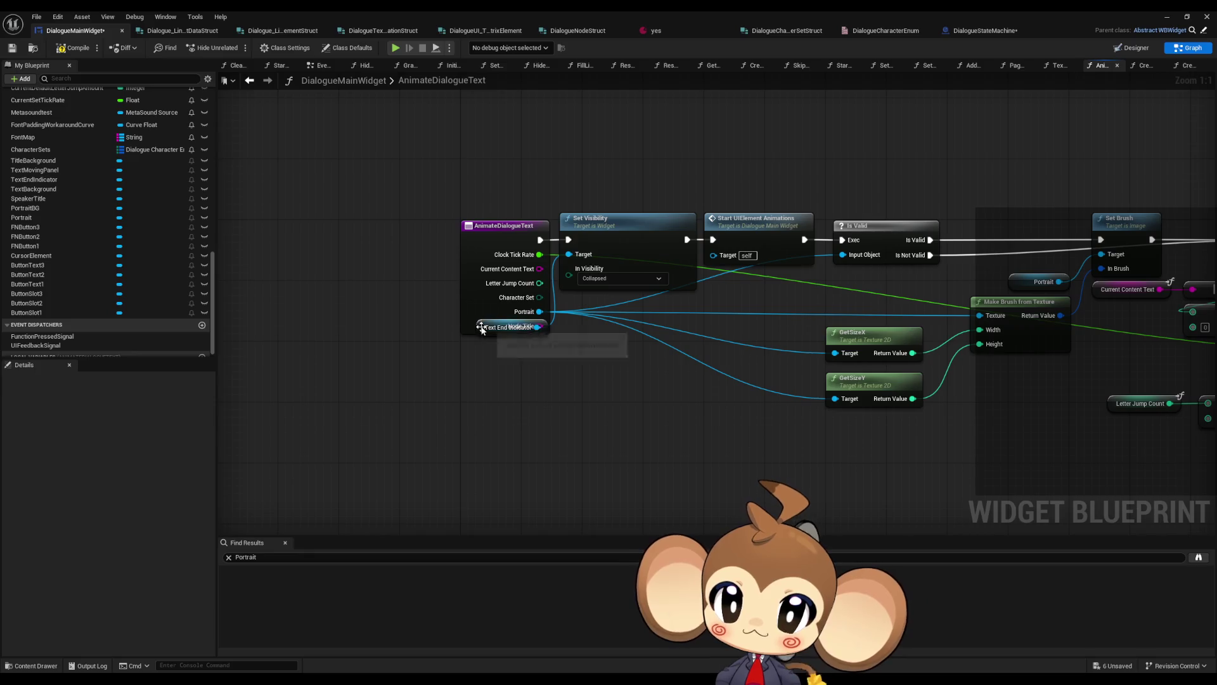
pyautogui.moveTo(481, 328); pyautogui.dragTo(483, 353)
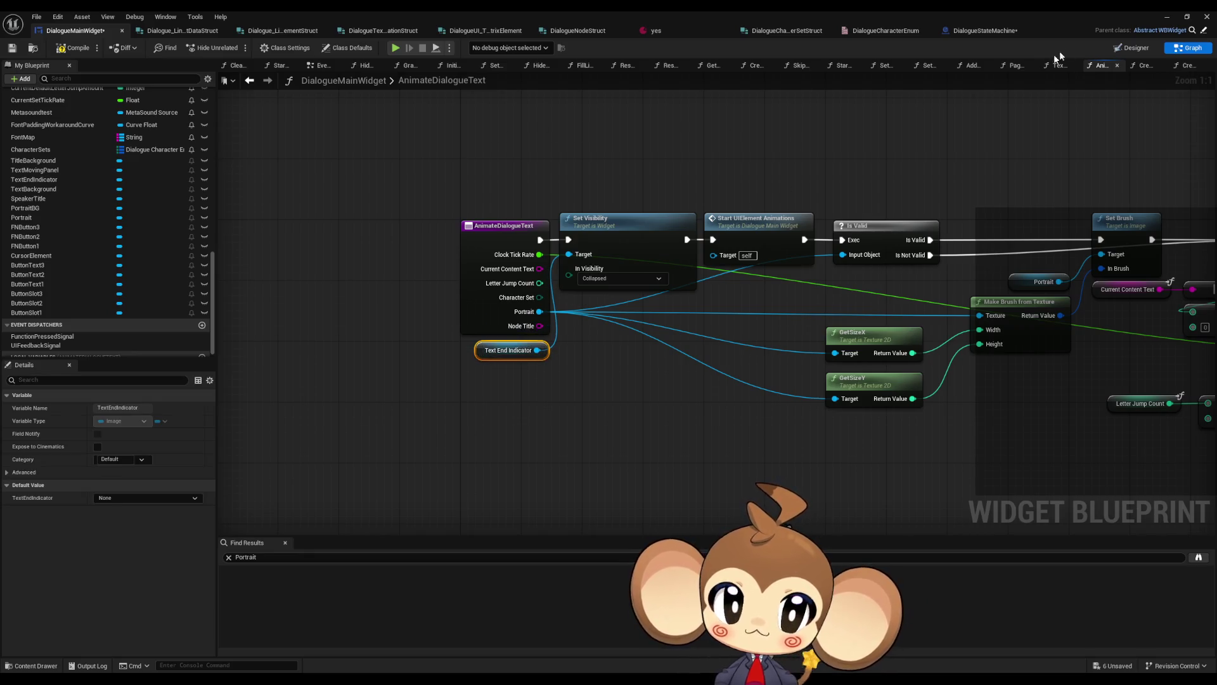
pyautogui.scroll(-2, 454, 294)
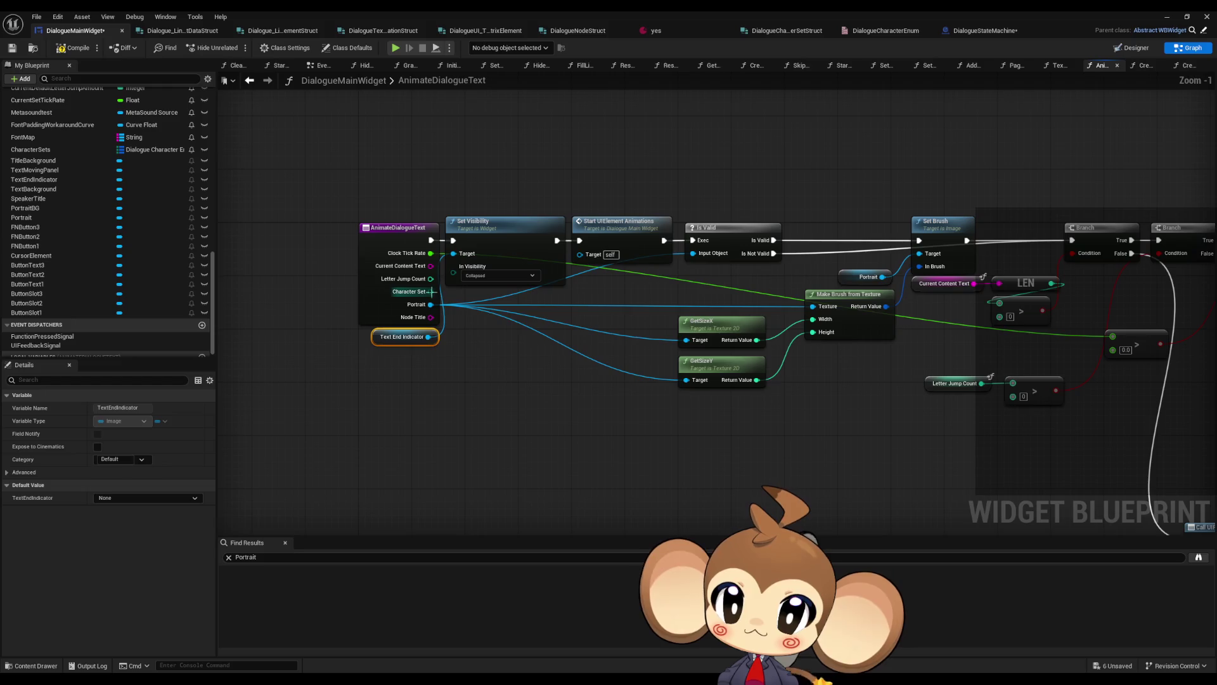
pyautogui.scroll(-1, 62, 256)
pyautogui.scroll(4, 62, 256)
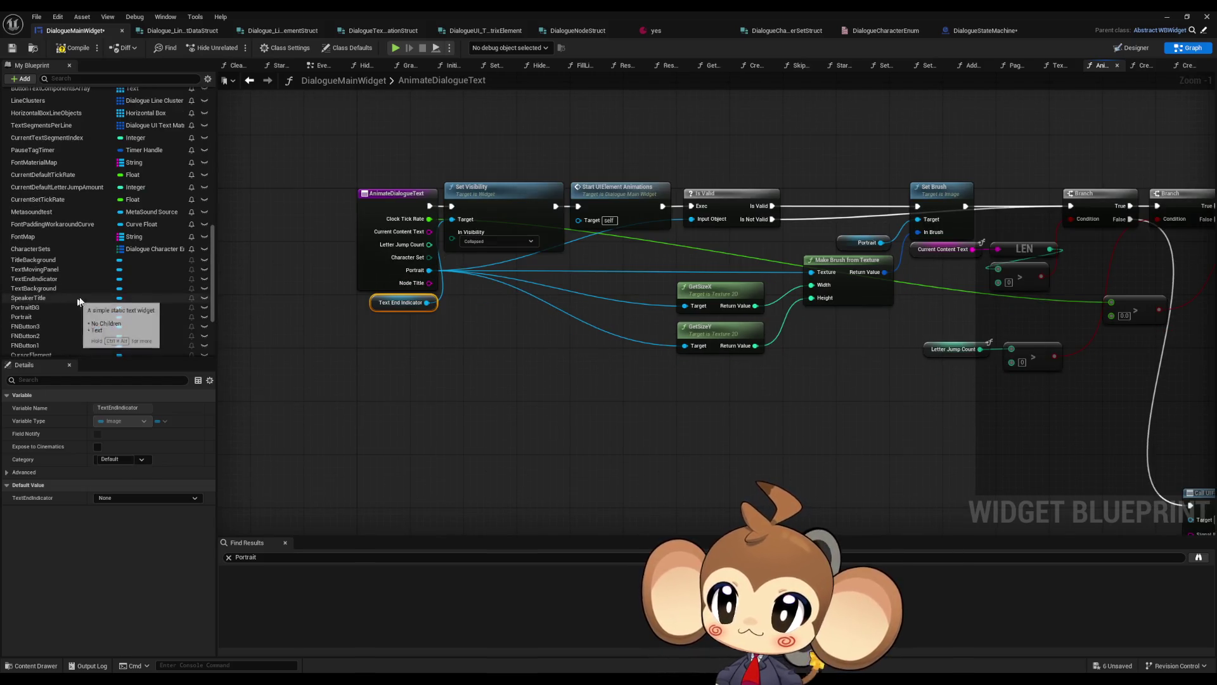
# Add a Character Sets getter with a Find node keyed by the Character Set input
pyautogui.moveTo(62, 249)
pyautogui.mouseDown()
pyautogui.moveTo(385, 391)
pyautogui.moveTo(479, 396)
pyautogui.mouseUp()
pyautogui.click(406, 399)
pyautogui.write('fiond')
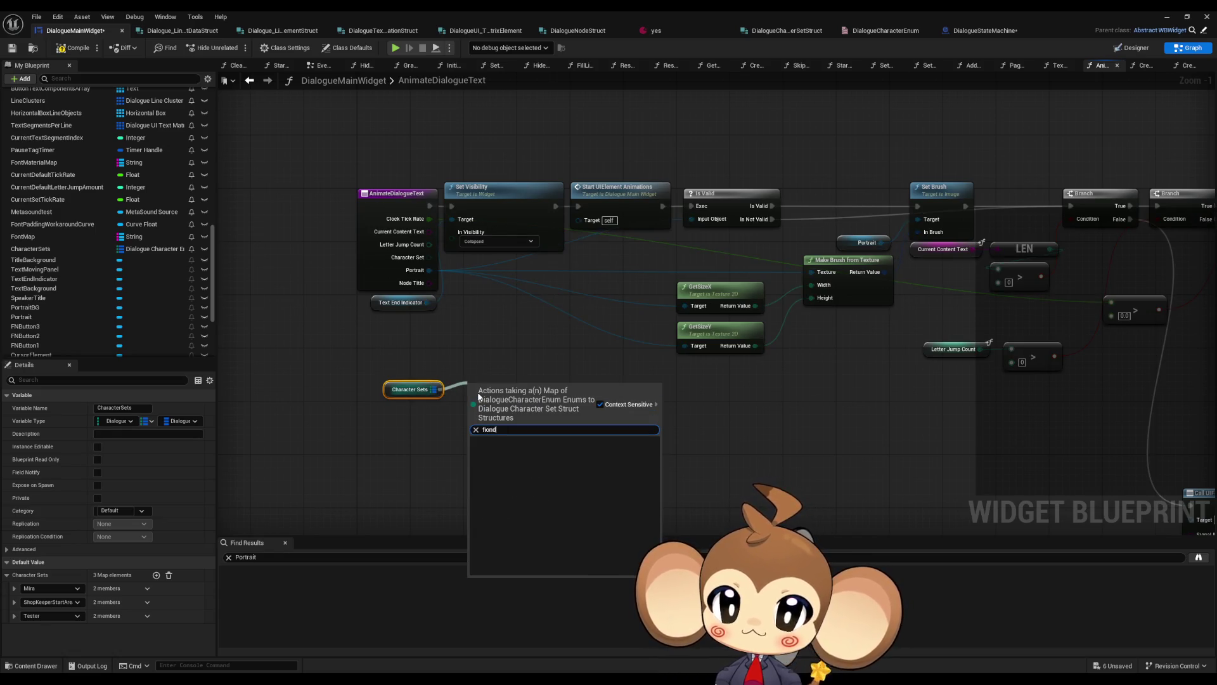
pyautogui.press('Return')
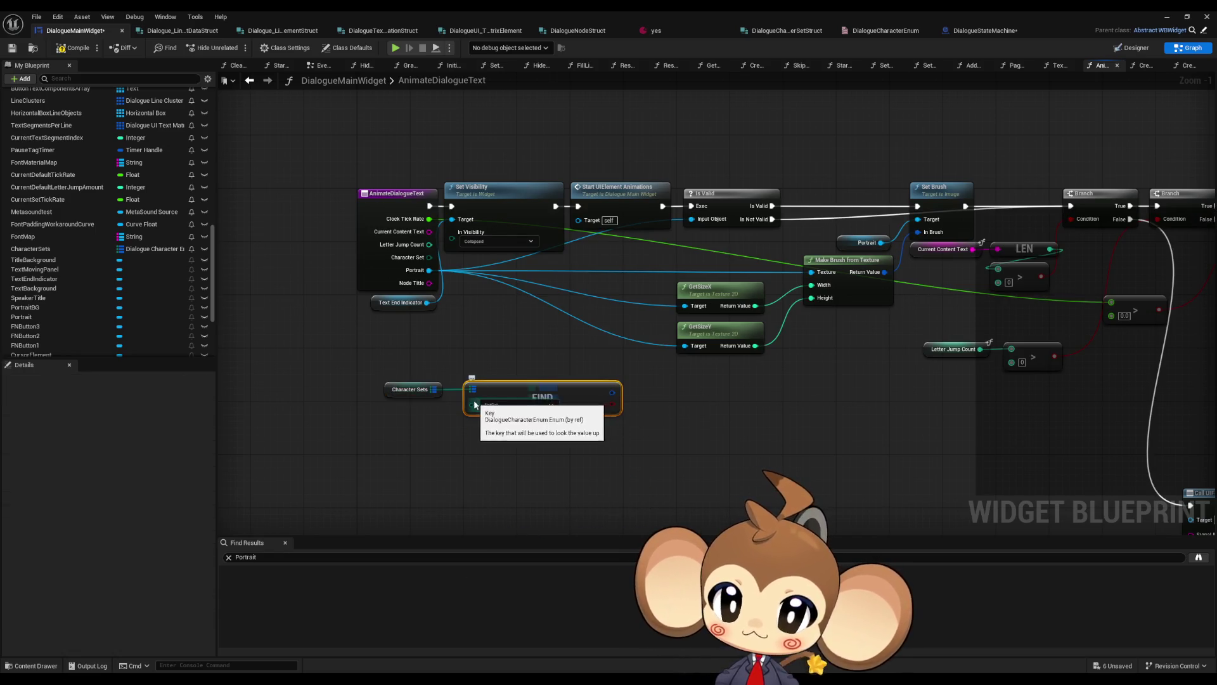
pyautogui.moveTo(474, 404); pyautogui.dragTo(431, 257)
pyautogui.scroll(-3, 415, 343)
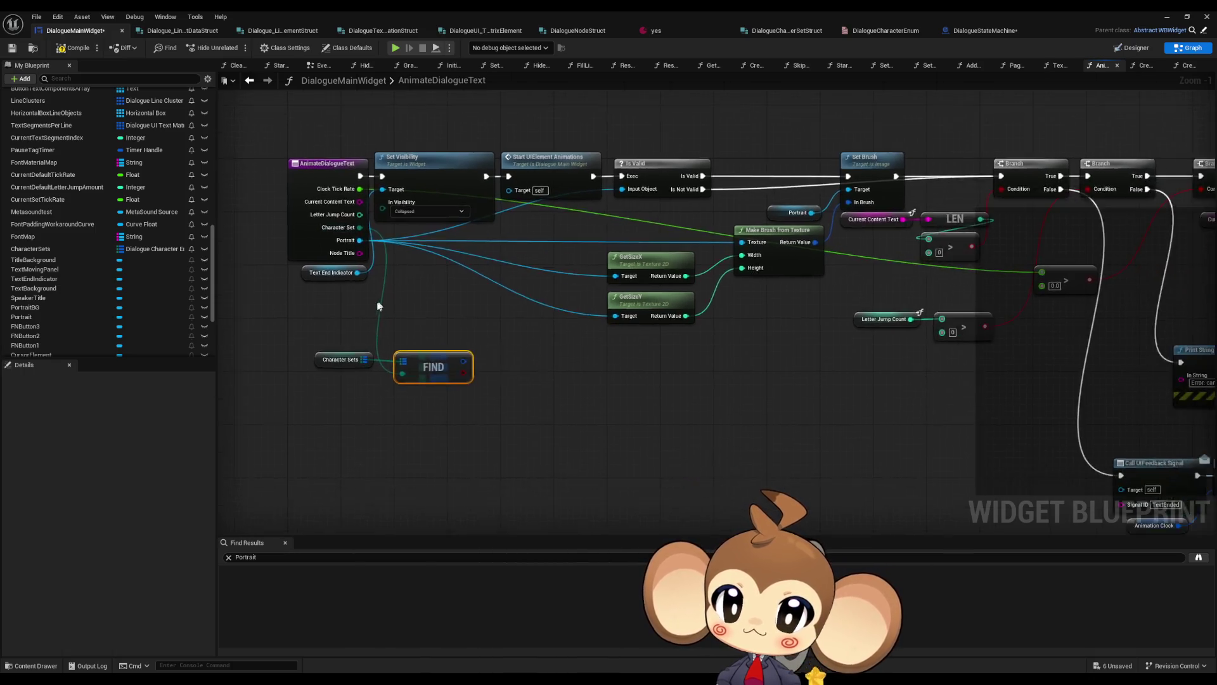
pyautogui.moveTo(415, 343)
pyautogui.mouseDown()
pyautogui.moveTo(645, 422)
pyautogui.moveTo(1213, 375)
pyautogui.moveTo(380, 336)
pyautogui.moveTo(485, 335)
pyautogui.moveTo(434, 318)
pyautogui.moveTo(493, 331)
pyautogui.mouseUp()
# Split FIND's result into Portrait and Font, wiring Portrait into Make Brush from Texture
pyautogui.scroll(4, 440, 325)
pyautogui.write('brea')
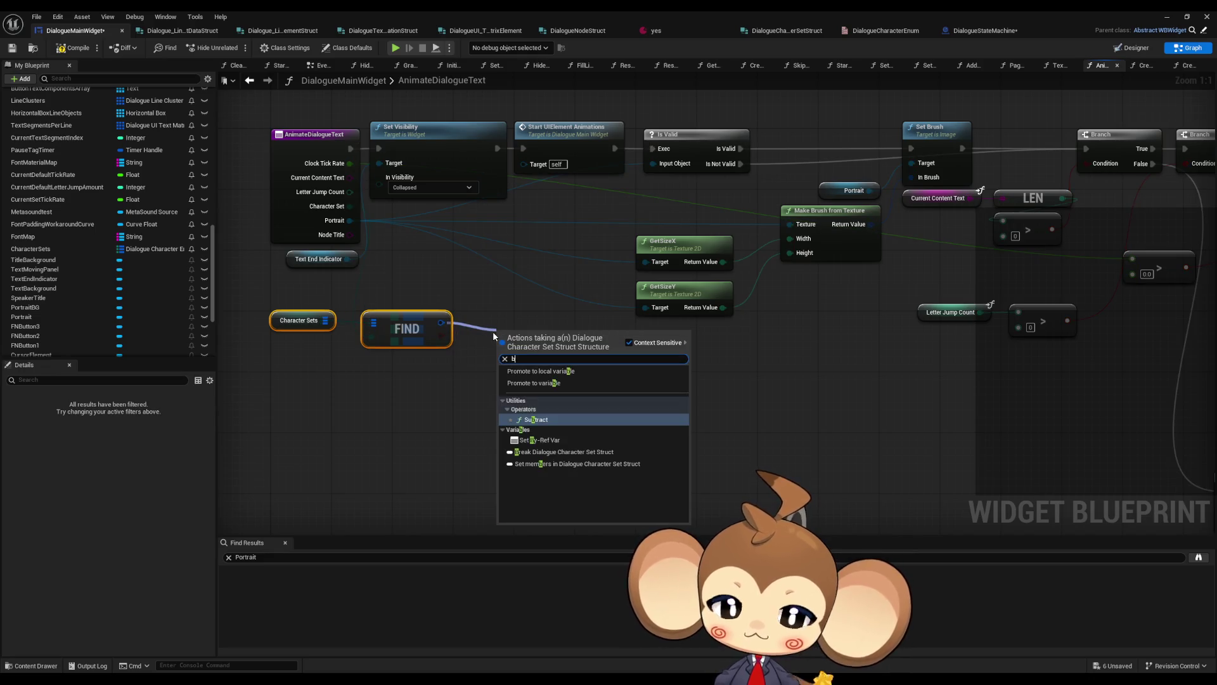
pyautogui.press('Escape')
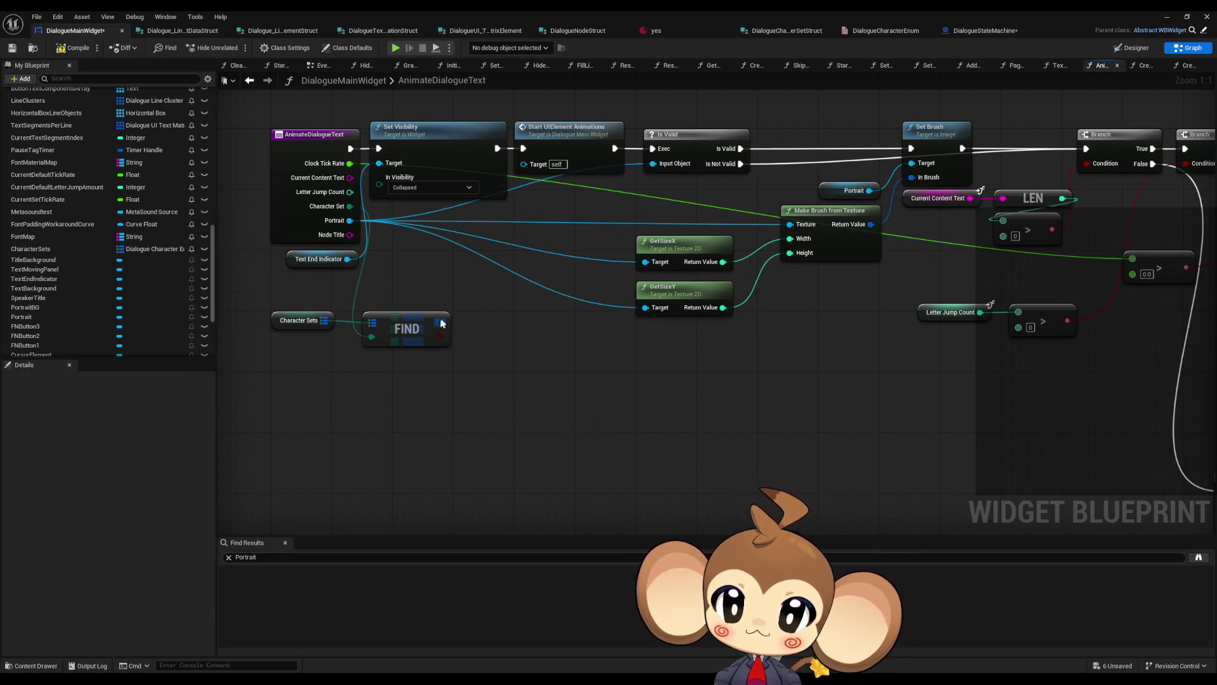
pyautogui.rightClick(440, 324)
pyautogui.click(469, 373)
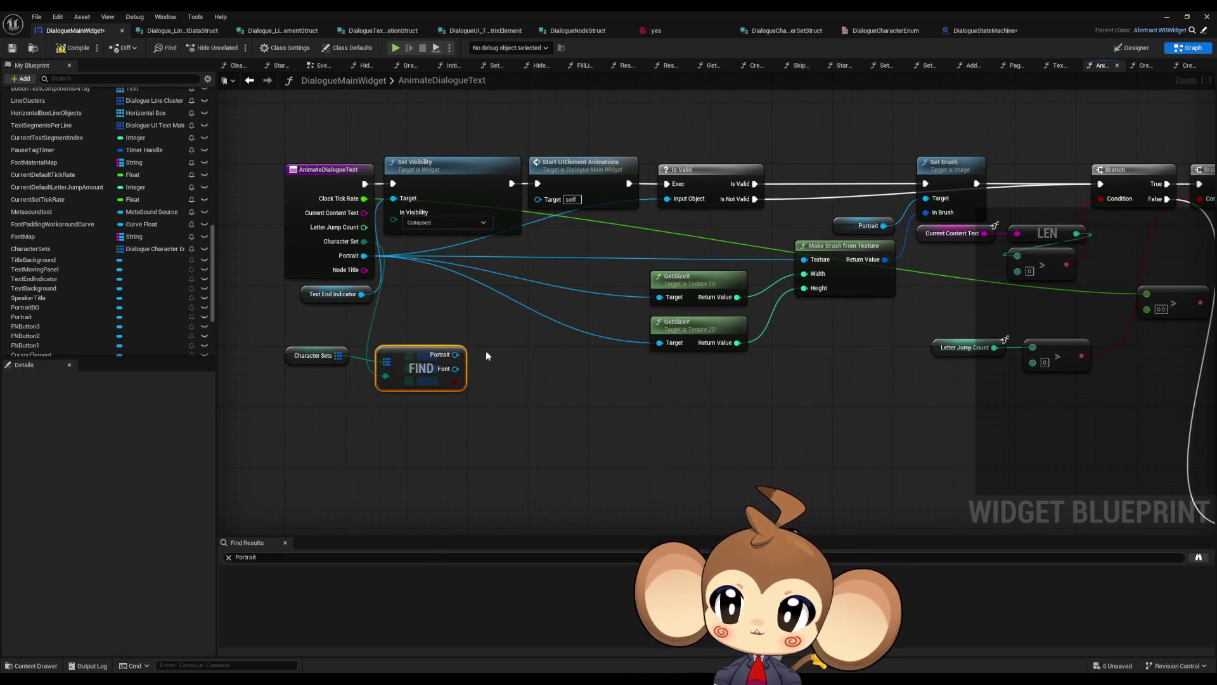
pyautogui.moveTo(455, 355)
pyautogui.mouseDown()
pyautogui.moveTo(545, 379)
pyautogui.moveTo(760, 270)
pyautogui.moveTo(805, 262)
pyautogui.moveTo(805, 278)
pyautogui.mouseUp()
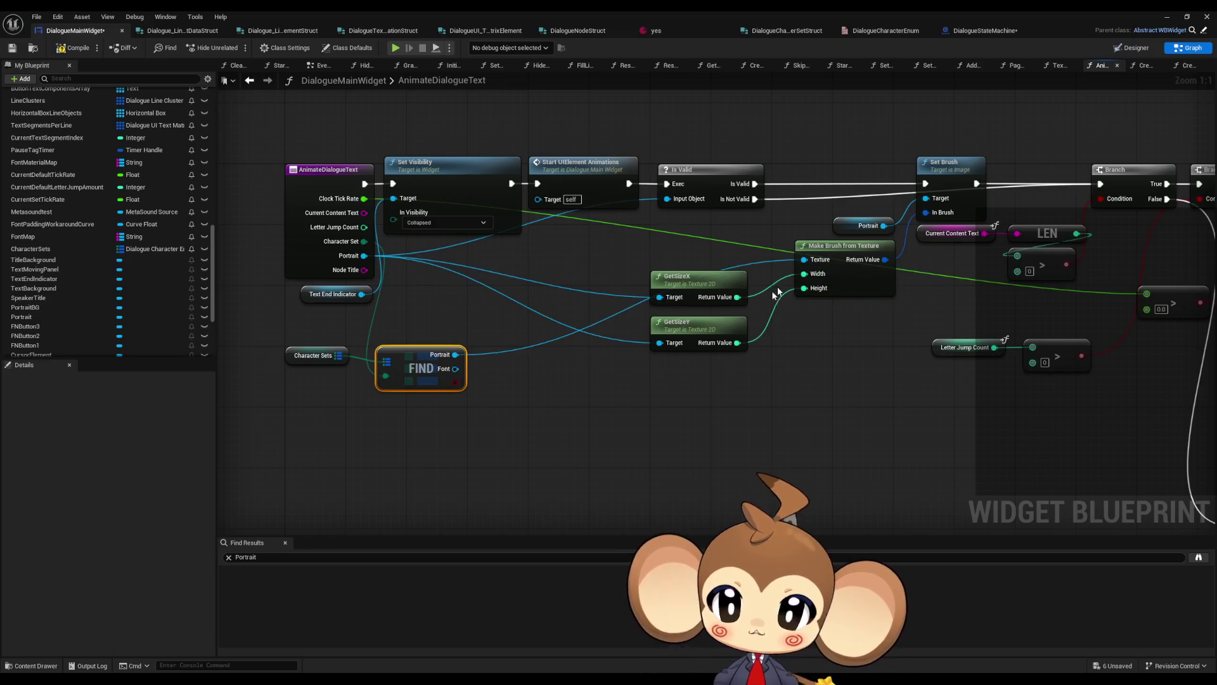
# Move the Character Sets and FIND nodes together to the right
pyautogui.click(501, 437)
pyautogui.moveTo(285, 333); pyautogui.dragTo(463, 392)
pyautogui.moveTo(418, 359); pyautogui.dragTo(471, 359)
pyautogui.click(330, 412)
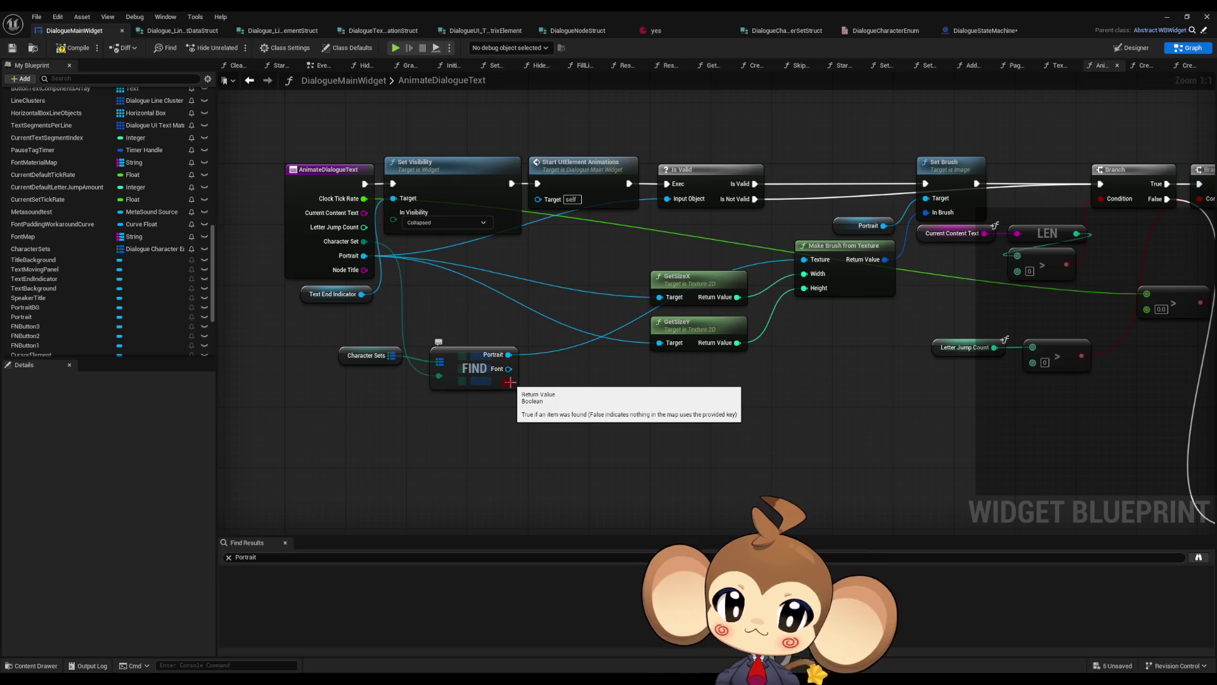
pyautogui.moveTo(510, 381); pyautogui.dragTo(564, 406)
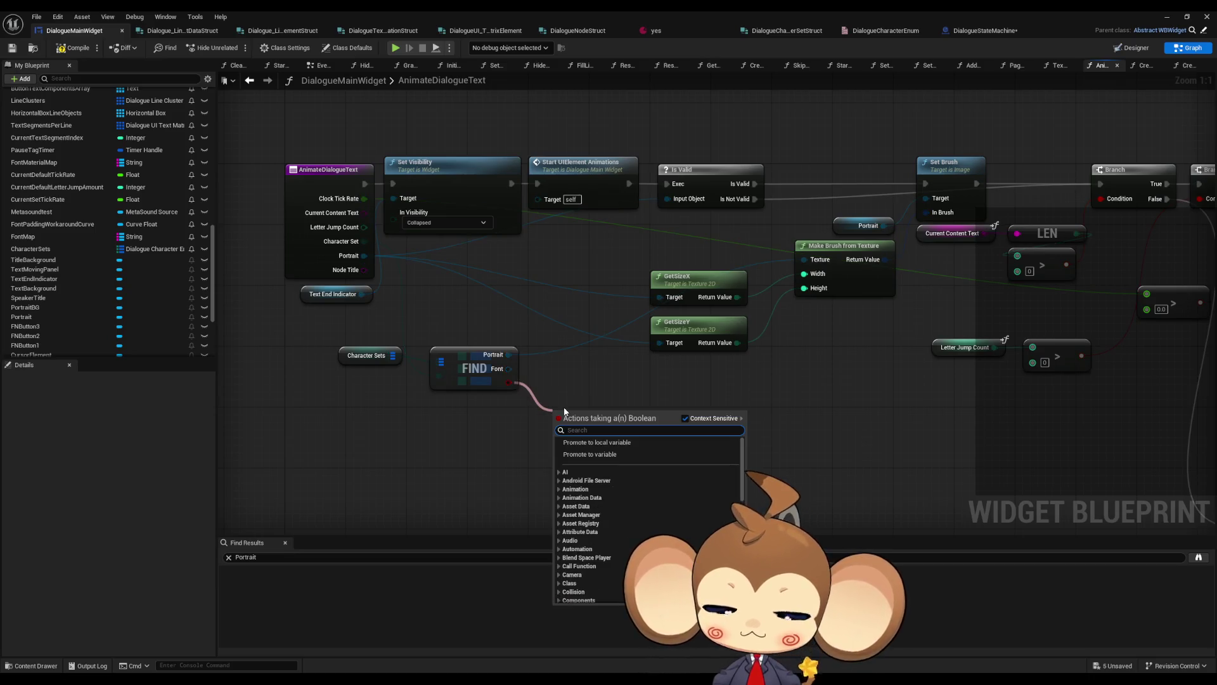
# Add a Branch node conditioned on FIND's found result
pyautogui.write('branch')
pyautogui.press('Return')
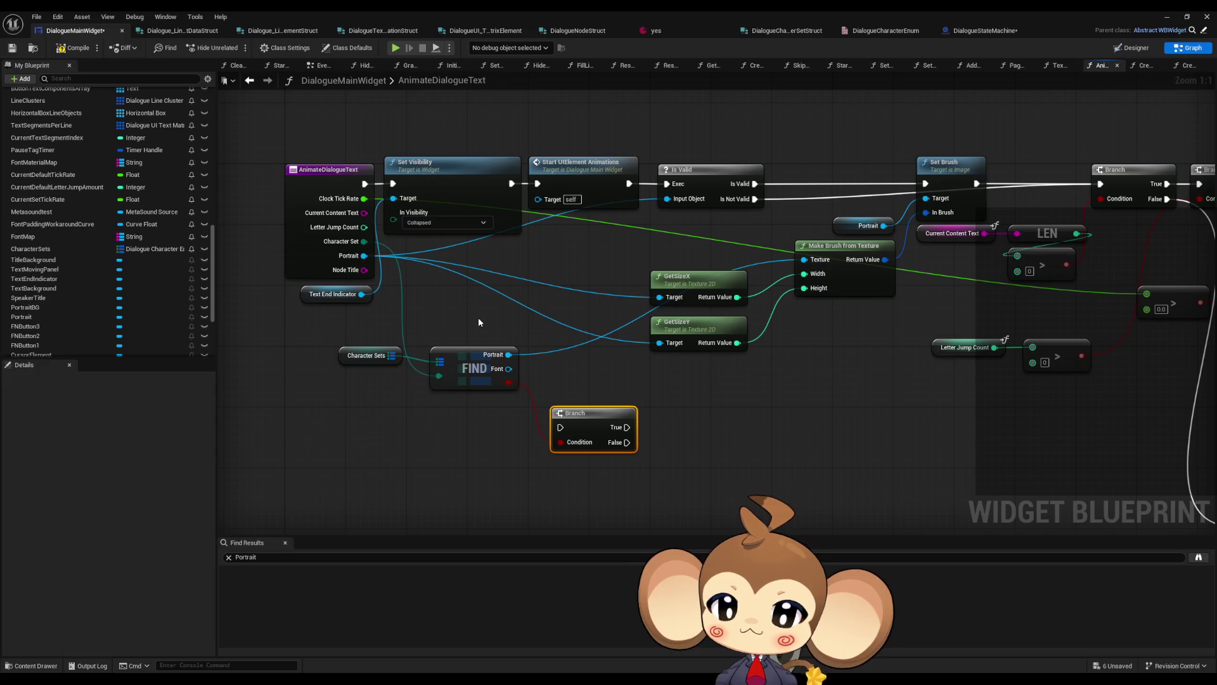
pyautogui.moveTo(639, 449)
pyautogui.mouseDown()
pyautogui.moveTo(577, 391)
pyautogui.moveTo(621, 421)
pyautogui.mouseUp()
# Try a Print String with 'Error: no' on the False path, then delete it
pyautogui.write('print')
pyautogui.press('Return')
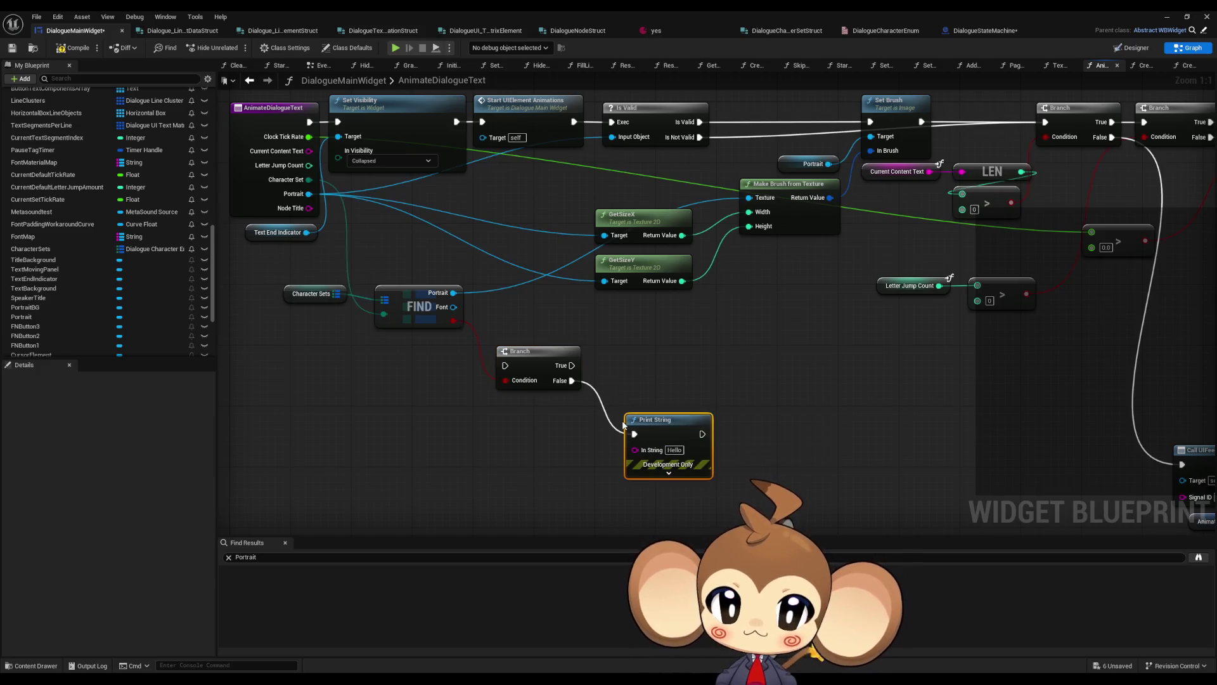
pyautogui.click(672, 450)
pyautogui.write('Err')
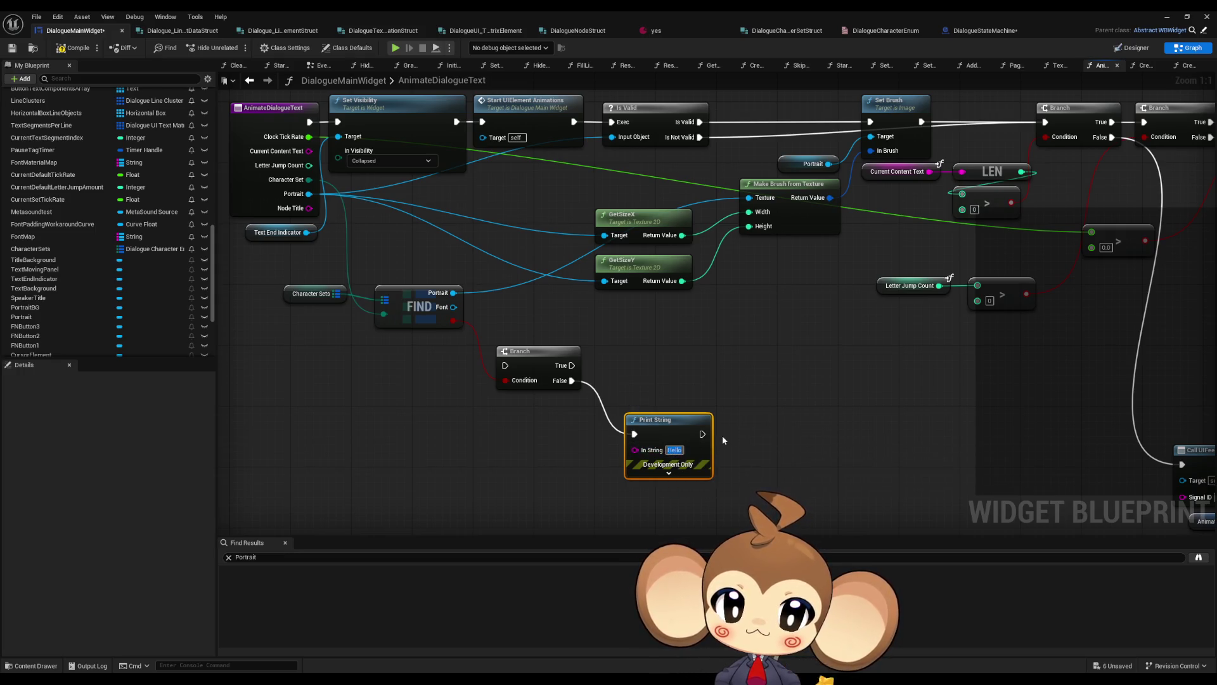
pyautogui.write('or')
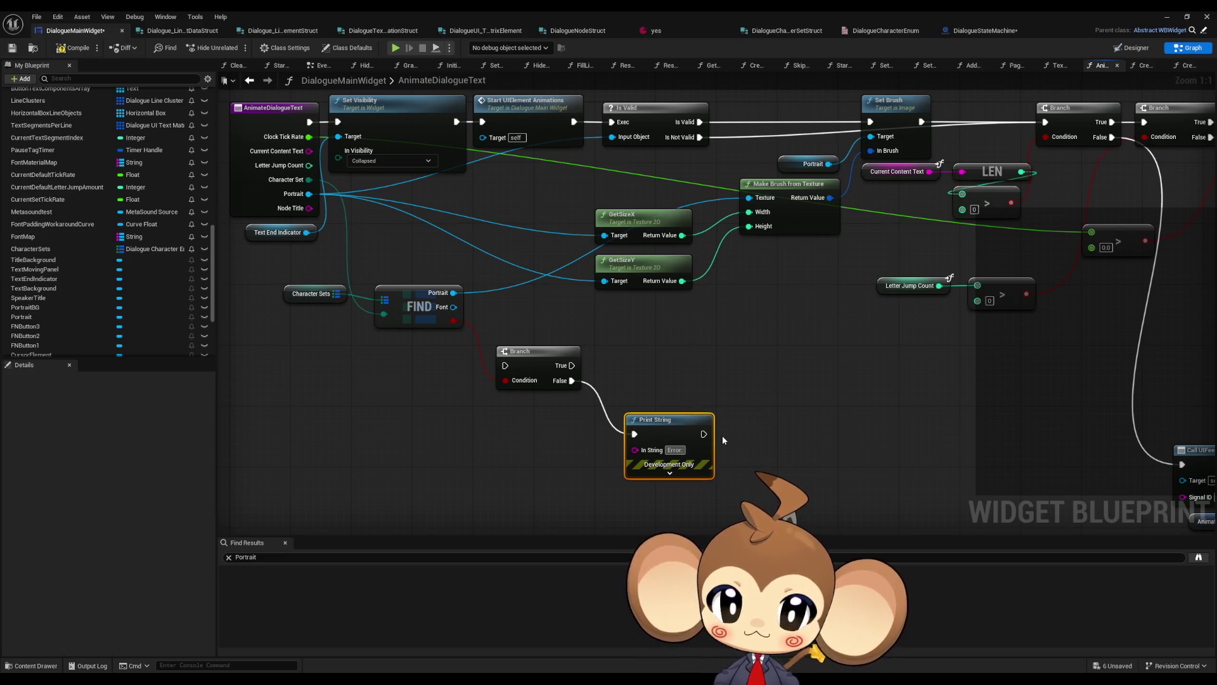
pyautogui.write(': no')
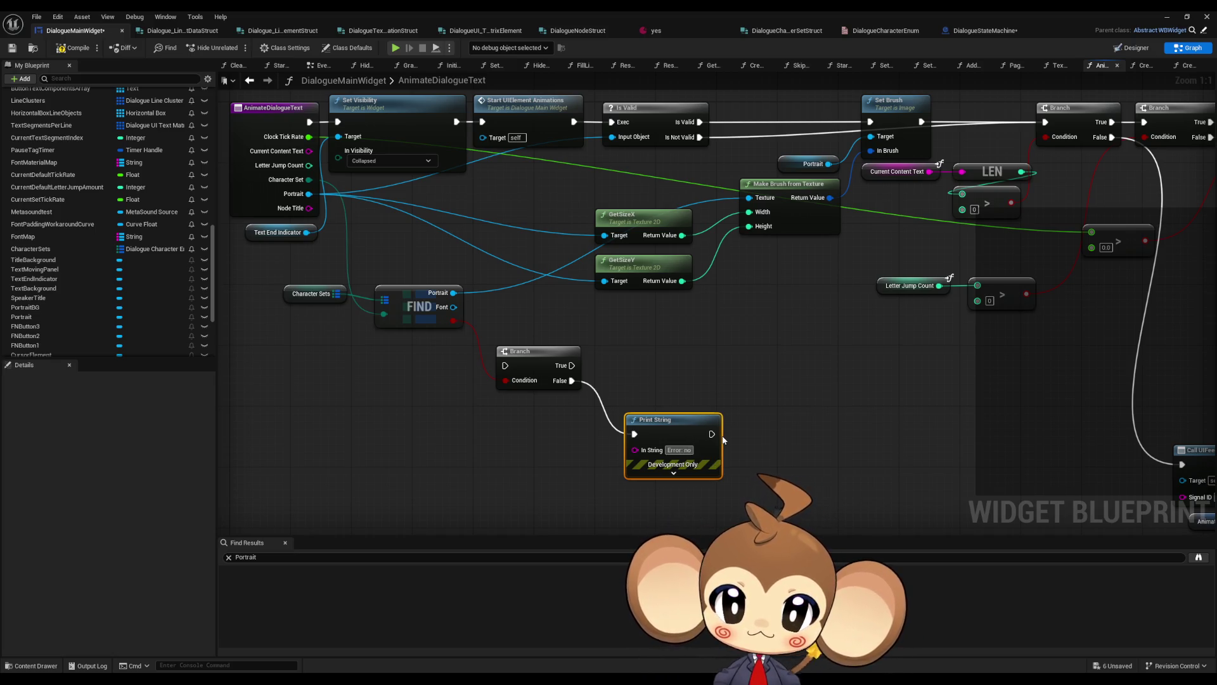
pyautogui.press('Return')
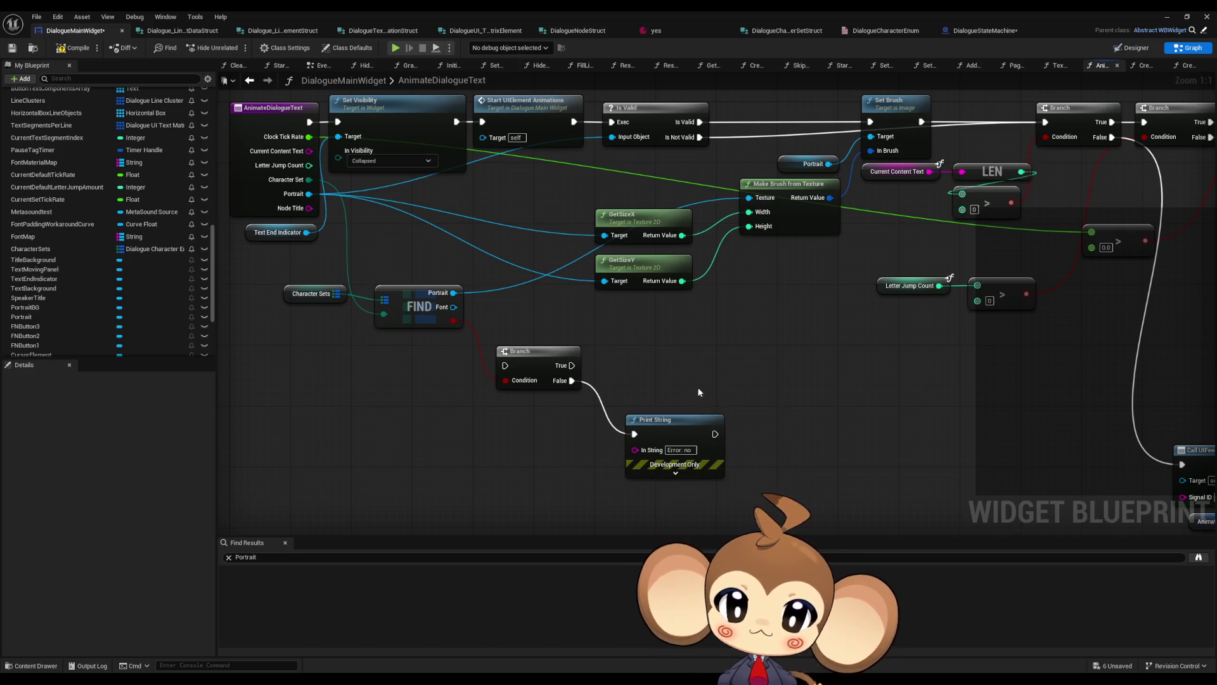
pyautogui.press('Delete')
pyautogui.moveTo(660, 366); pyautogui.dragTo(651, 422)
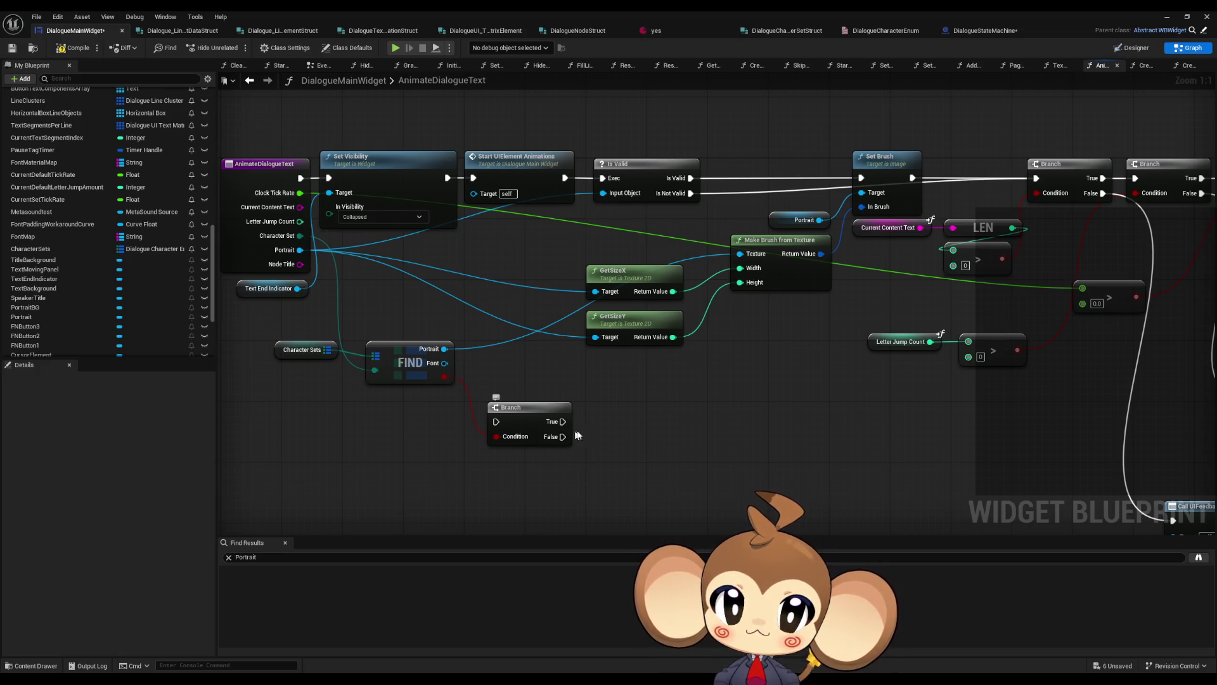
# Wire Start UIElement Animations into the Branch, True to Set Brush, False to the next Branch
pyautogui.moveTo(656, 421); pyautogui.dragTo(594, 433)
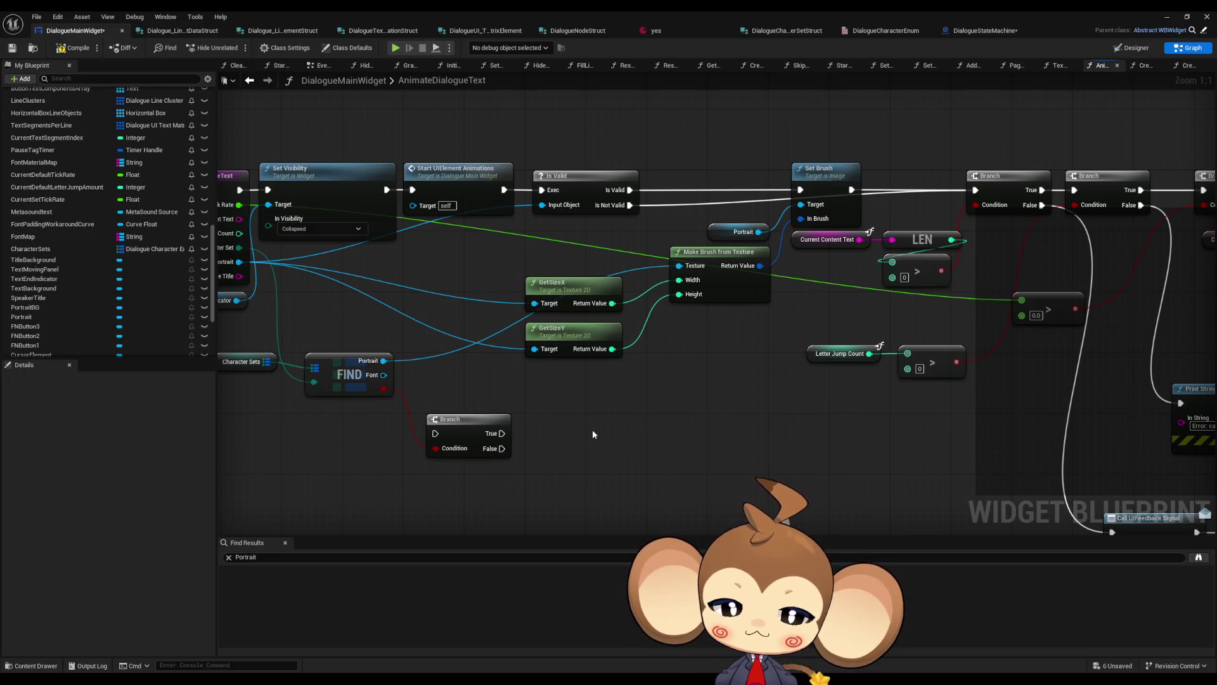
pyautogui.moveTo(592, 431); pyautogui.dragTo(641, 425)
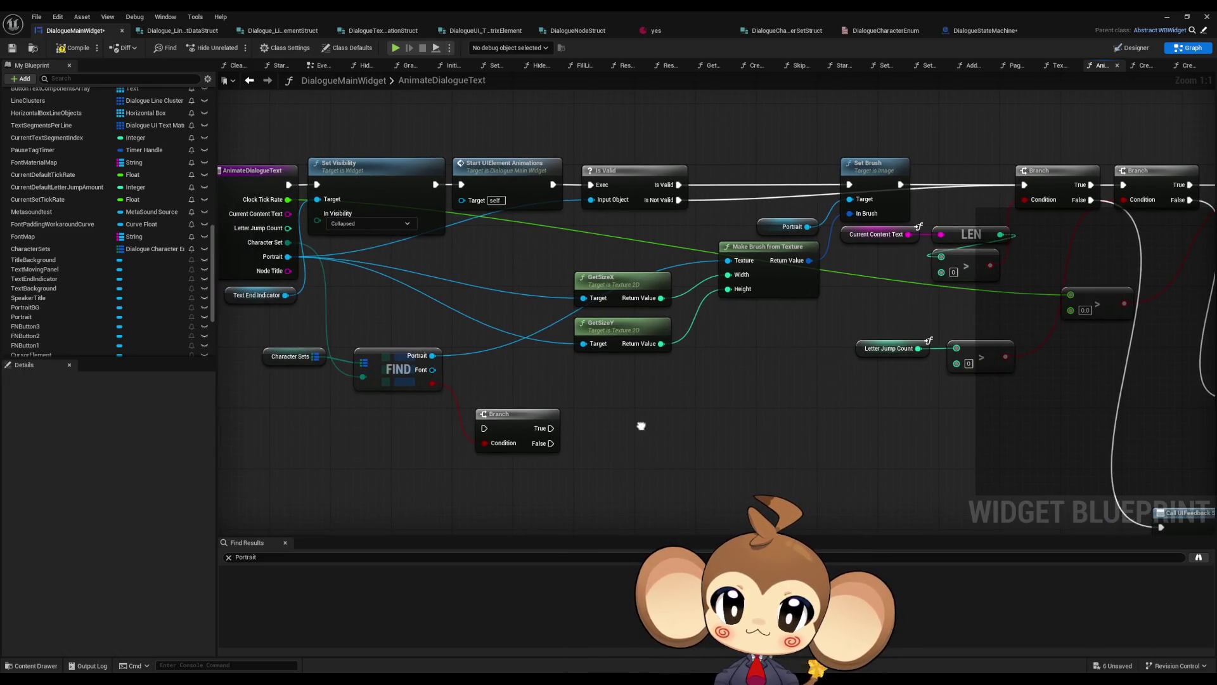
pyautogui.moveTo(525, 429); pyautogui.dragTo(677, 438)
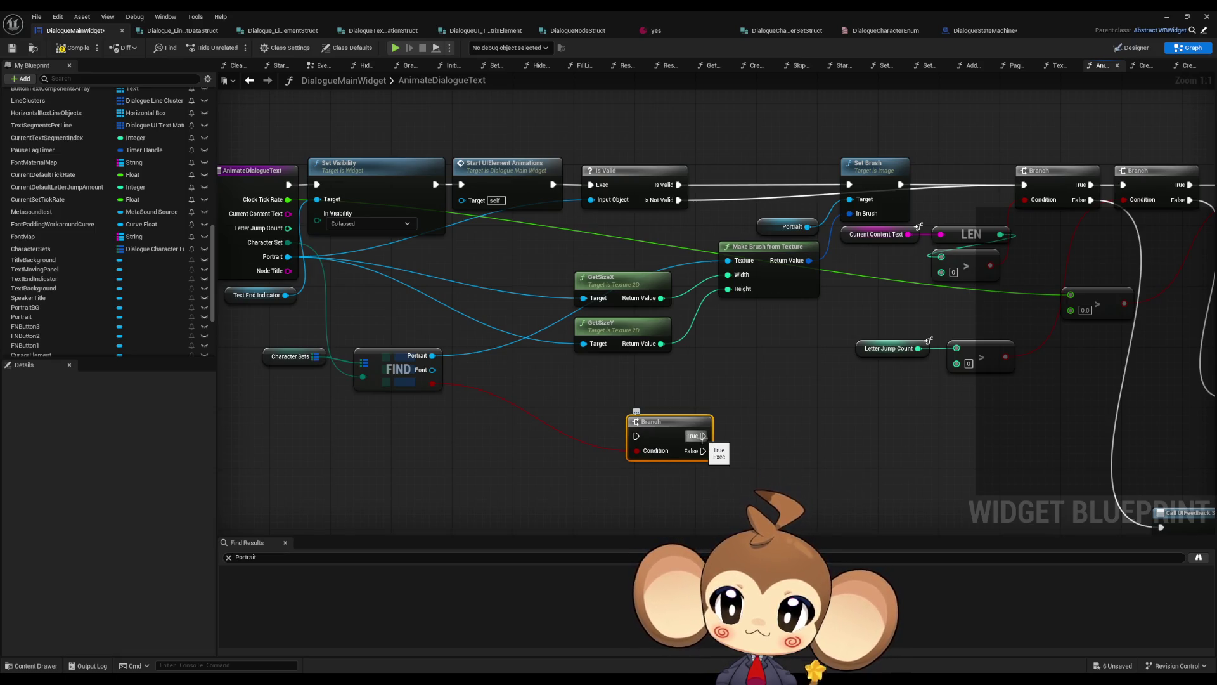
pyautogui.moveTo(702, 435)
pyautogui.mouseDown()
pyautogui.moveTo(817, 190)
pyautogui.moveTo(849, 185)
pyautogui.mouseUp()
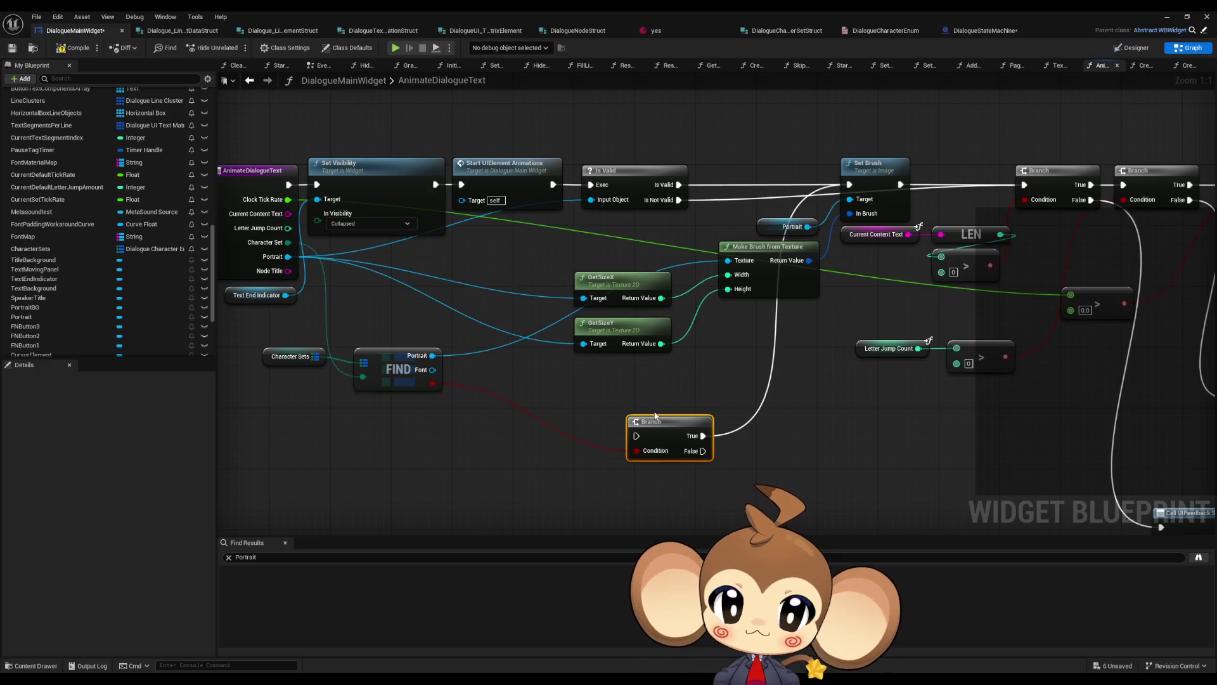
pyautogui.moveTo(636, 435); pyautogui.dragTo(553, 184)
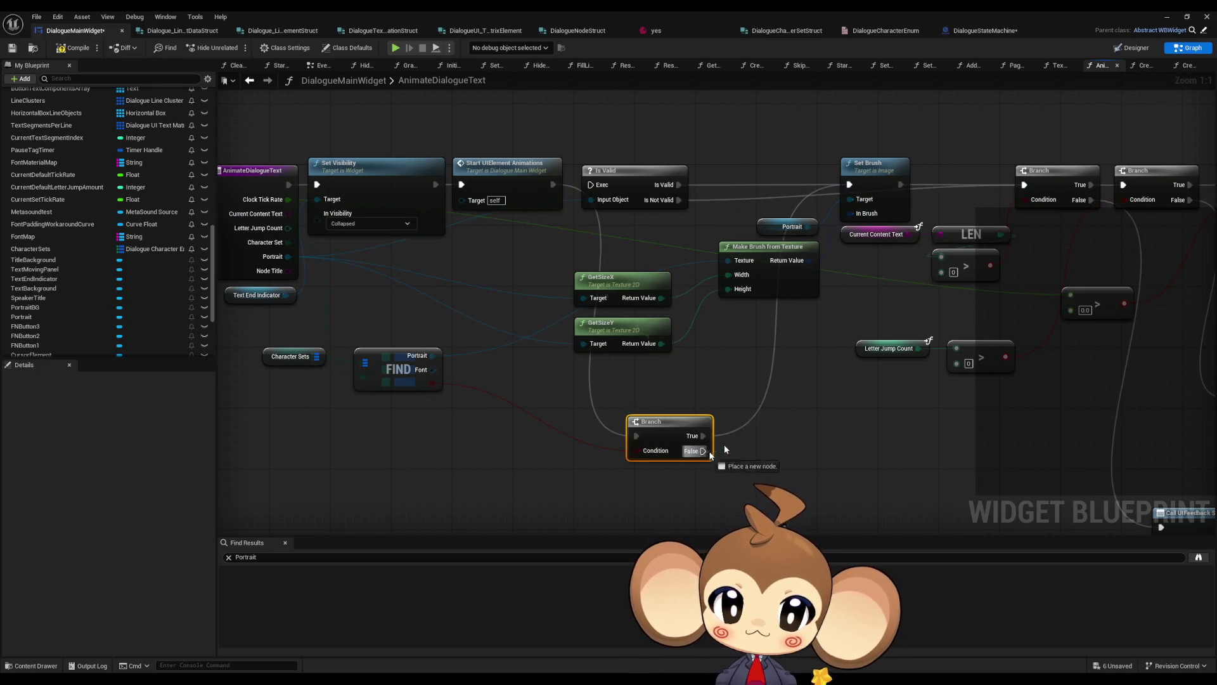
pyautogui.moveTo(702, 451); pyautogui.dragTo(1028, 190)
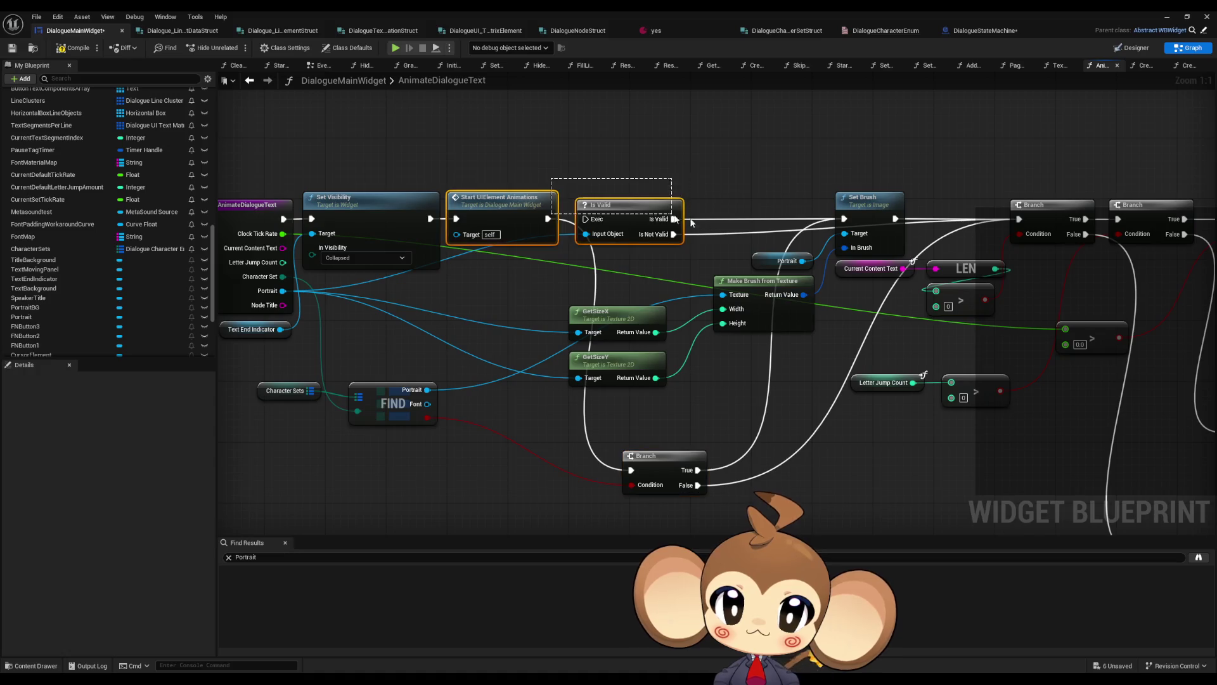
# Delete the Is Valid node and move the Branch into its place
pyautogui.click(647, 240)
pyautogui.press('Delete')
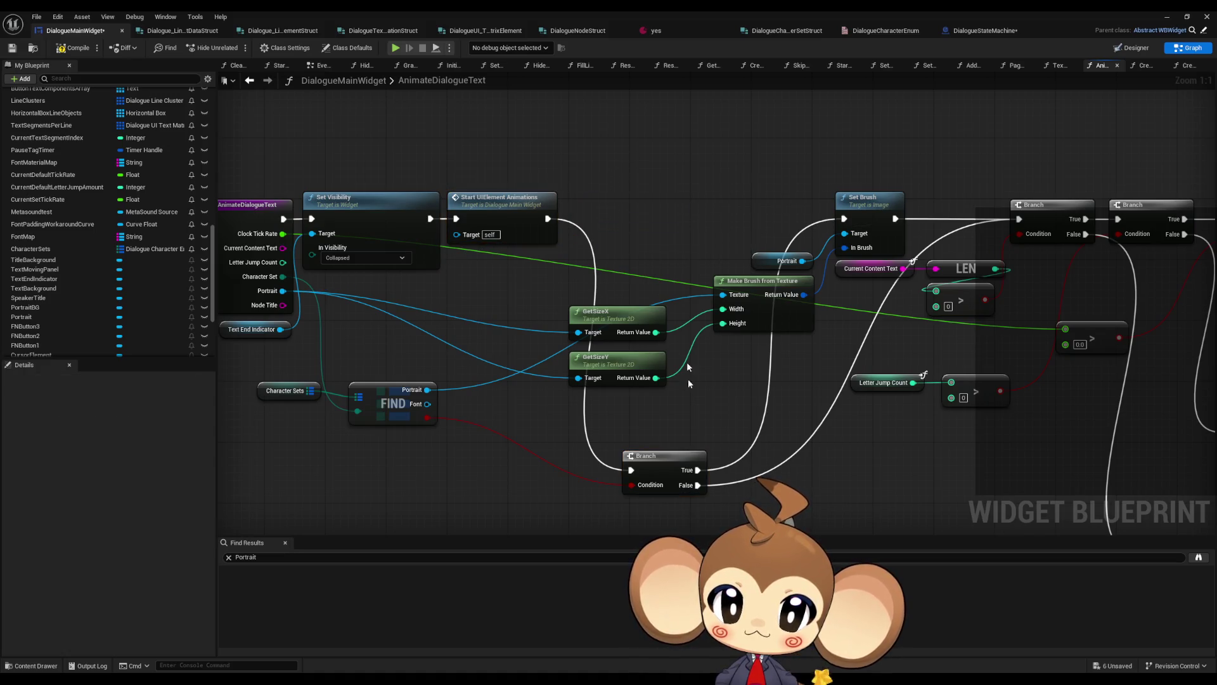
pyautogui.moveTo(665, 463)
pyautogui.mouseDown()
pyautogui.moveTo(666, 402)
pyautogui.moveTo(625, 212)
pyautogui.mouseUp()
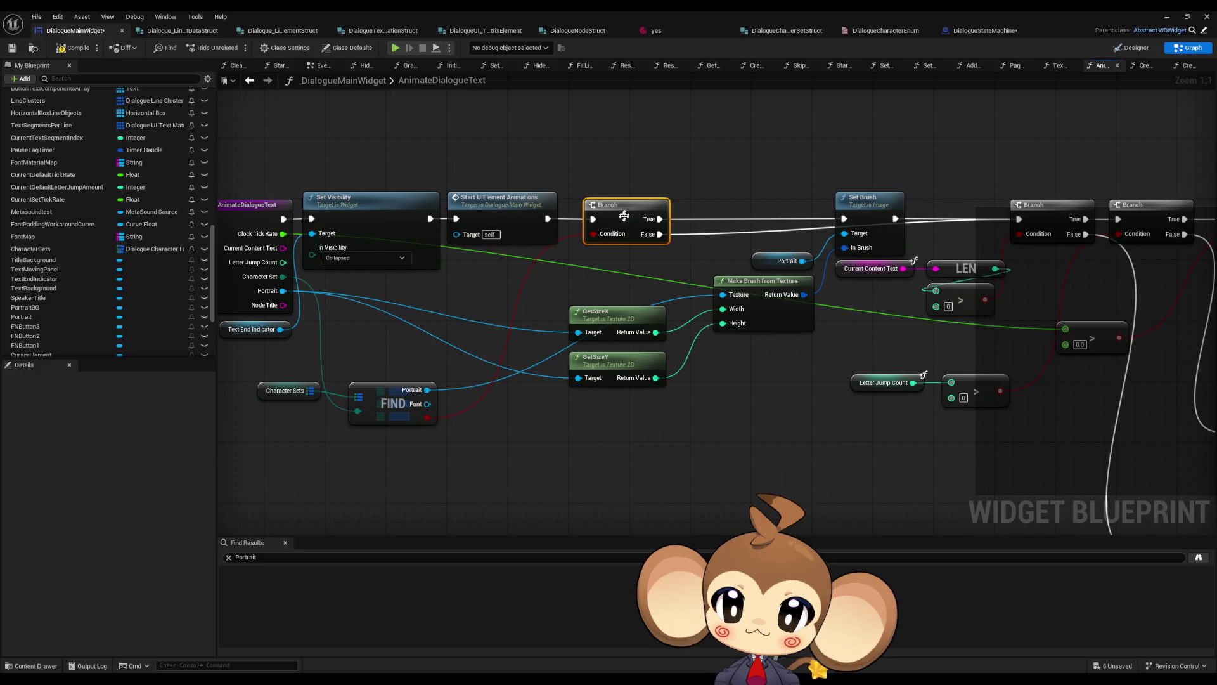
pyautogui.moveTo(588, 354); pyautogui.dragTo(622, 362)
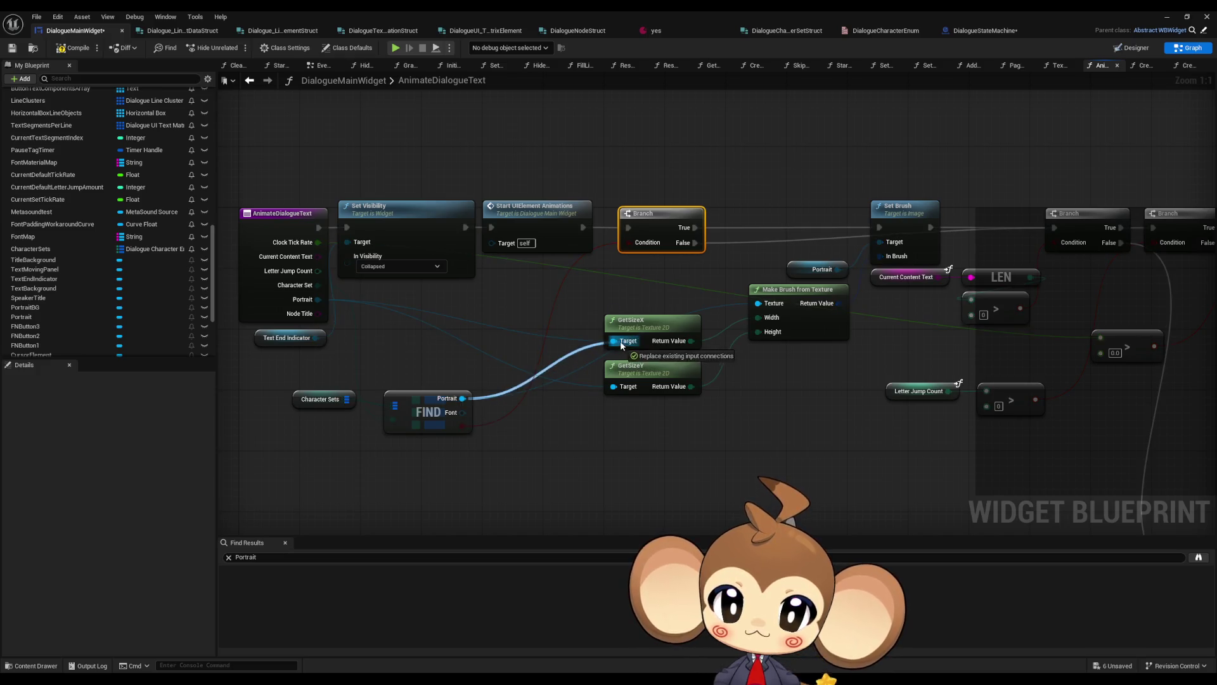
# Connect GetSizeY's Target to FIND's Portrait and remove the function's Portrait input
pyautogui.moveTo(613, 386); pyautogui.dragTo(462, 398)
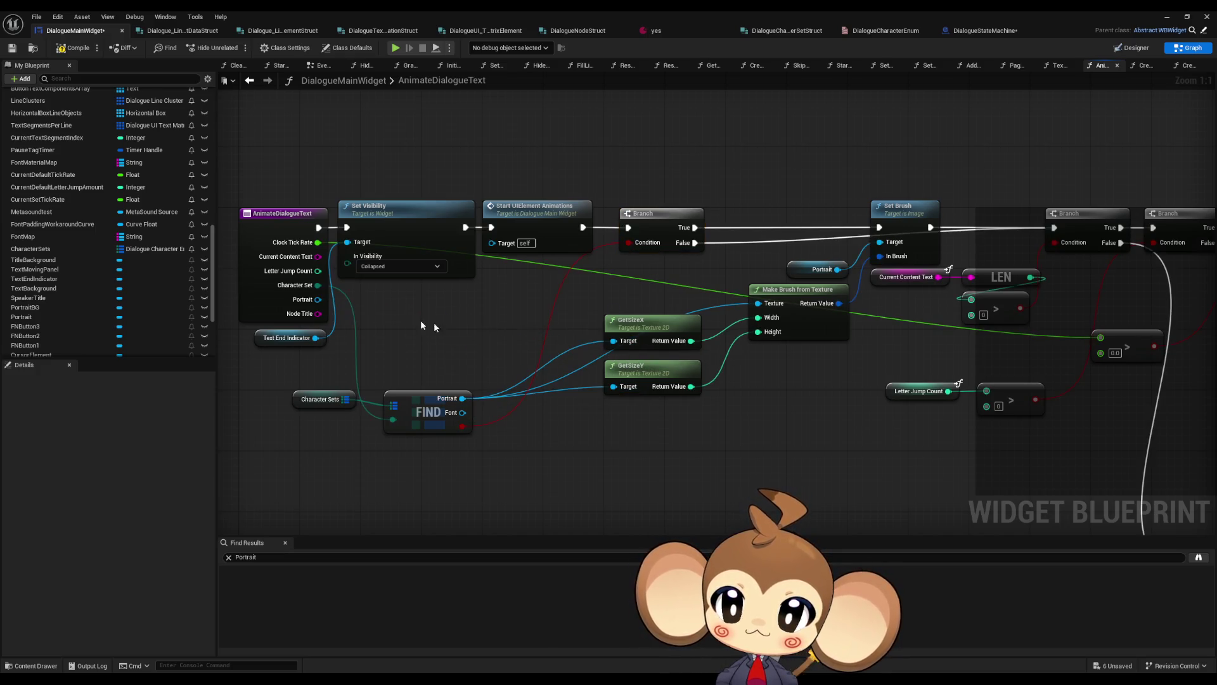
pyautogui.click(268, 298)
pyautogui.scroll(-1, 135, 533)
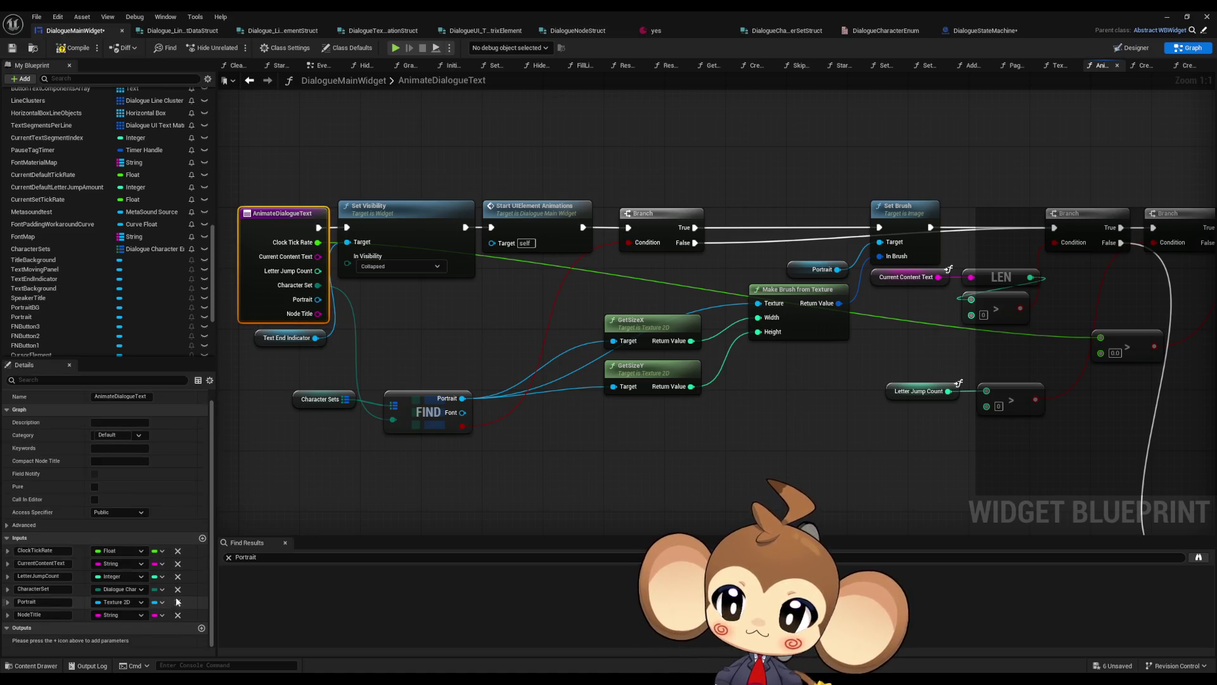
pyautogui.click(177, 602)
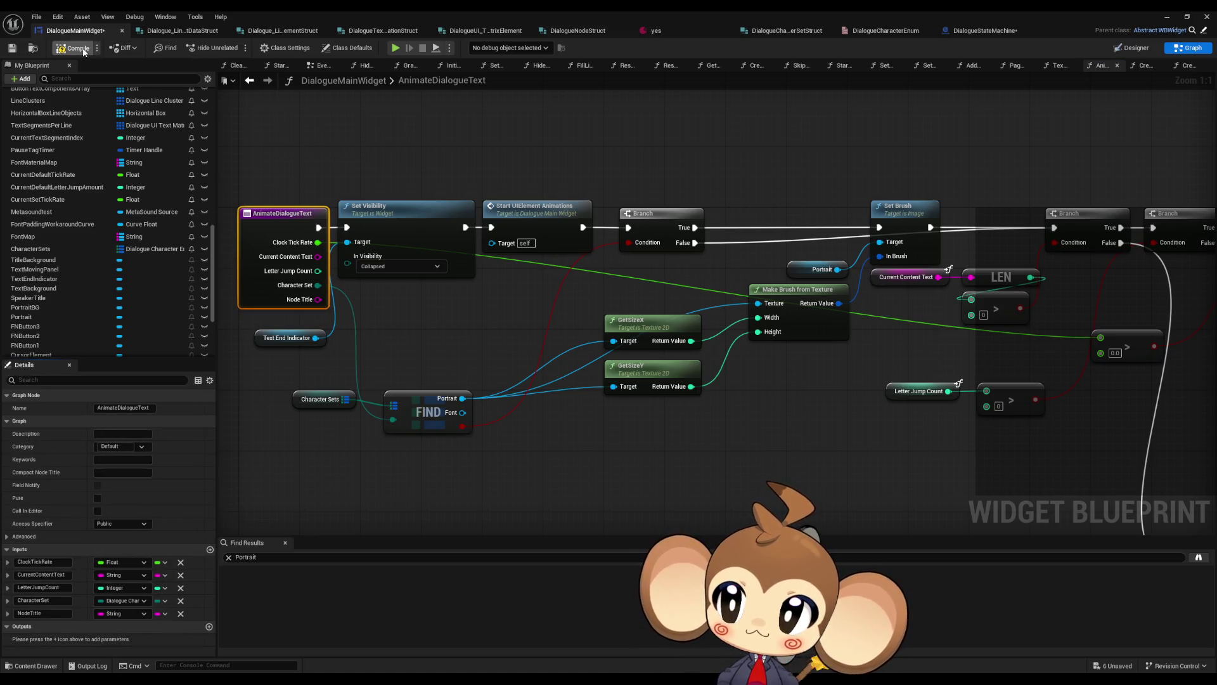
# Recentre on the AnimateDialogueText node and switch to the DialogueStateMachine blueprint
pyautogui.moveTo(700, 267); pyautogui.dragTo(562, 246)
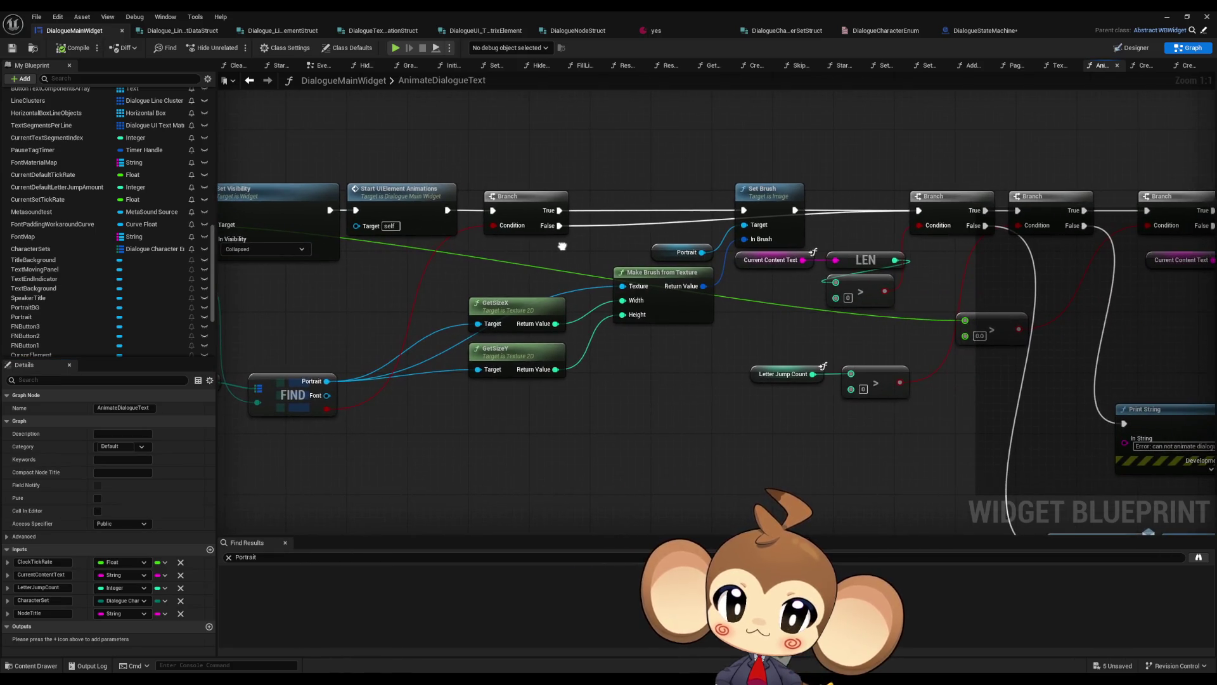
pyautogui.press('Home')
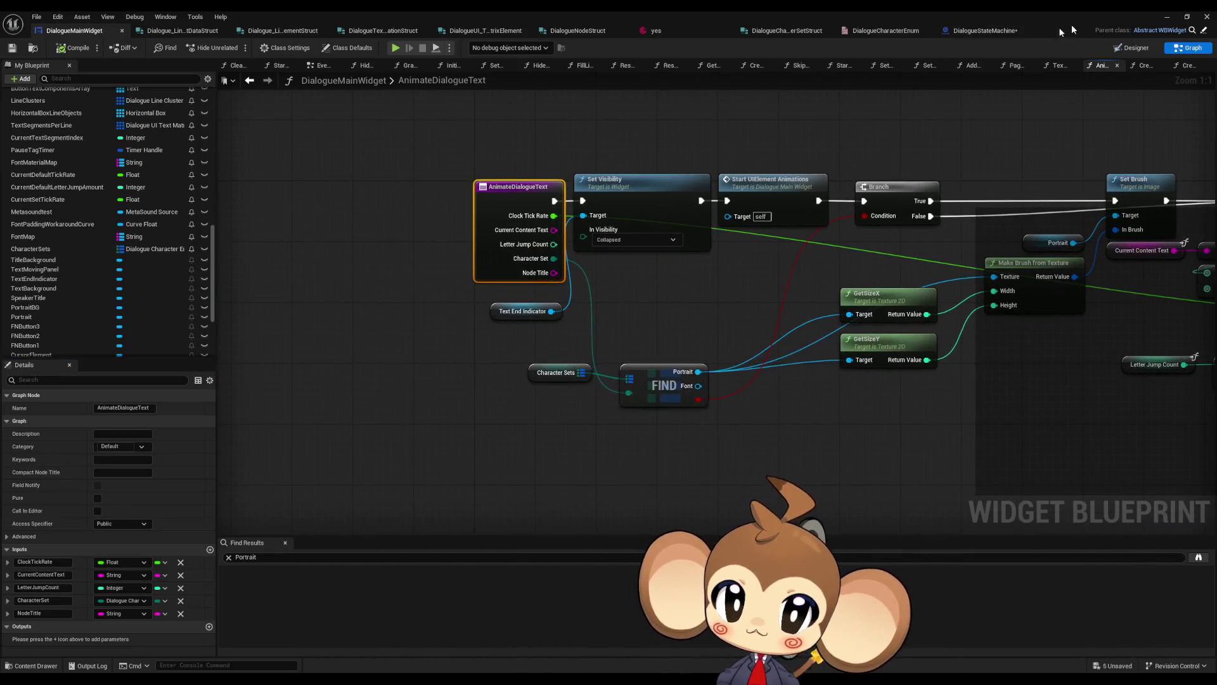
pyautogui.click(985, 31)
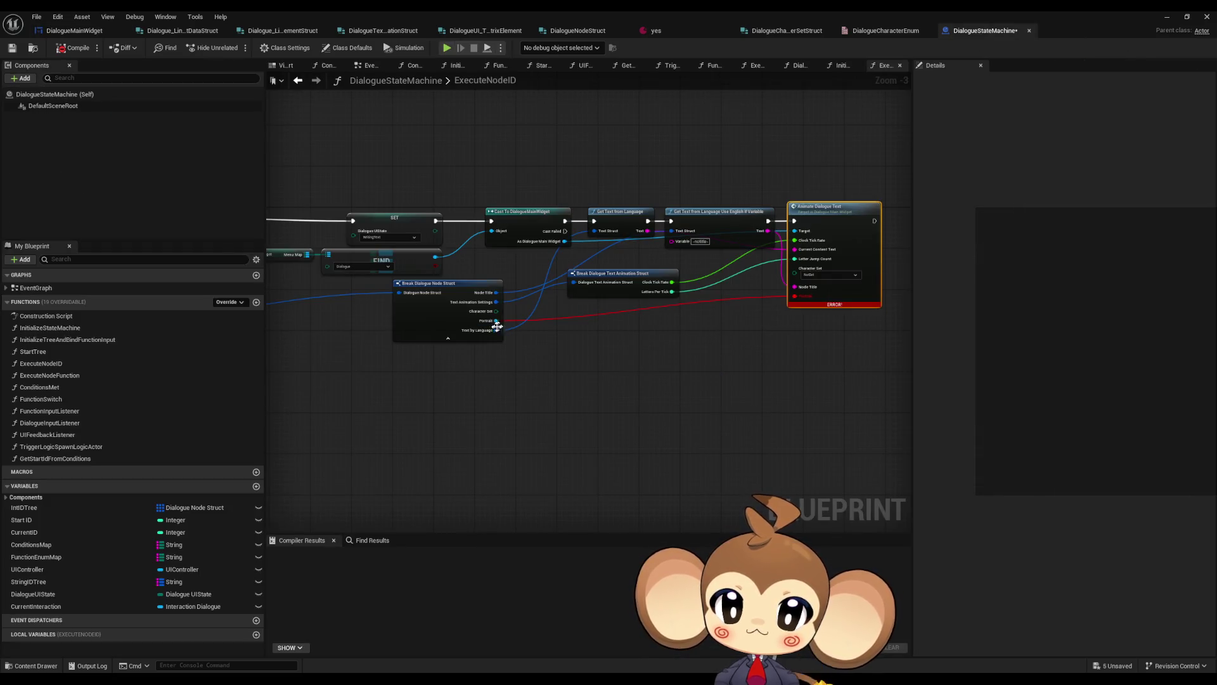
# Compile and save the DialogueStateMachine blueprint
pyautogui.scroll(3, 497, 325)
pyautogui.click(494, 318)
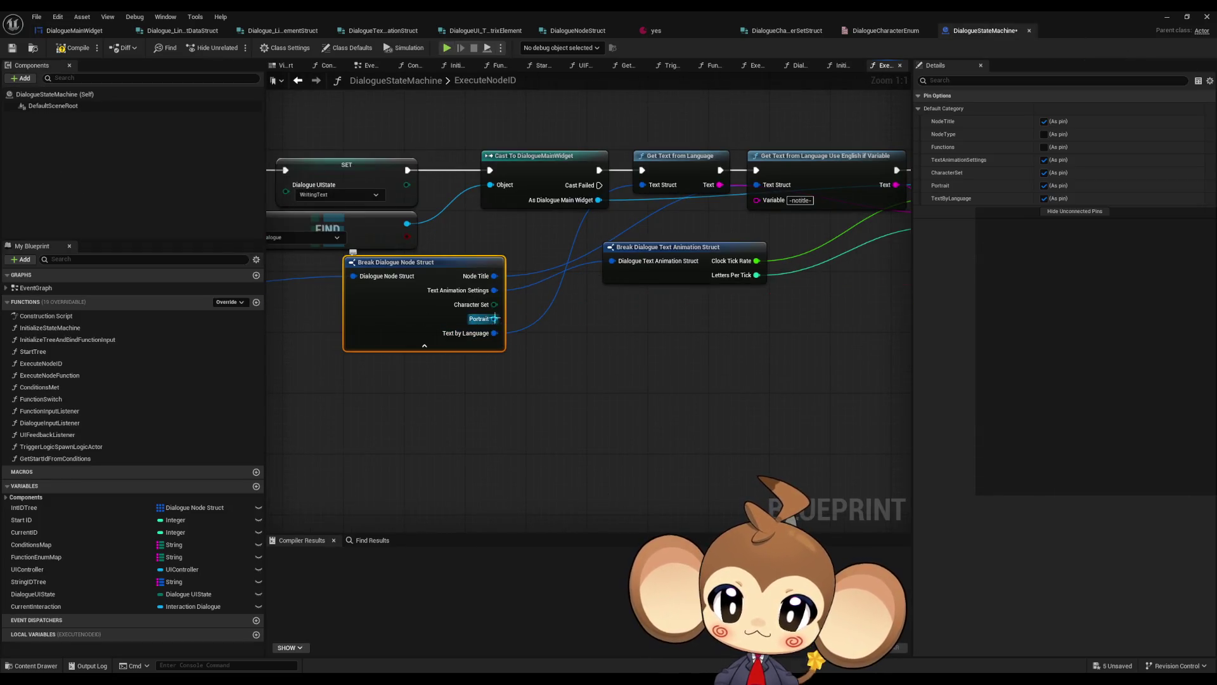
pyautogui.click(636, 357)
pyautogui.hotkey('ctrl', 's')
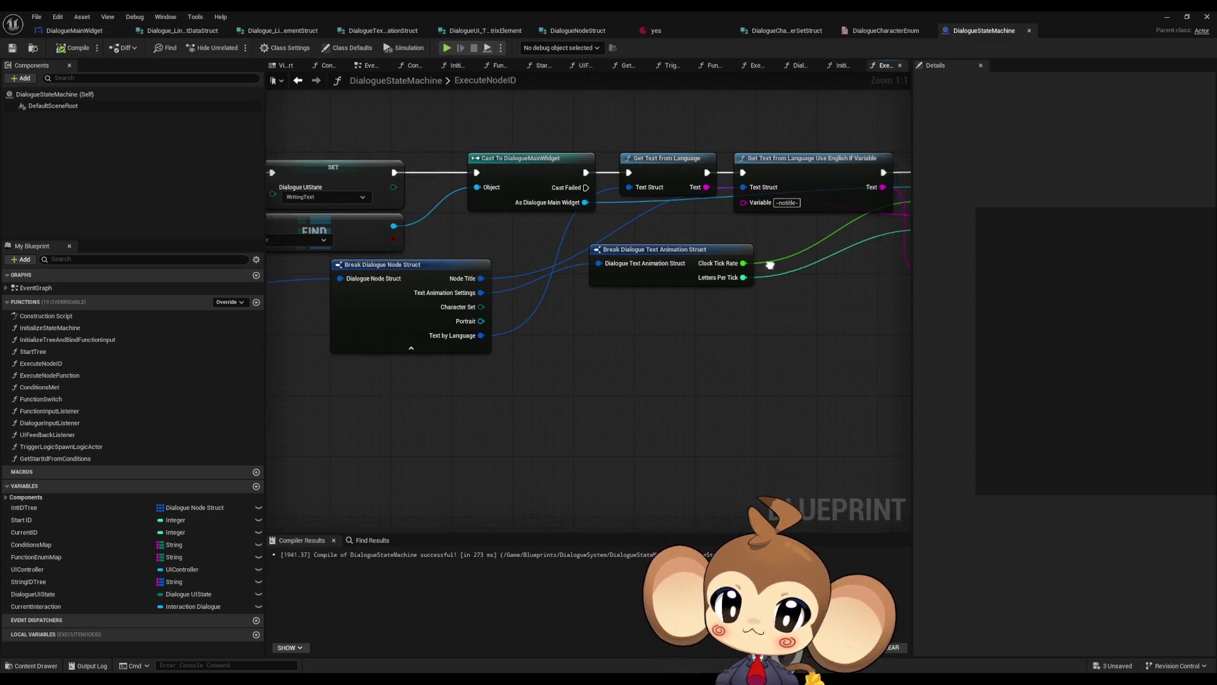
pyautogui.moveTo(770, 264); pyautogui.dragTo(446, 265)
# Start a play test from the level editor and choose Load Game
pyautogui.click(1169, 15)
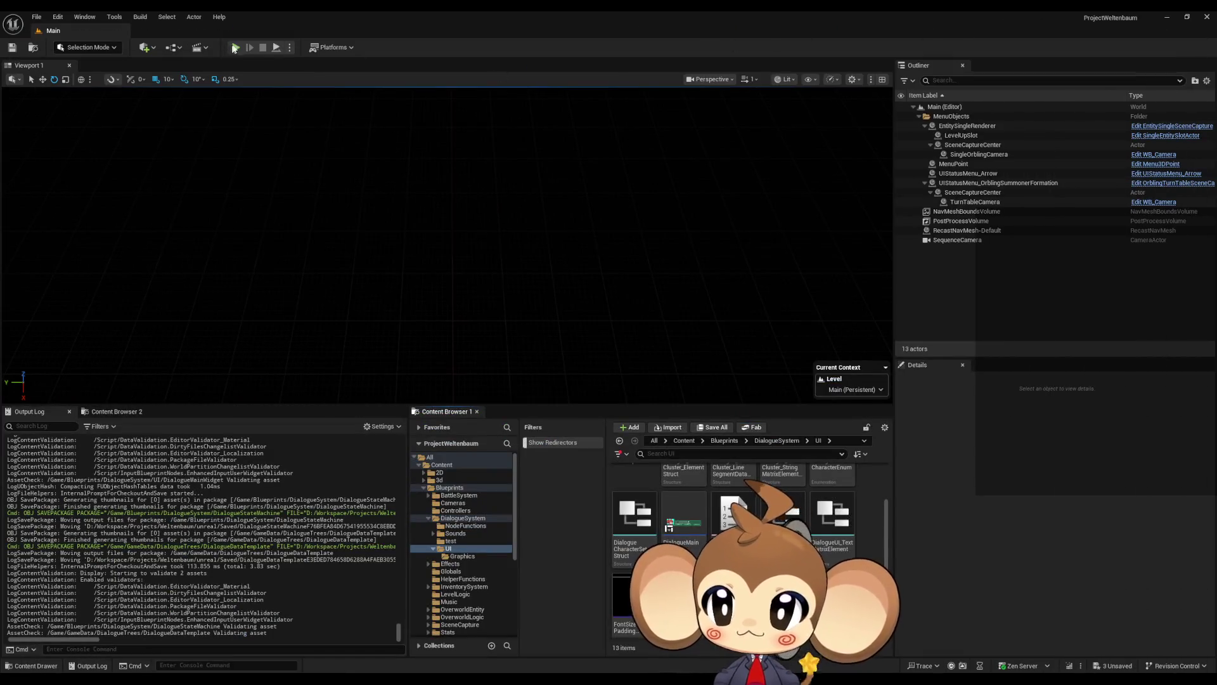
pyautogui.click(234, 48)
pyautogui.click(104, 347)
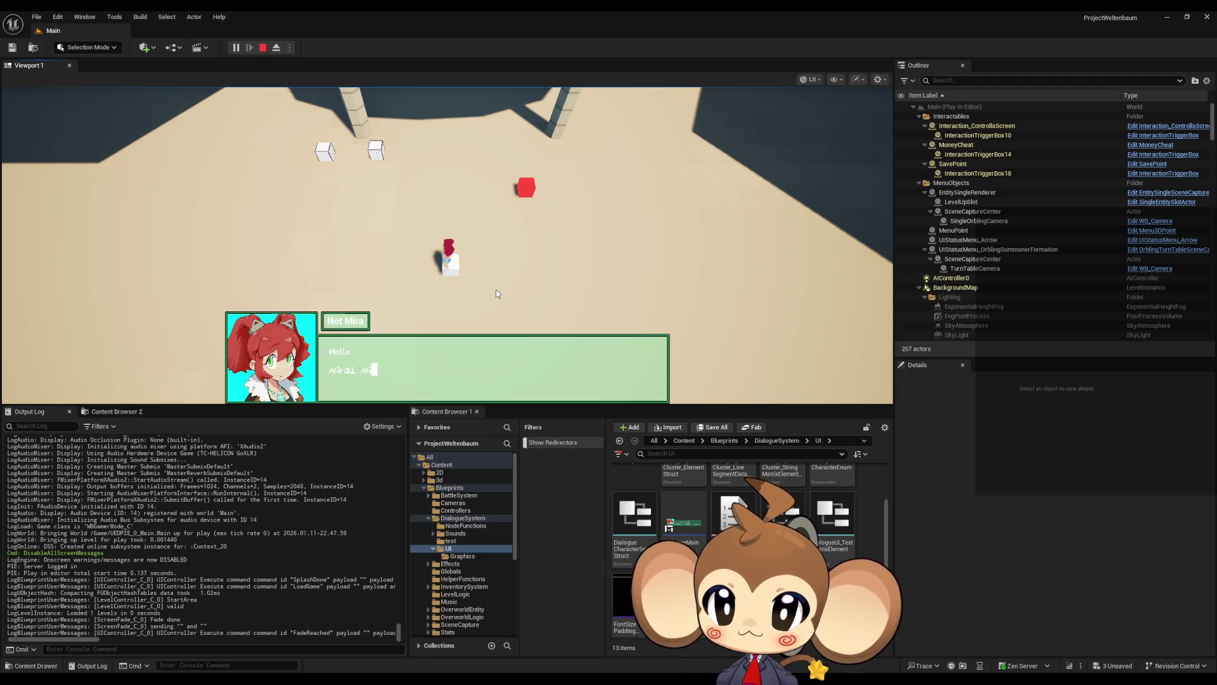
# Stop the play test, glance at the MonkeyFont glyph window, and delete MiraPortriat1
pyautogui.click(263, 48)
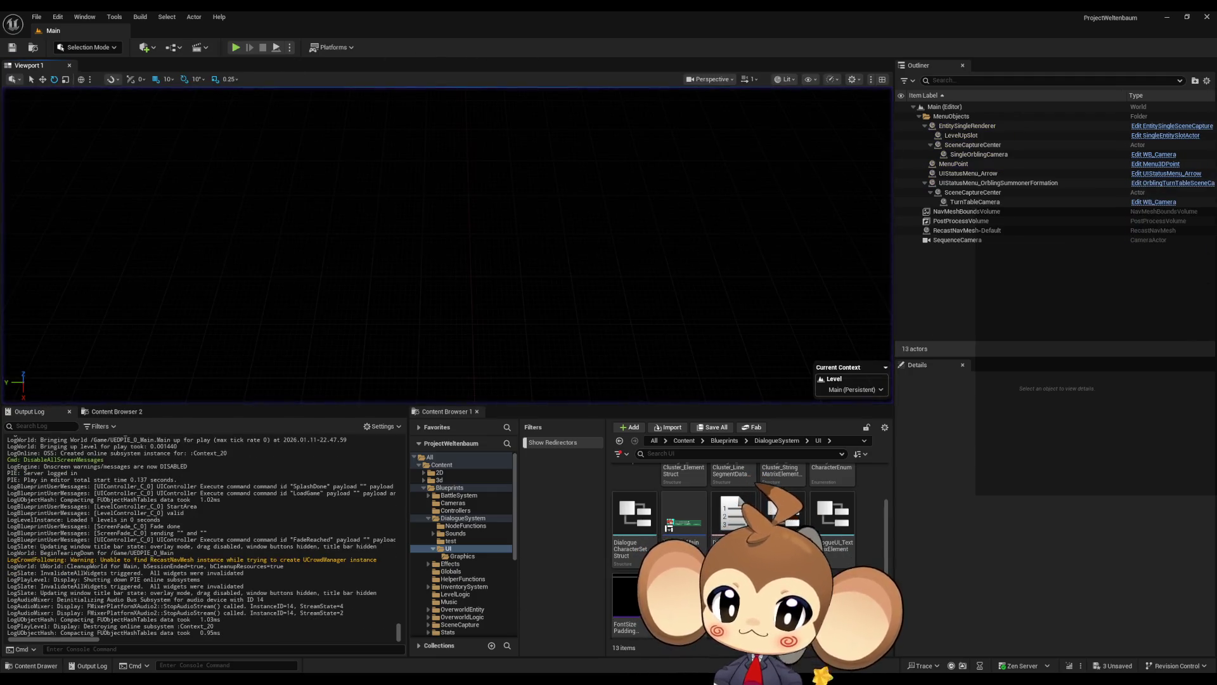
pyautogui.moveTo(596, 664)
pyautogui.click(520, 634)
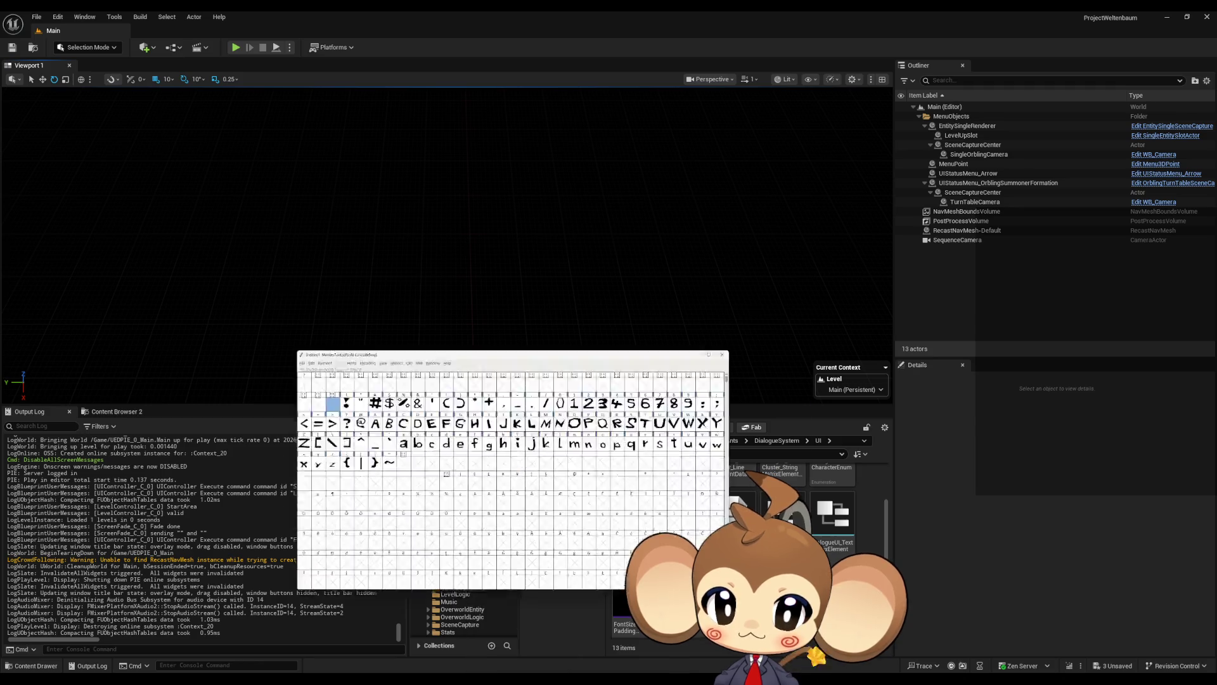
pyautogui.click(944, 154)
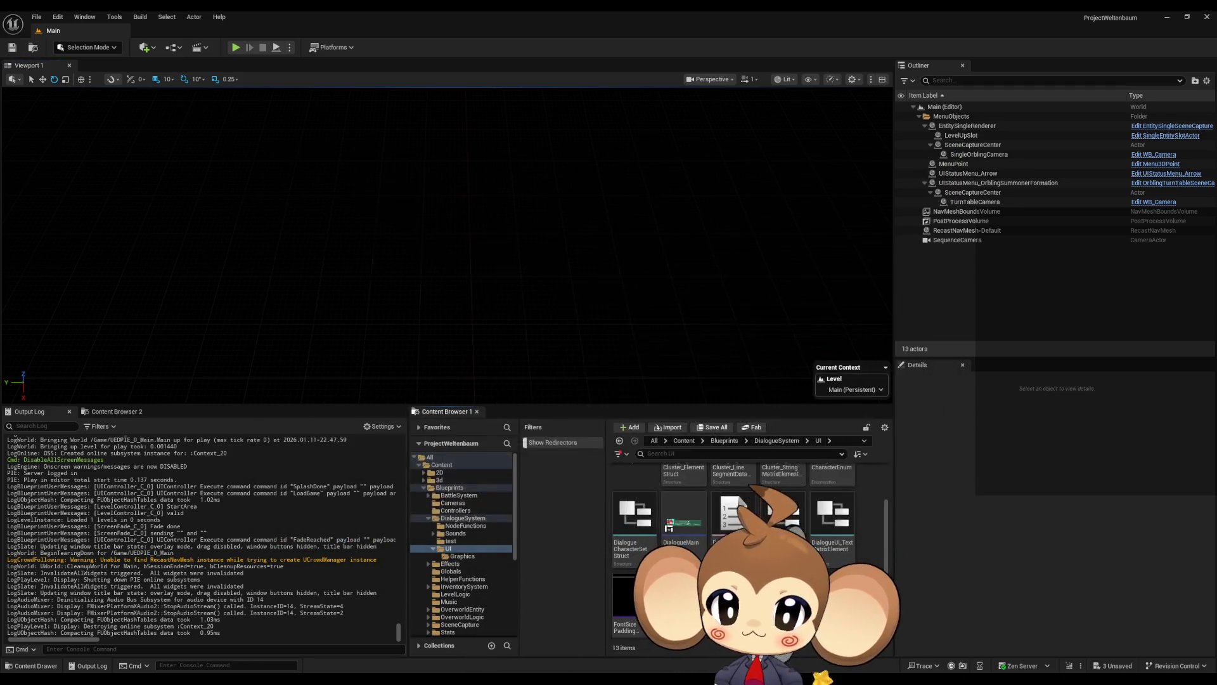
pyautogui.click(644, 596)
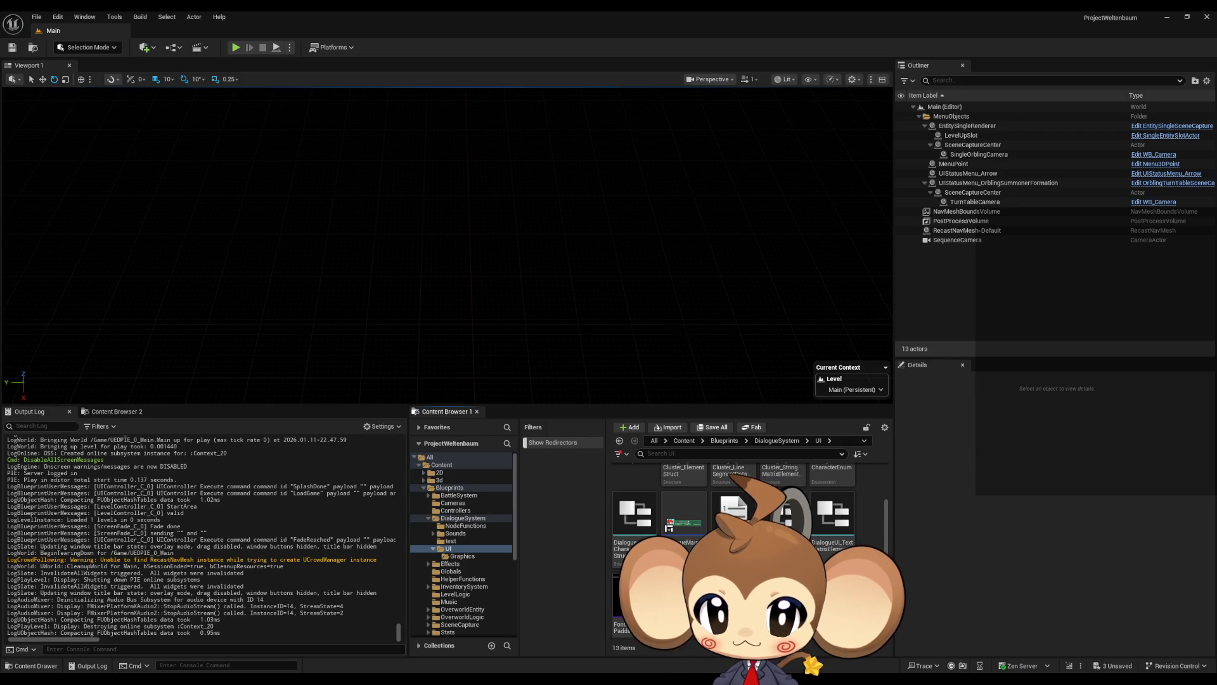
pyautogui.press('Delete')
pyautogui.click(538, 502)
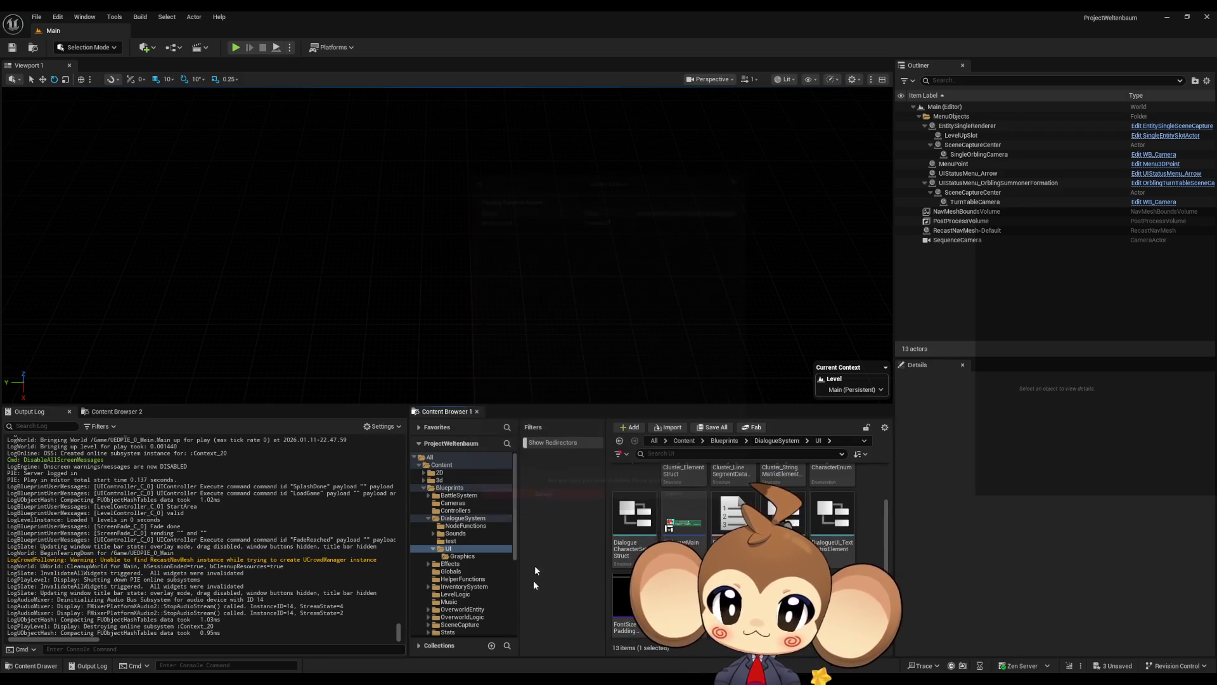
# Return to DialogueStateMachine and drag a new connection from the Character Set pin
pyautogui.moveTo(587, 624)
pyautogui.click(516, 635)
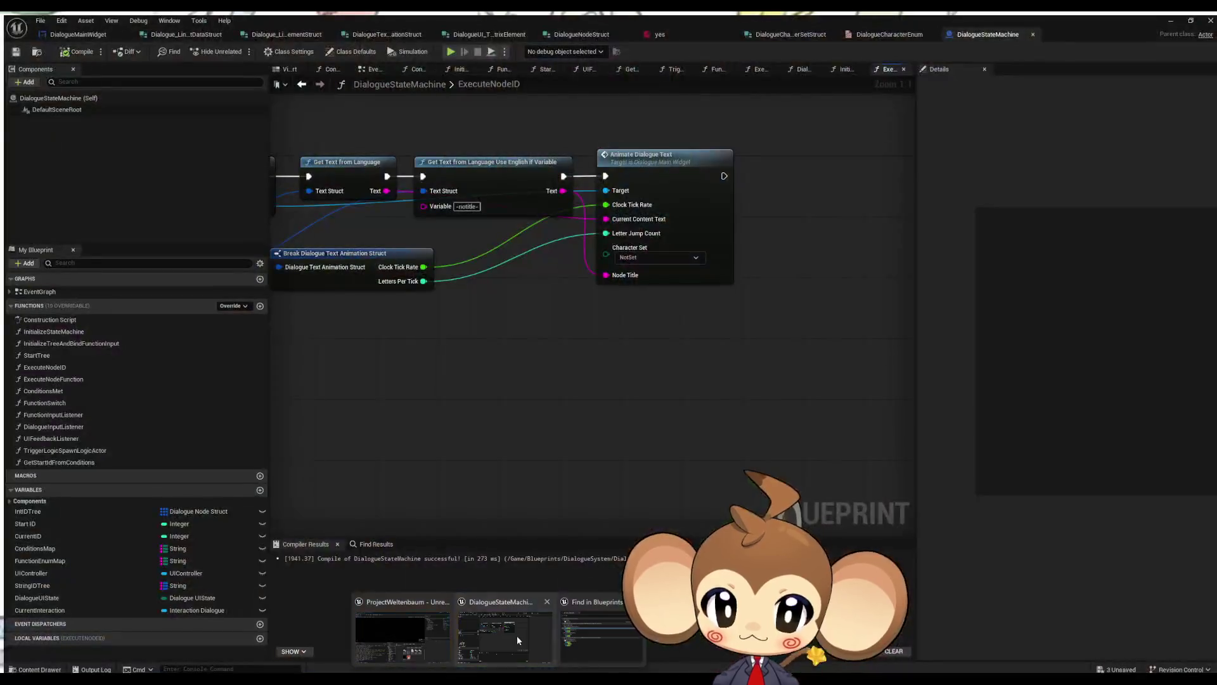
pyautogui.scroll(2, 496, 328)
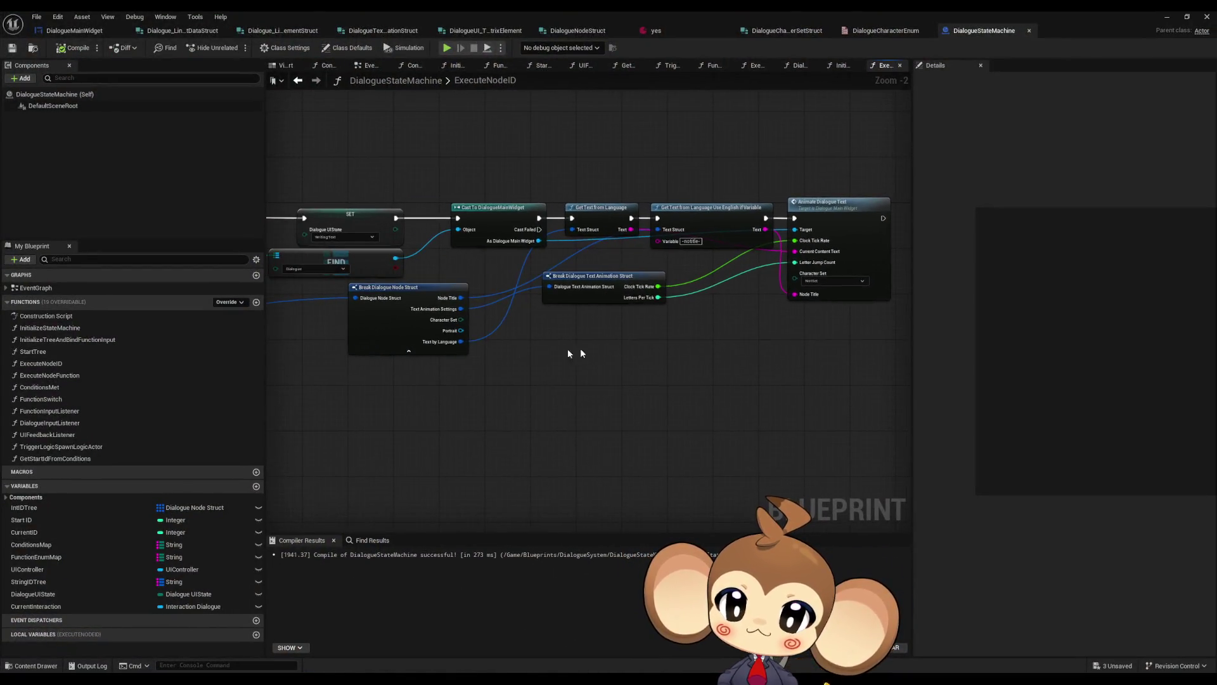
pyautogui.moveTo(773, 271); pyautogui.dragTo(329, 327)
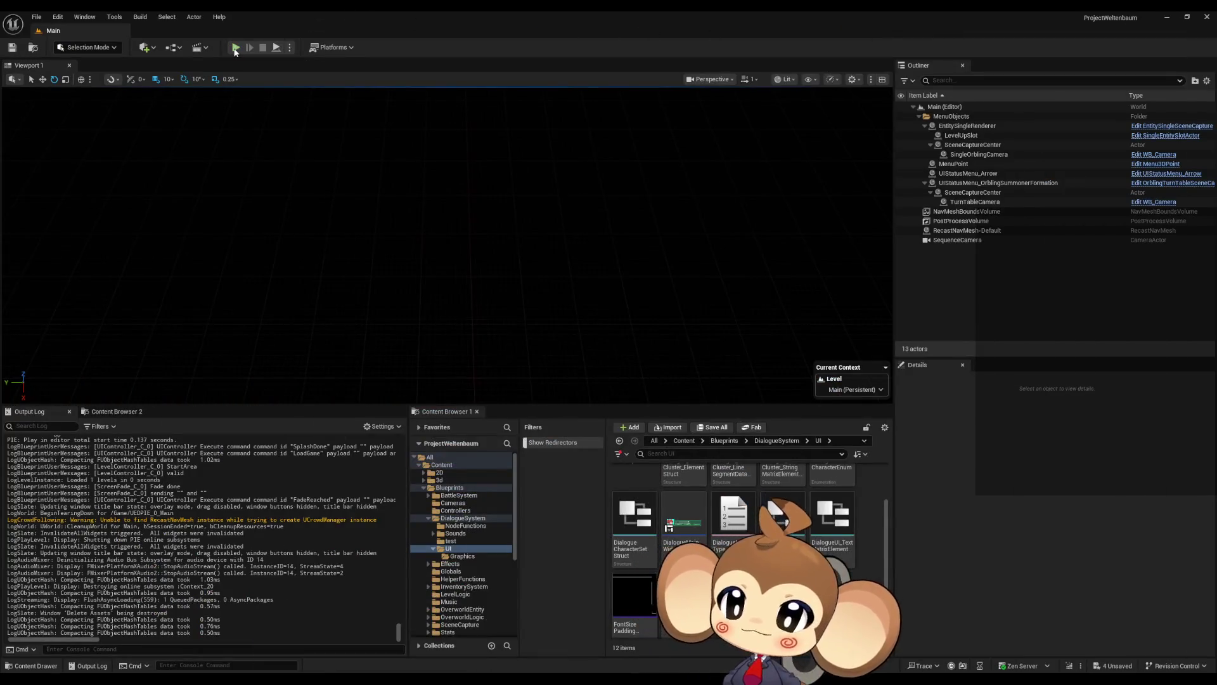
pyautogui.click(235, 47)
pyautogui.click(171, 342)
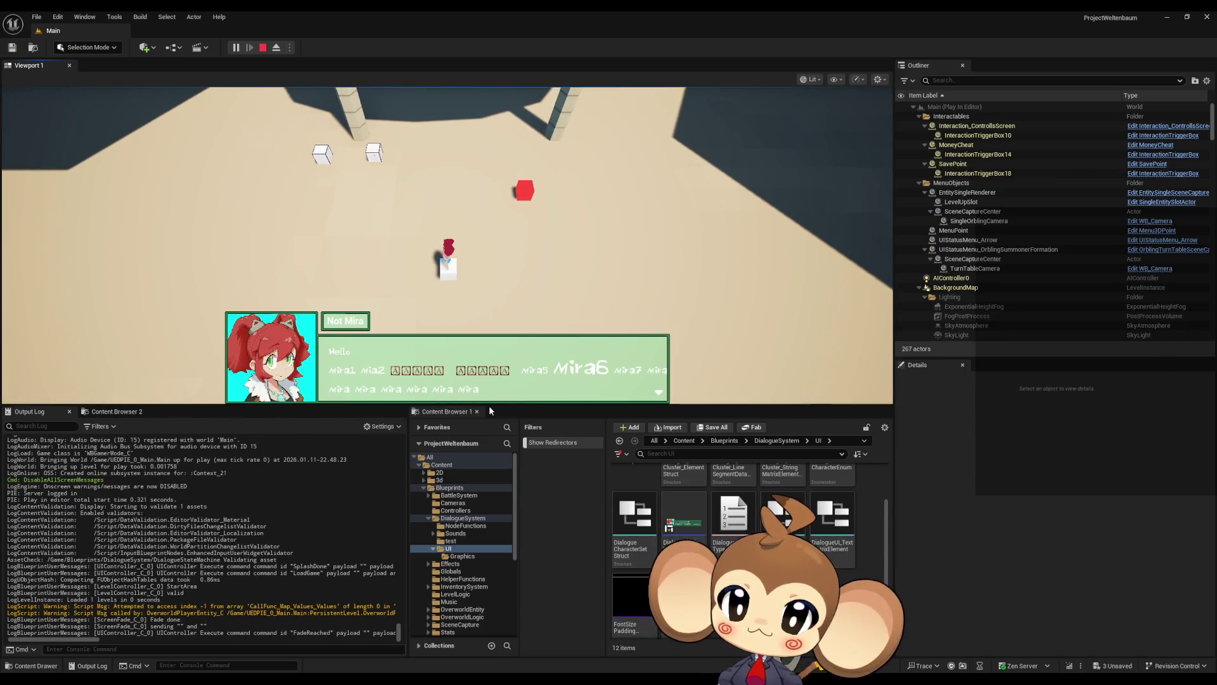
pyautogui.click(420, 352)
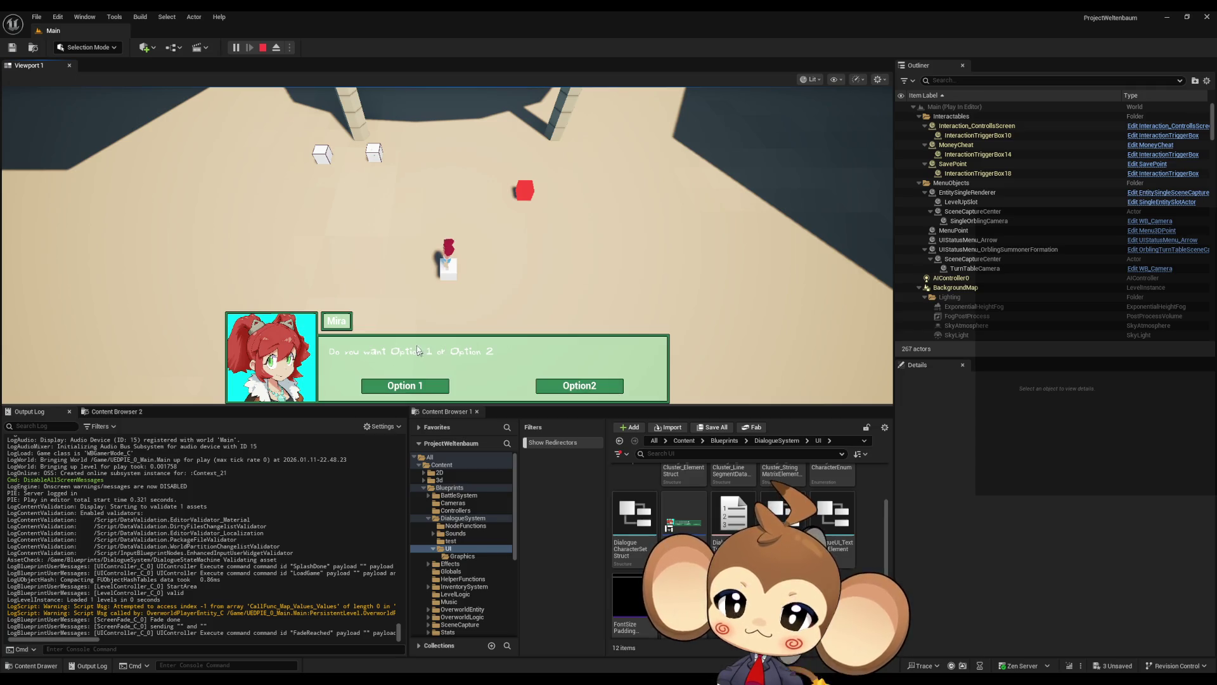
pyautogui.click(261, 48)
pyautogui.click(234, 47)
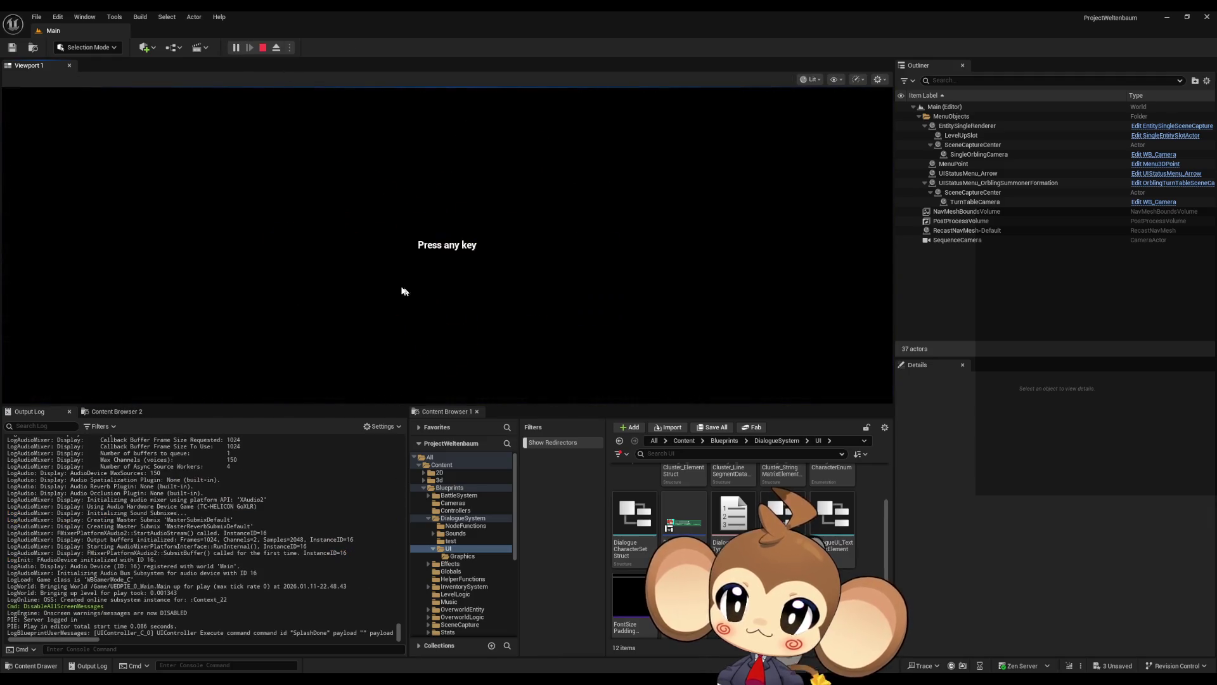
pyautogui.click(403, 288)
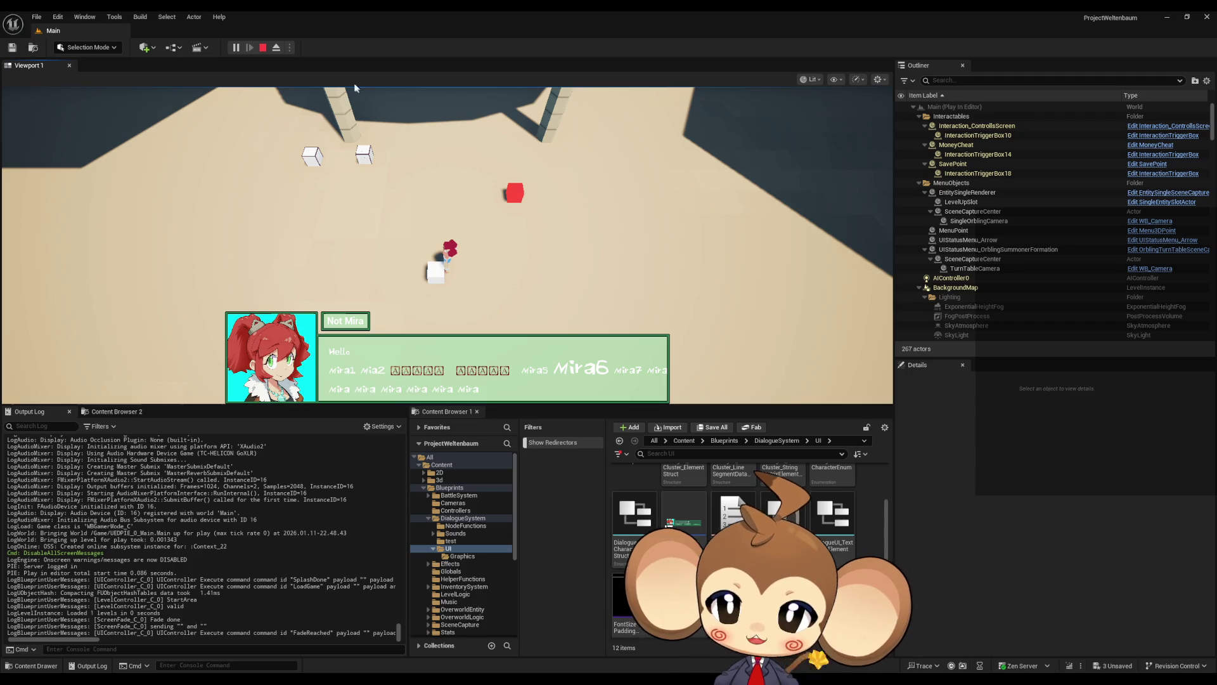
pyautogui.press('Escape')
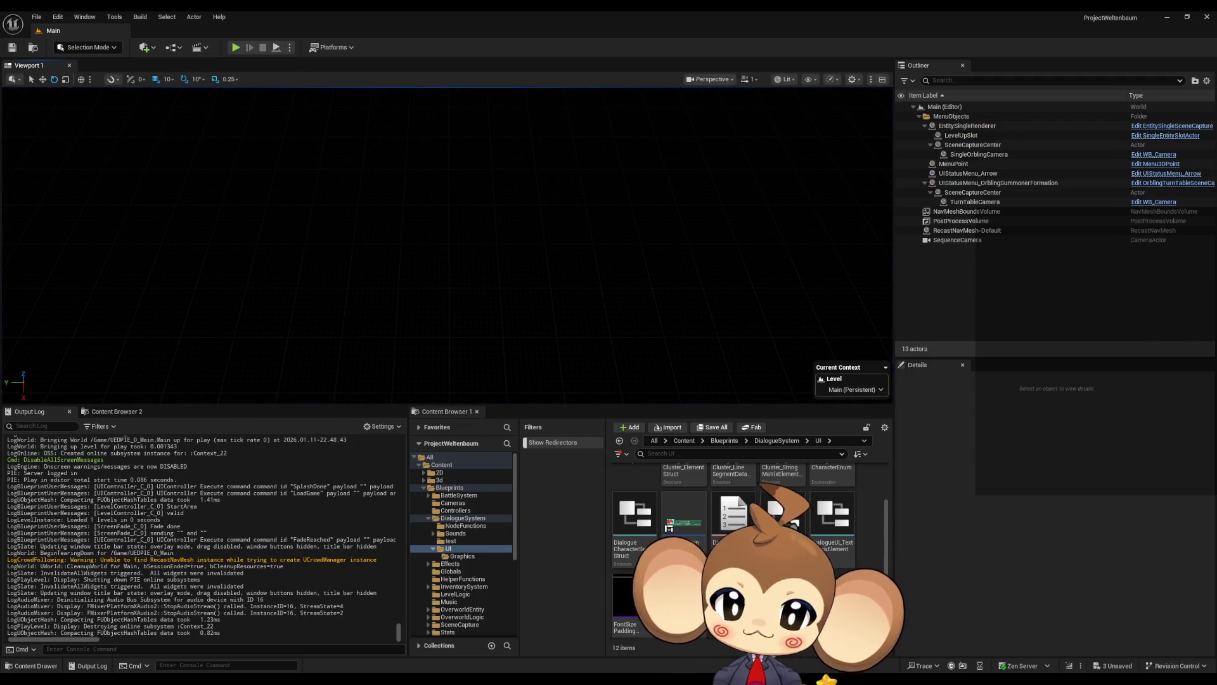
# Review the yes asset's tagged English text under Index 0 TextByLanguage, then return to DialogueMainWidget
pyautogui.moveTo(499, 680)
pyautogui.click(520, 644)
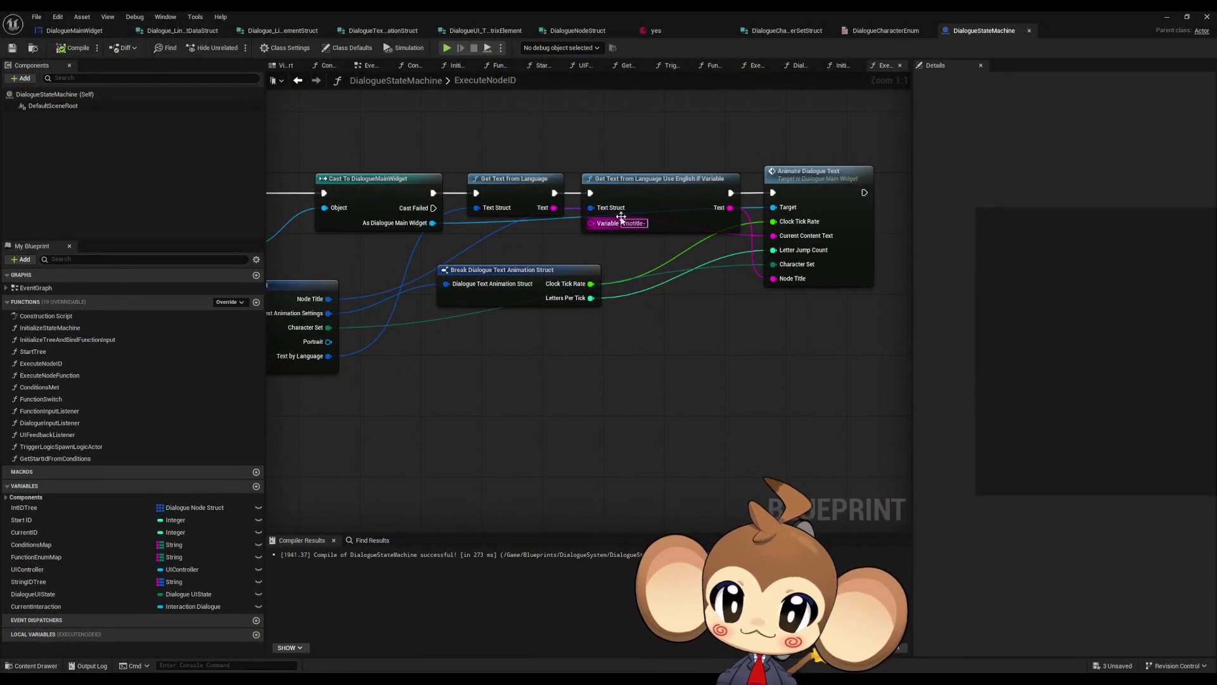
pyautogui.click(667, 36)
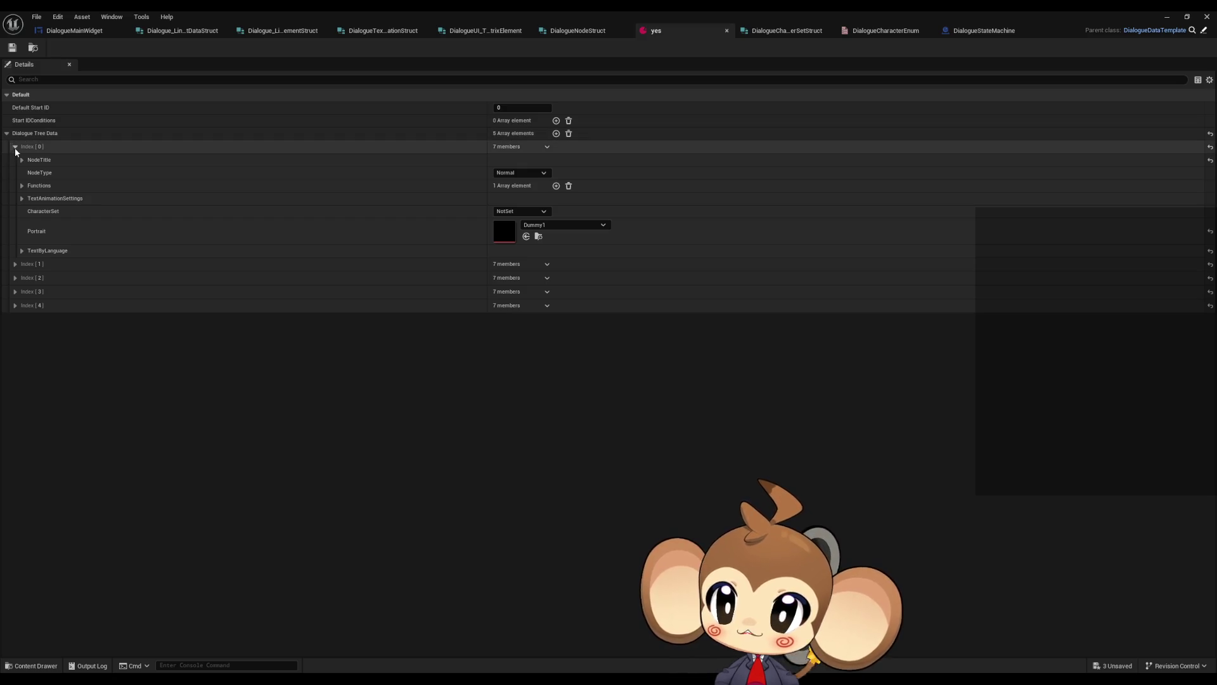
pyautogui.click(21, 251)
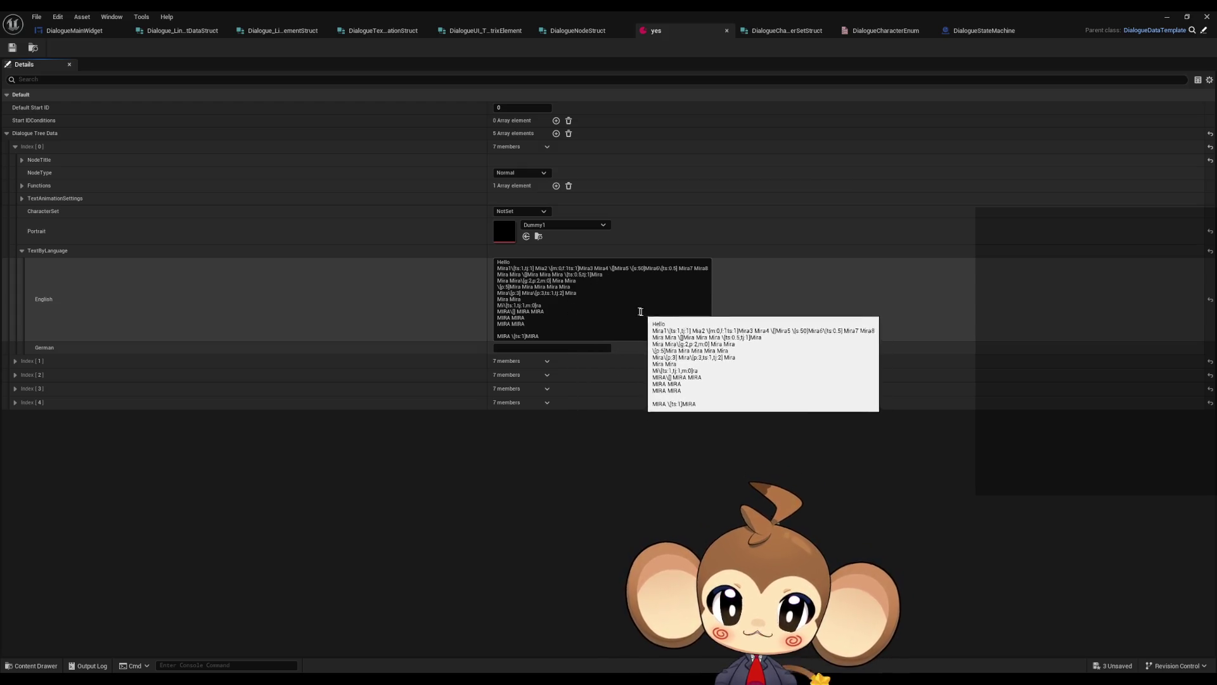
pyautogui.moveTo(551, 268); pyautogui.dragTo(572, 269)
pyautogui.click(565, 268)
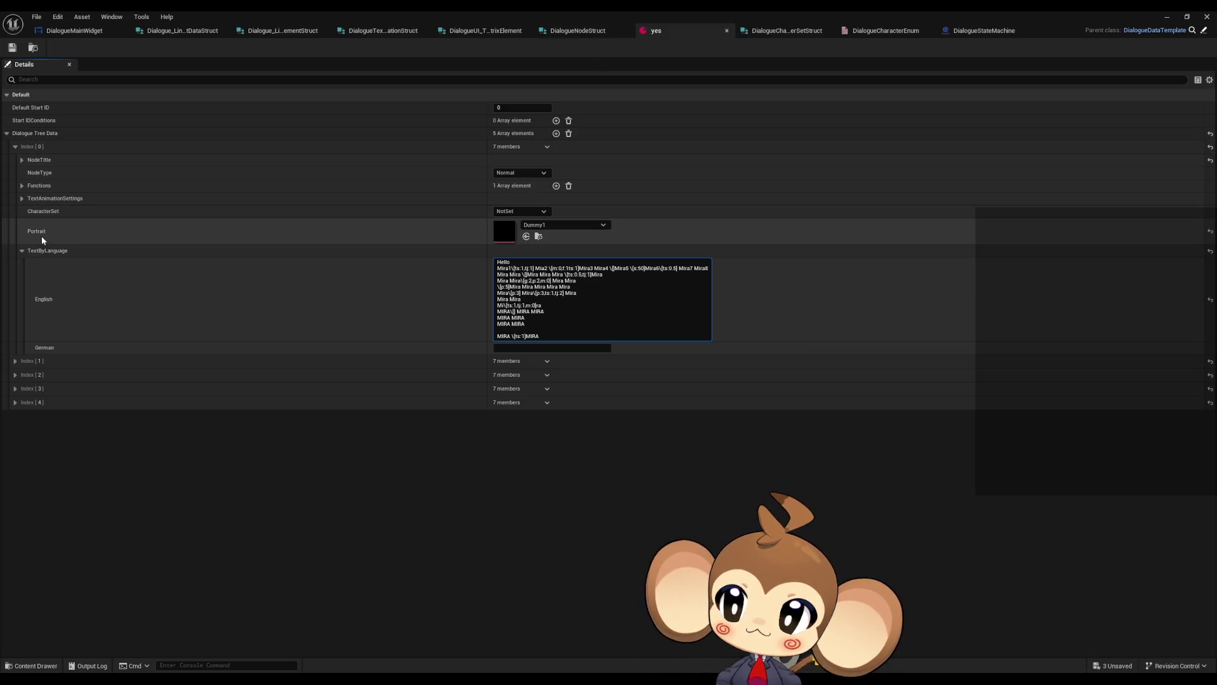
pyautogui.click(75, 31)
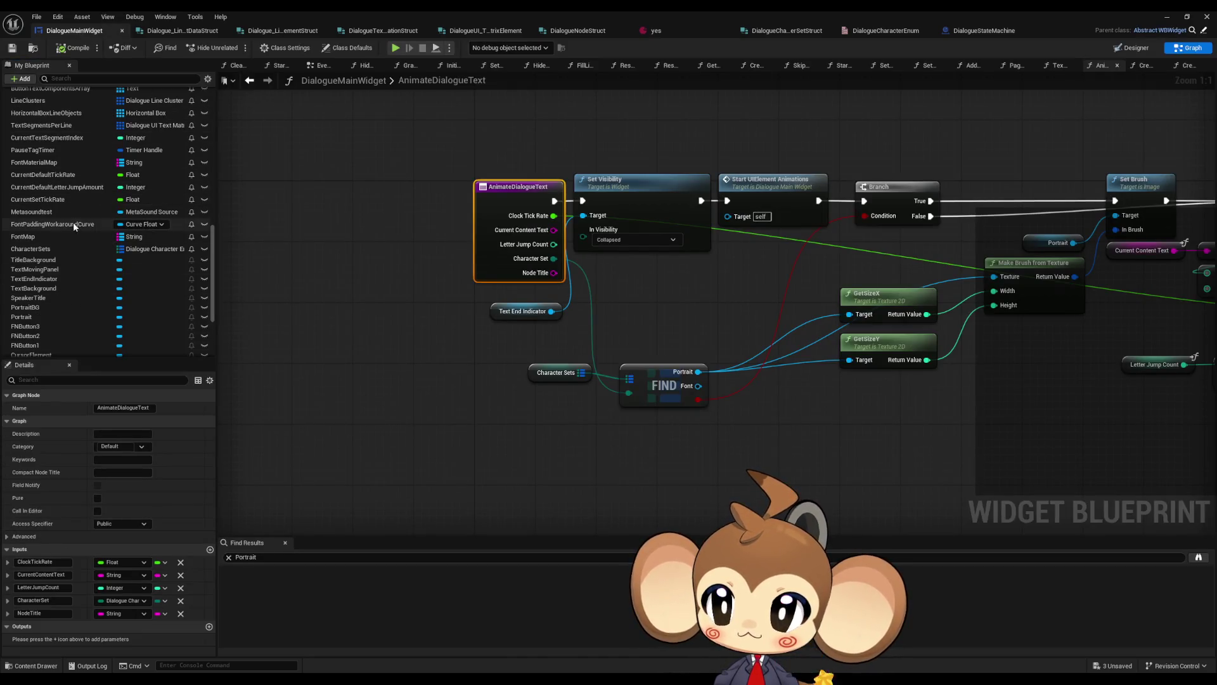
# Inspect the CharacterSets defaults for the Mira and ShopKeeperStartArea entries
pyautogui.click(76, 248)
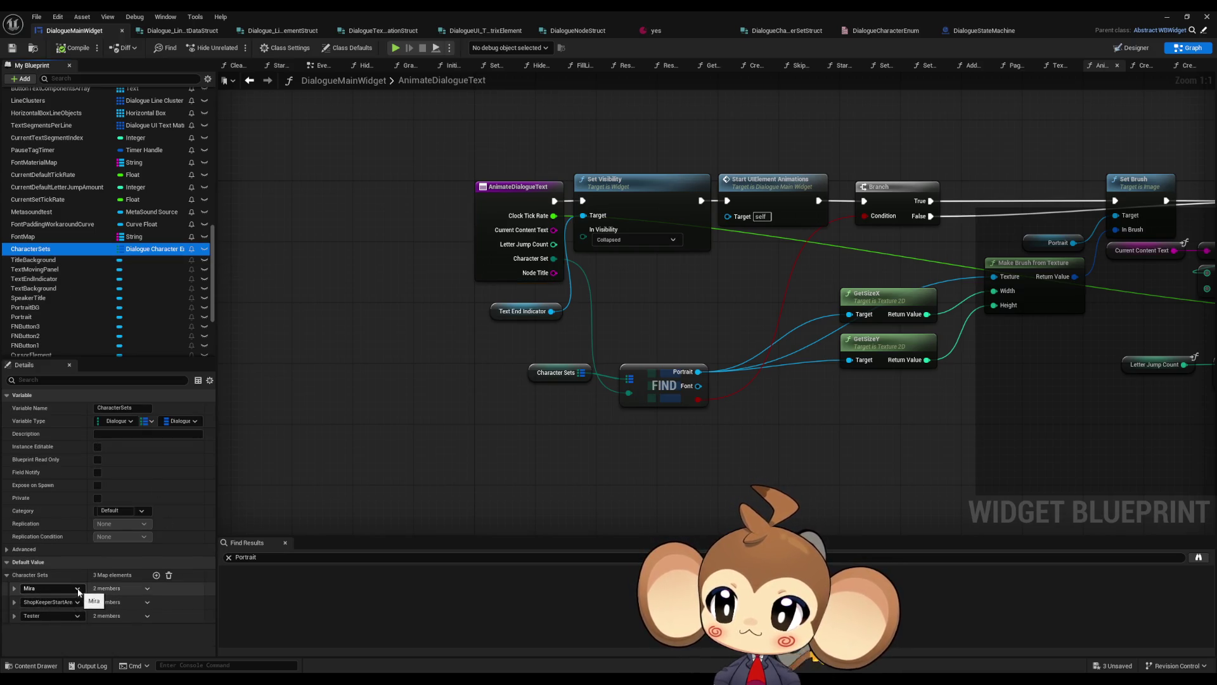
pyautogui.click(14, 588)
pyautogui.scroll(-1, 57, 602)
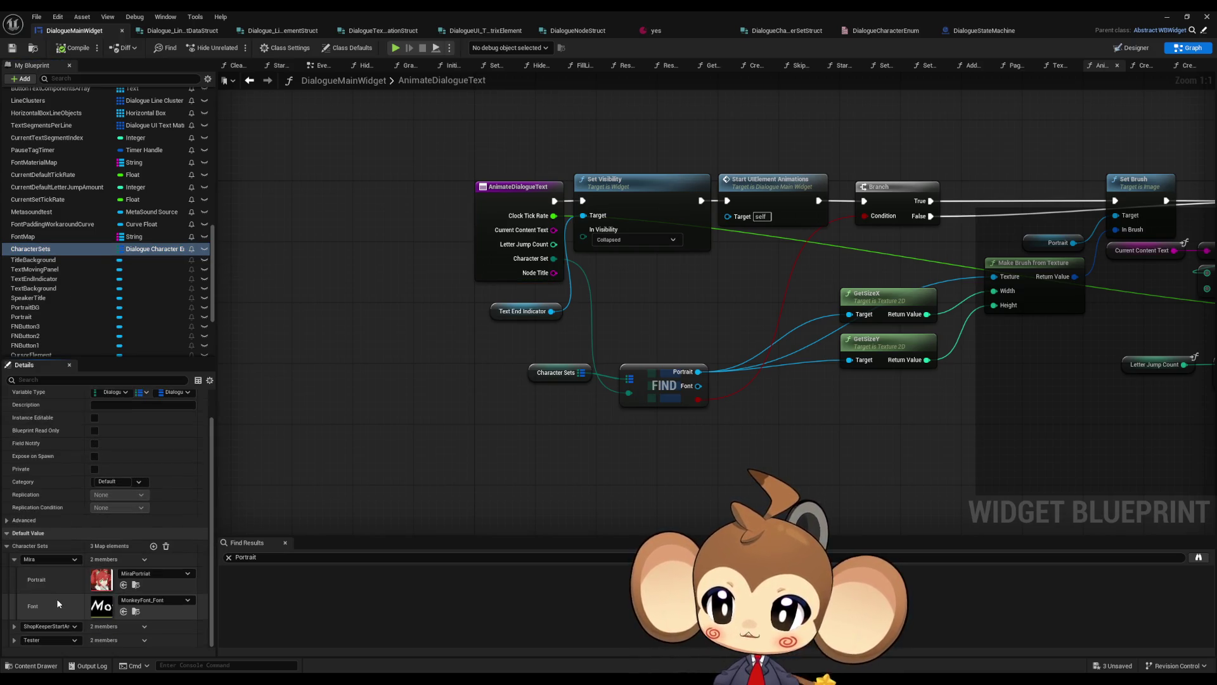
pyautogui.click(14, 559)
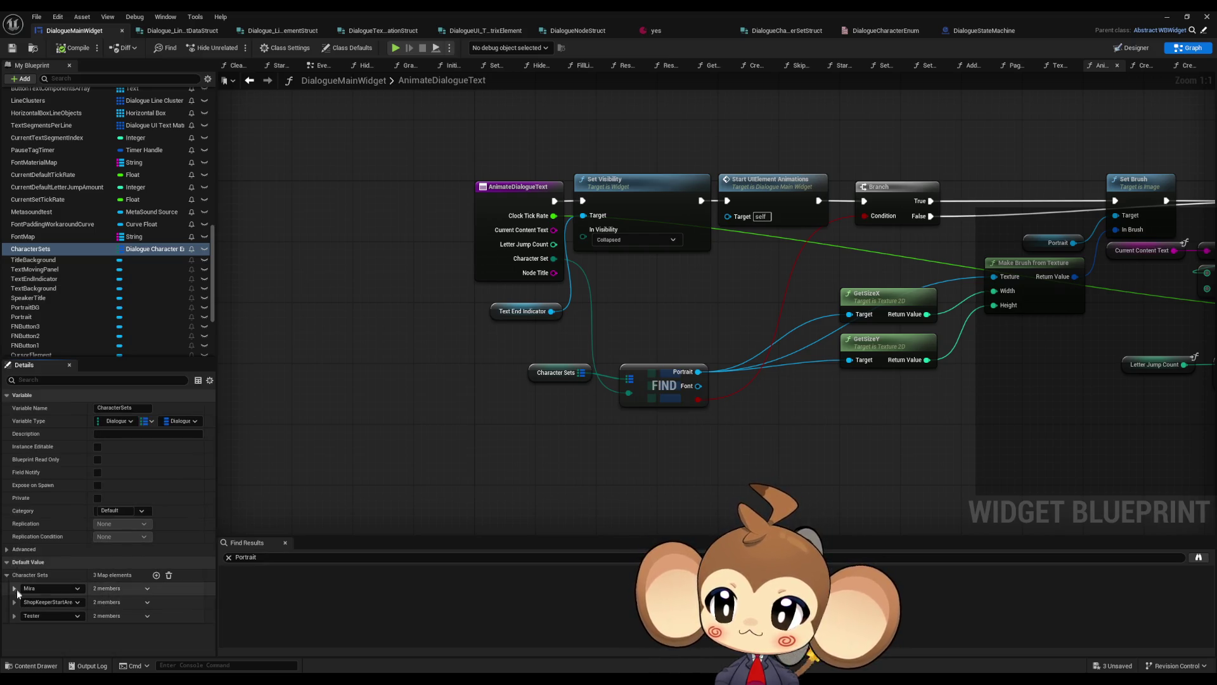
pyautogui.click(14, 602)
pyautogui.scroll(-1, 83, 609)
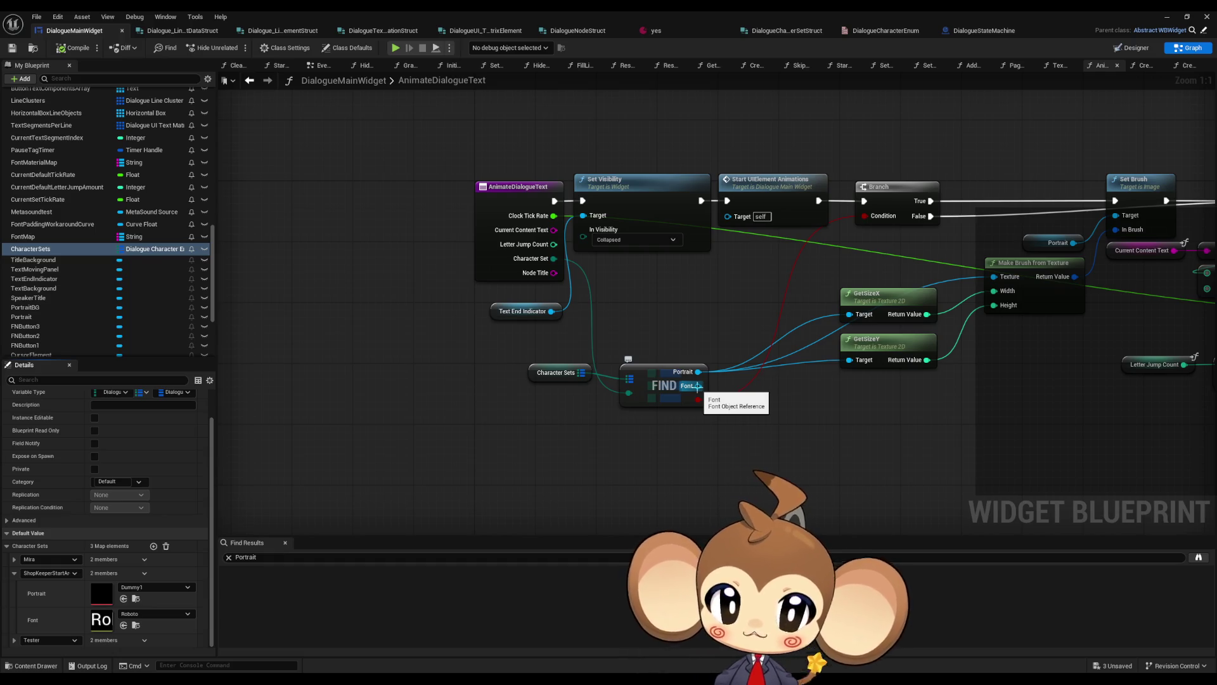
# Look over the rest of the function graph, then open TextTagFunctionExecuter
pyautogui.moveTo(718, 425); pyautogui.dragTo(575, 416)
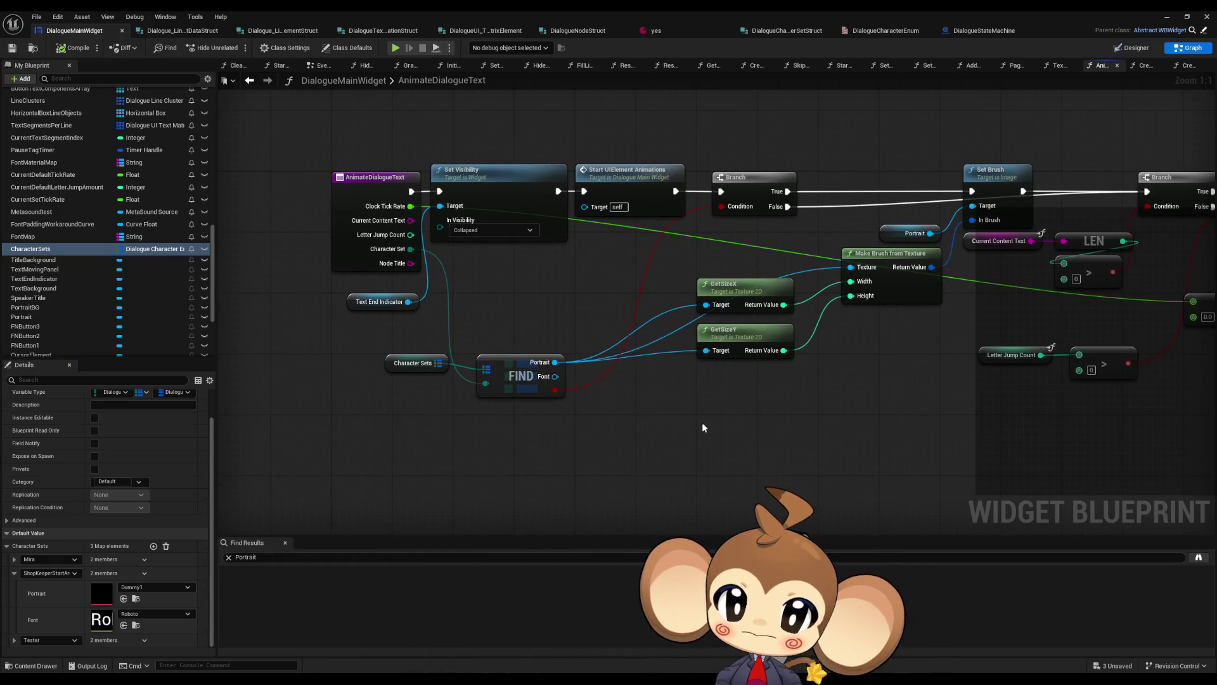
pyautogui.scroll(-5, 690, 433)
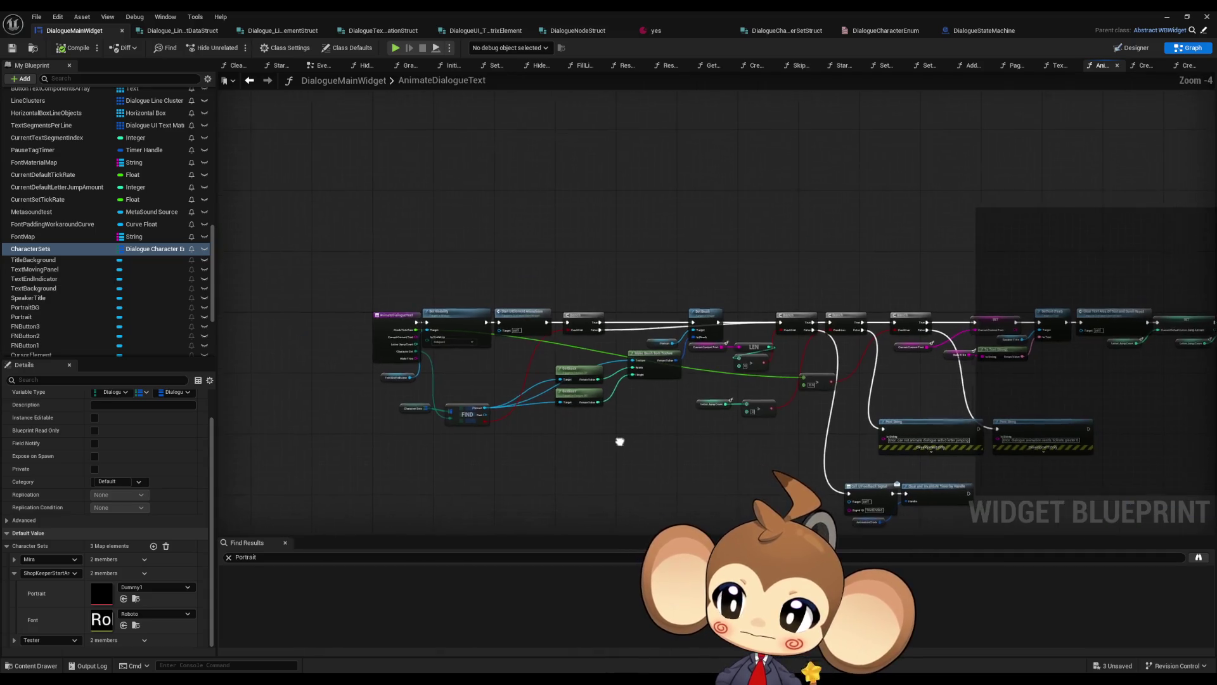
pyautogui.moveTo(610, 435)
pyautogui.mouseDown()
pyautogui.moveTo(291, 402)
pyautogui.moveTo(225, 408)
pyautogui.moveTo(950, 328)
pyautogui.mouseUp()
pyautogui.scroll(10, 73, 247)
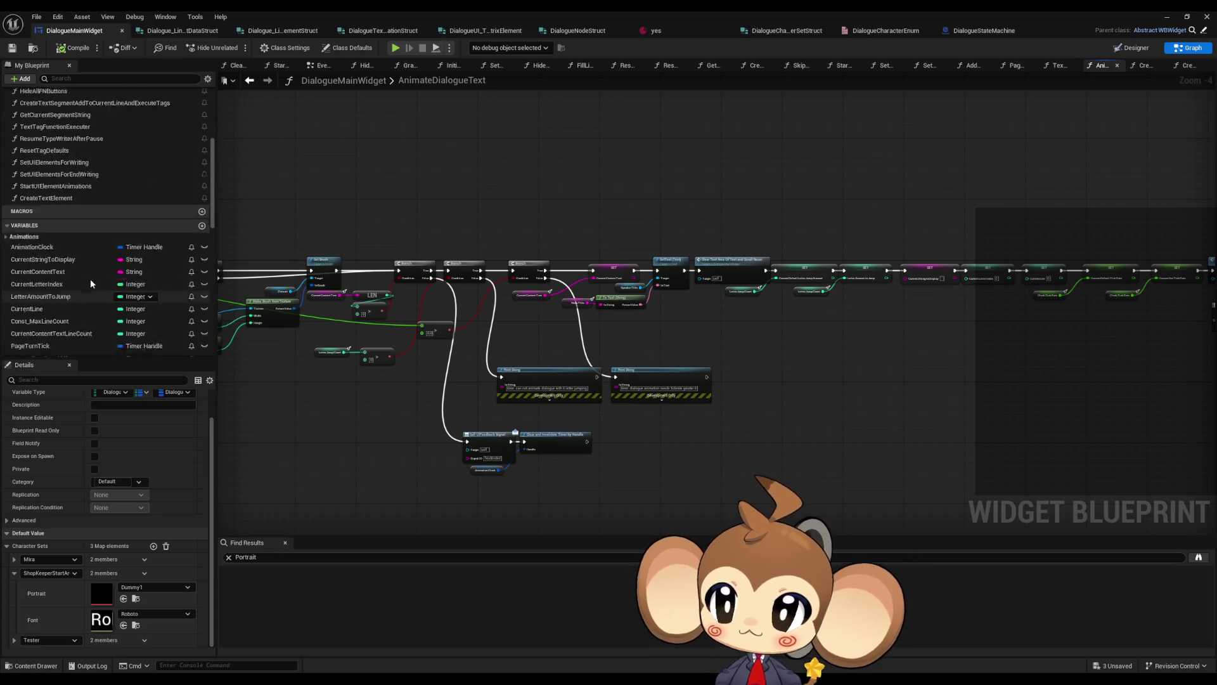
pyautogui.doubleClick(57, 203)
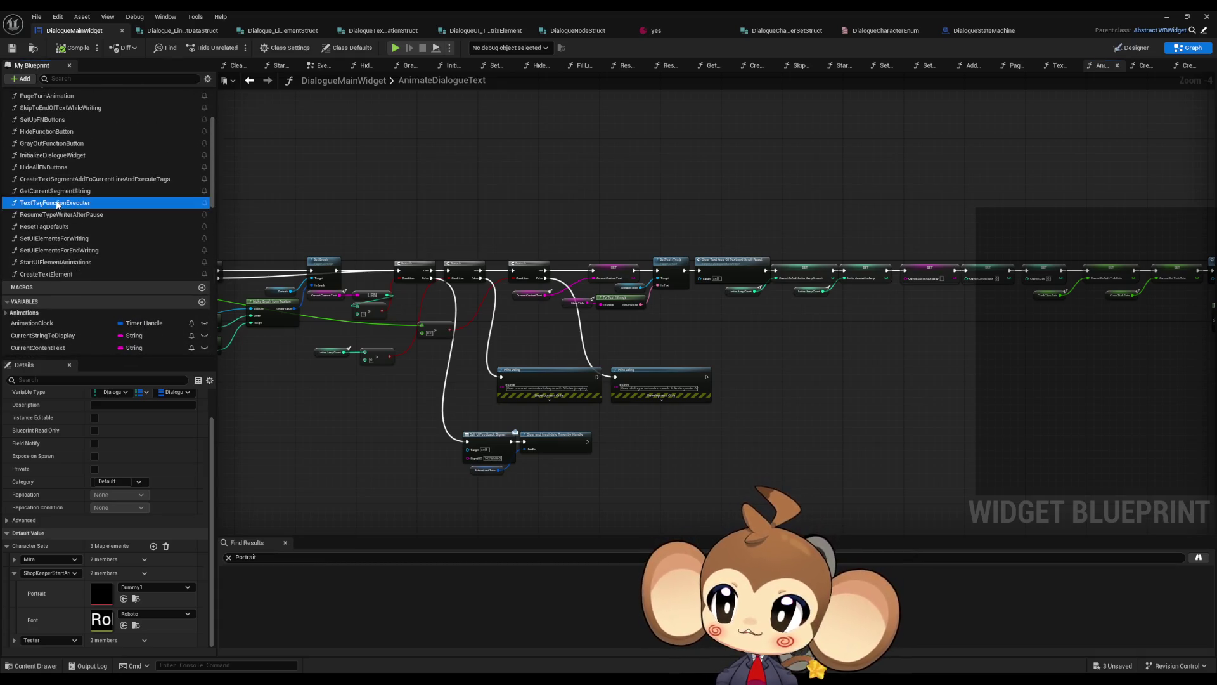
pyautogui.scroll(5, 537, 252)
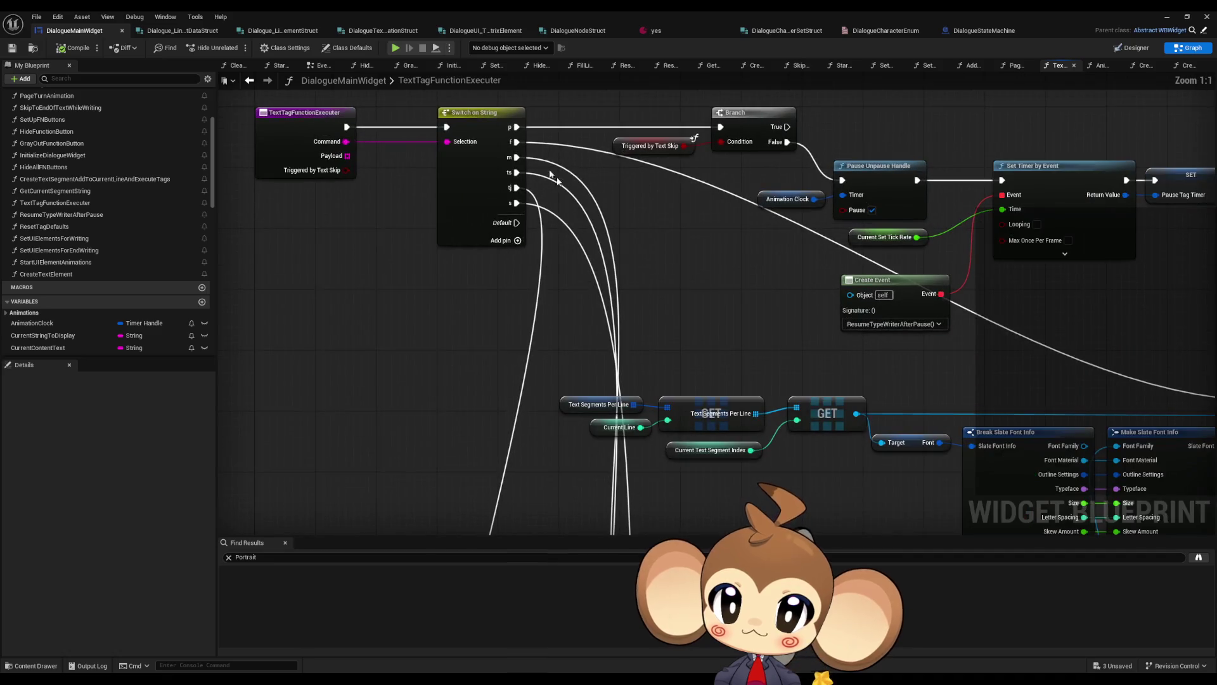
pyautogui.click(902, 322)
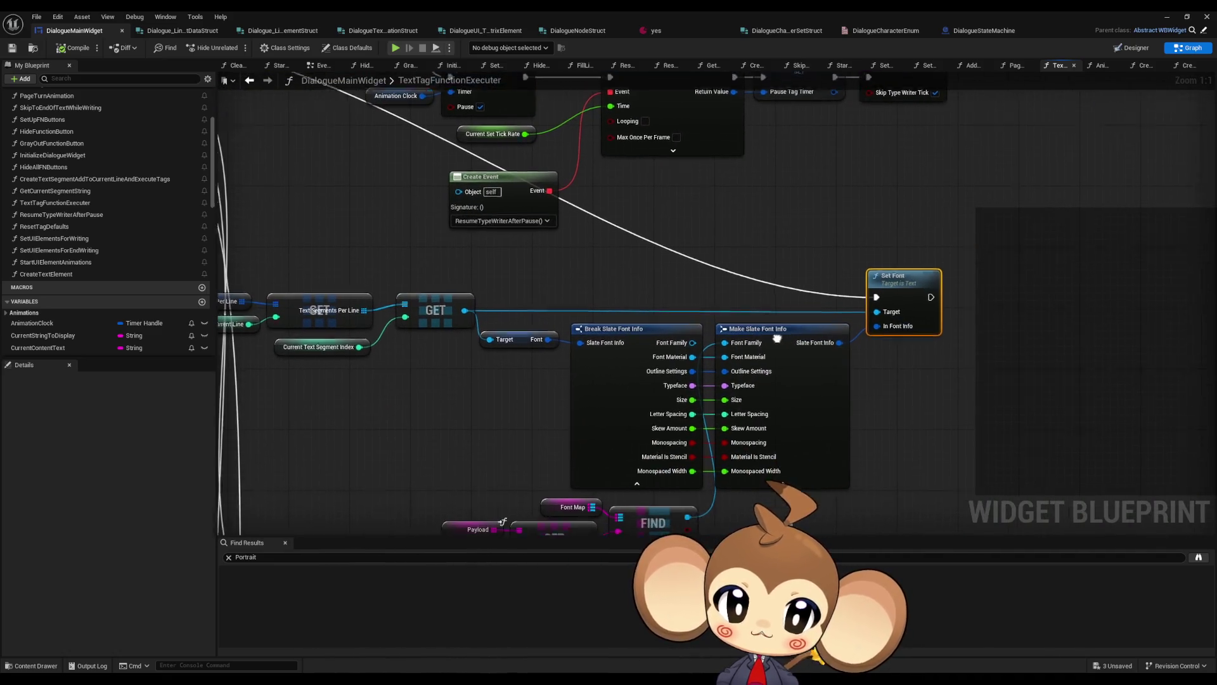
pyautogui.moveTo(675, 499); pyautogui.dragTo(675, 404)
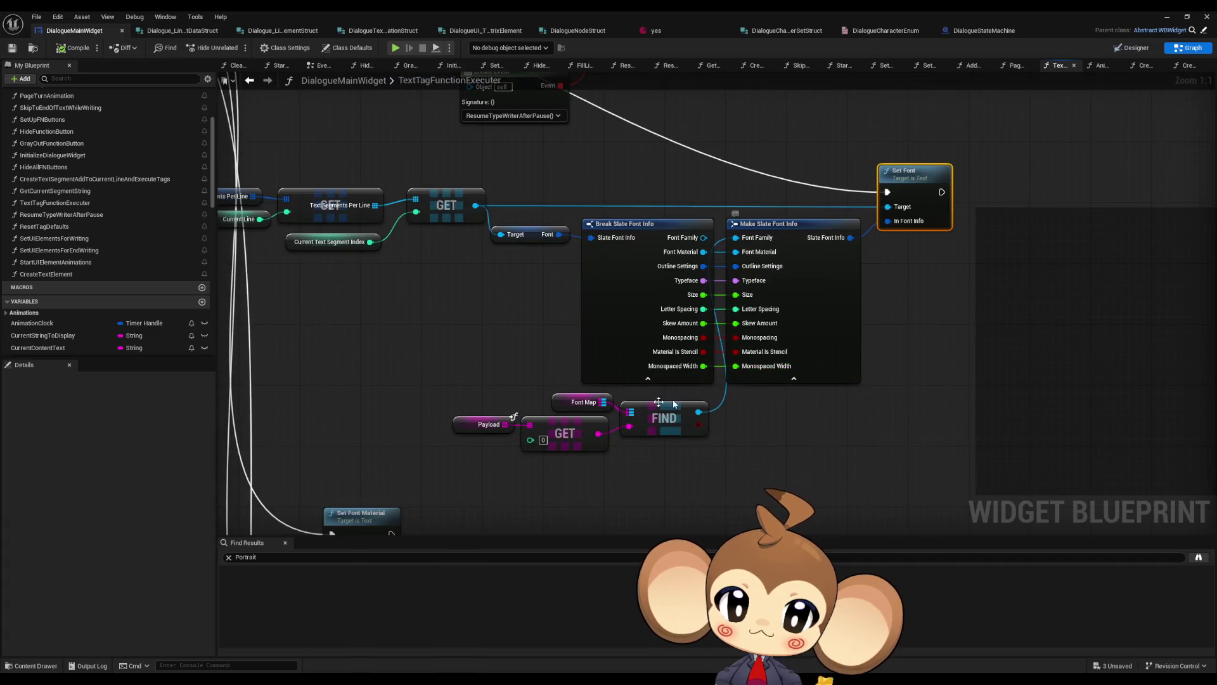
pyautogui.click(580, 402)
pyautogui.click(678, 430)
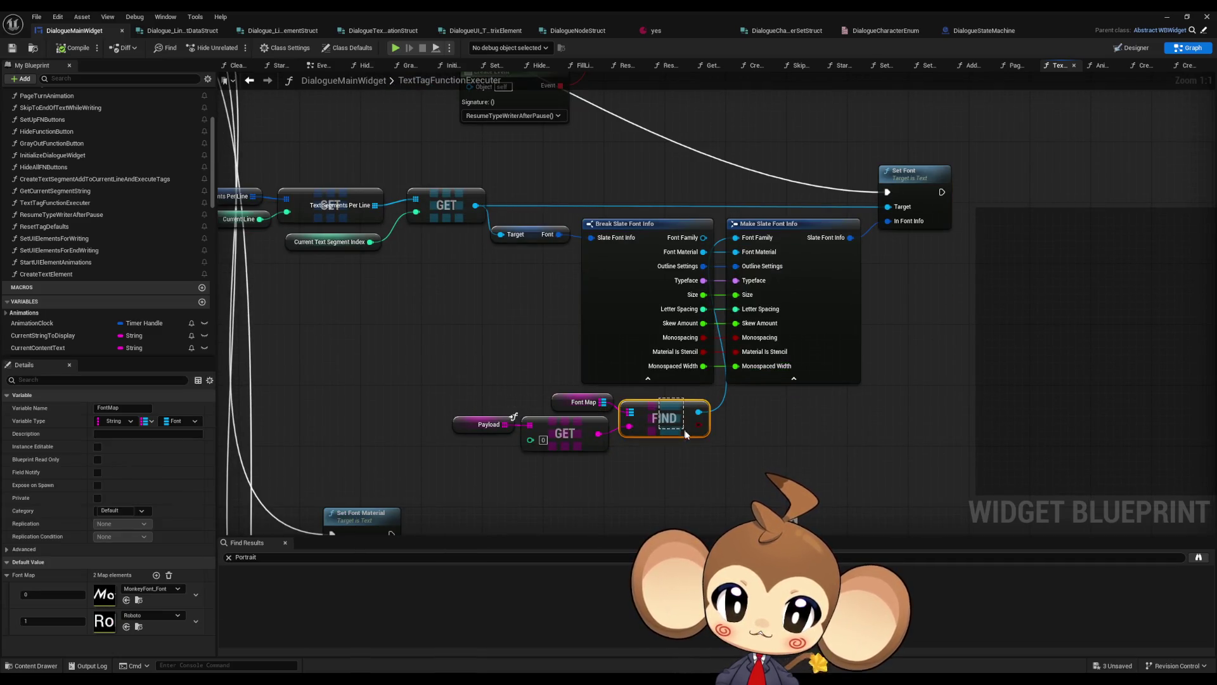
pyautogui.scroll(-6, 748, 253)
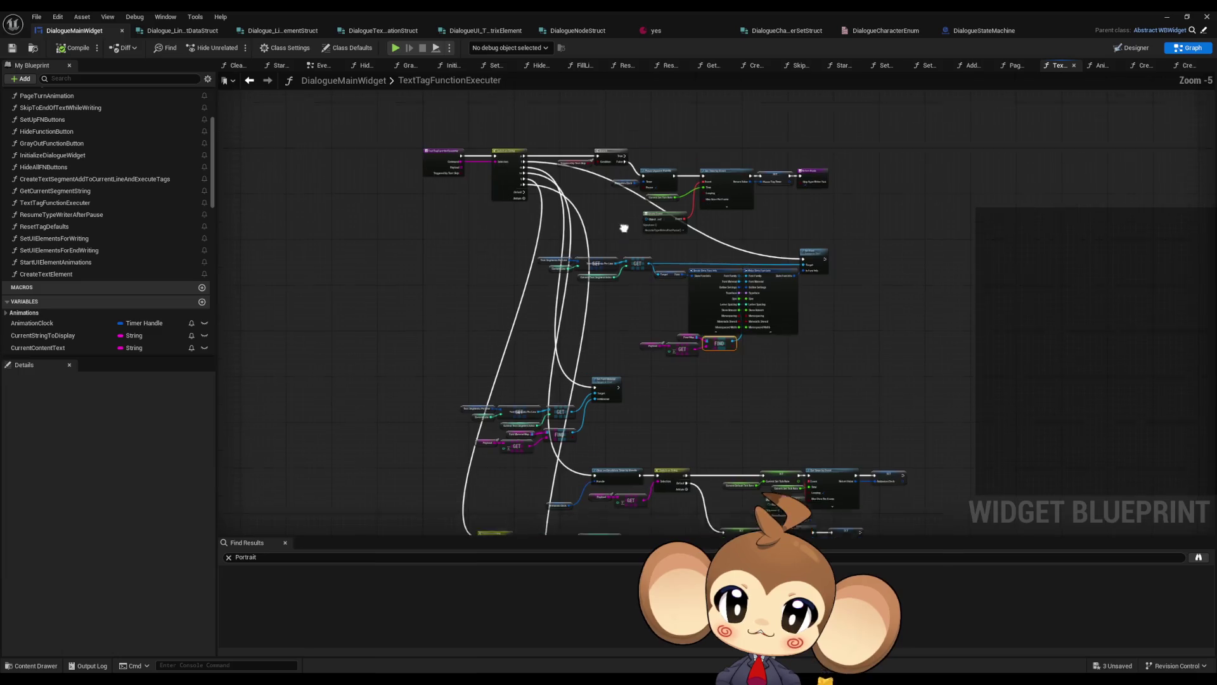
pyautogui.scroll(6, 659, 354)
pyautogui.click(671, 336)
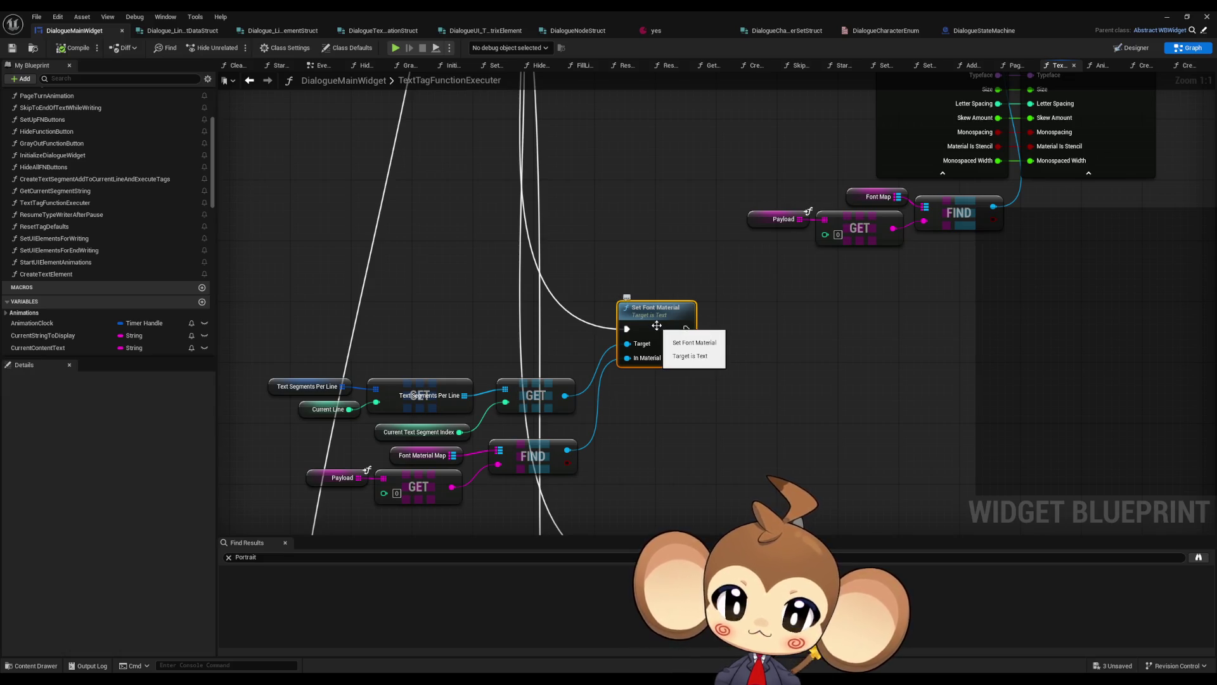
pyautogui.scroll(-2, 656, 325)
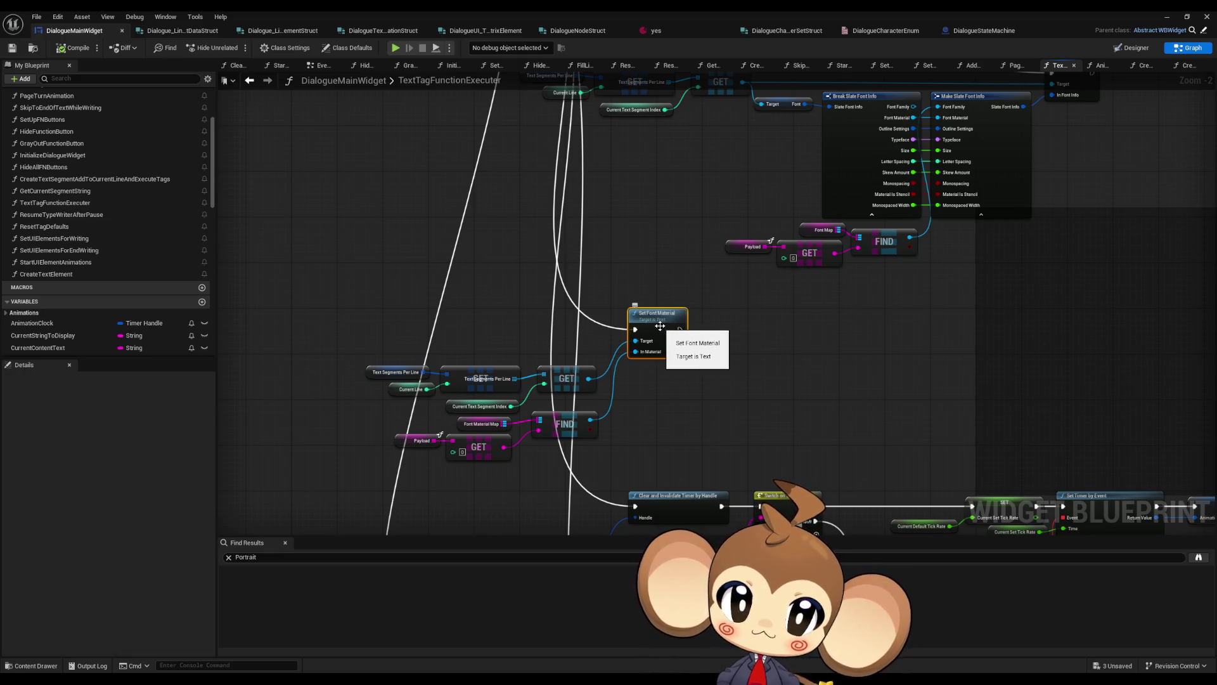
pyautogui.moveTo(837, 276); pyautogui.dragTo(695, 381)
pyautogui.scroll(2, 602, 250)
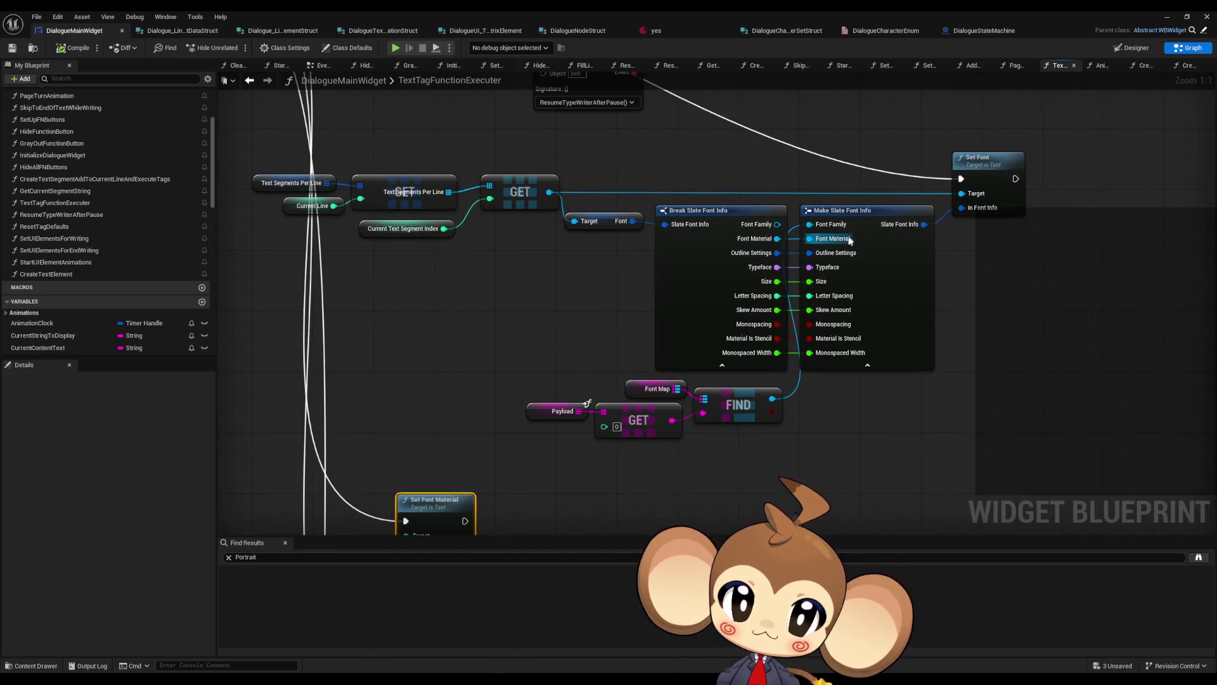
pyautogui.scroll(-1, 599, 375)
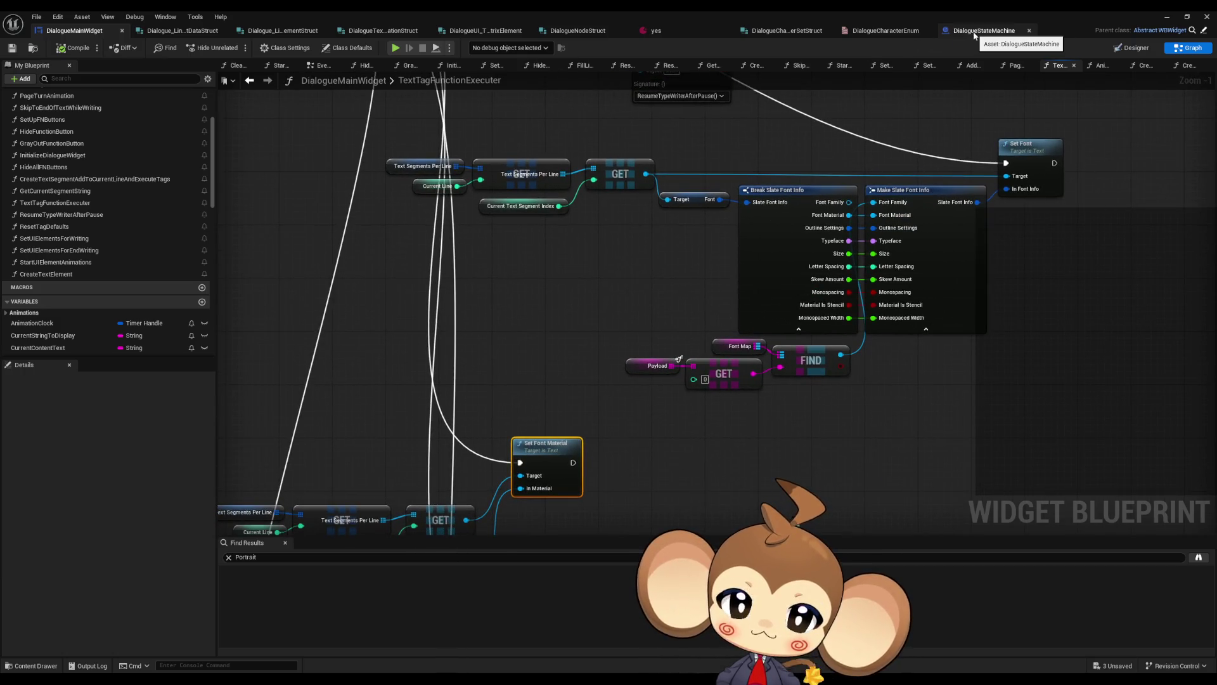
# In the yes asset's first node English text, insert a comma between the f:1 and ts:1 tag parameters
pyautogui.click(684, 28)
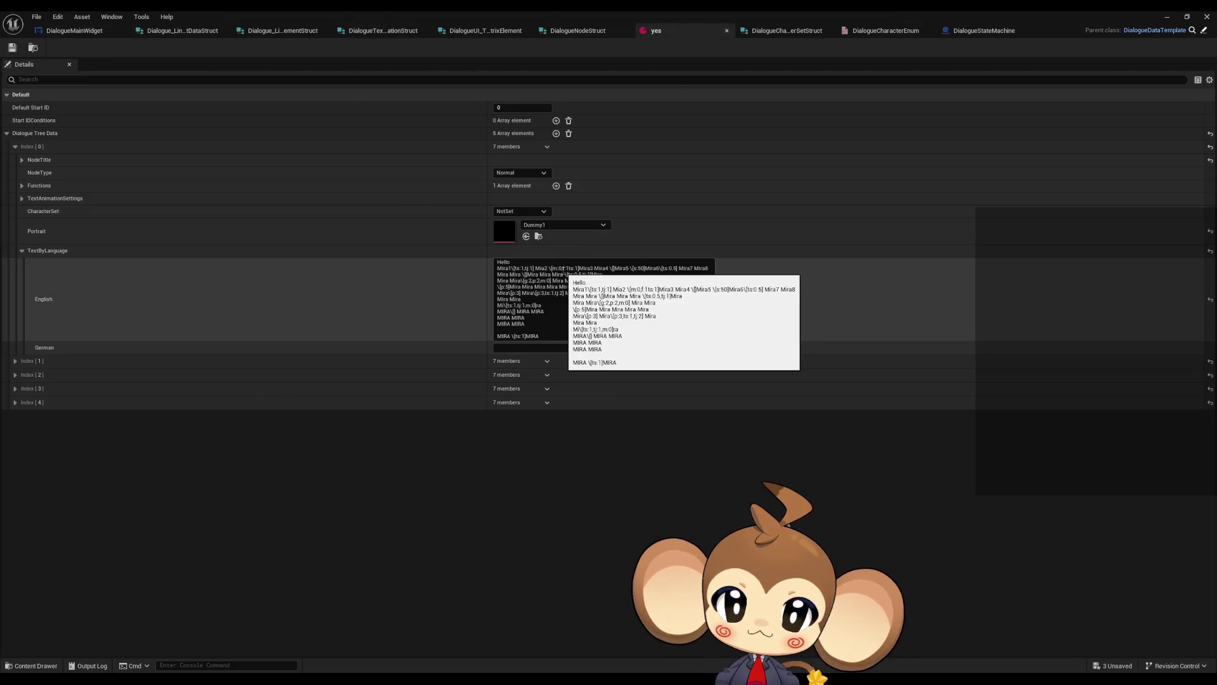
pyautogui.click(563, 268)
pyautogui.doubleClick(565, 268)
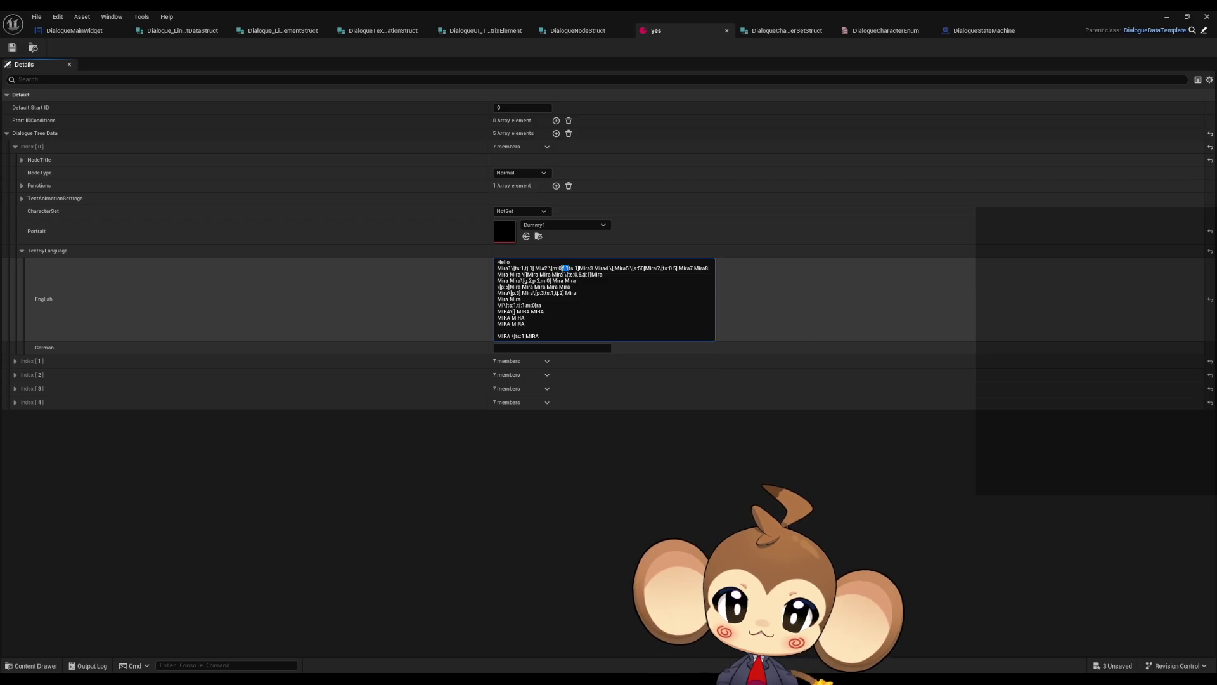
pyautogui.doubleClick(574, 268)
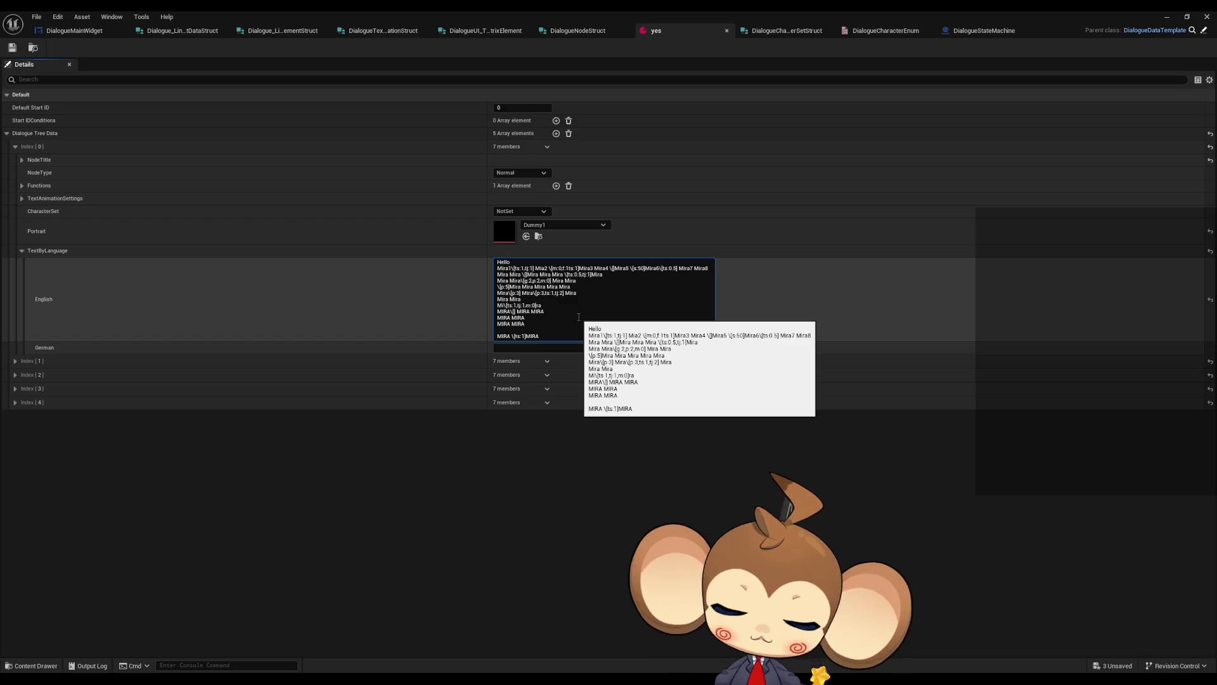
pyautogui.write(',')
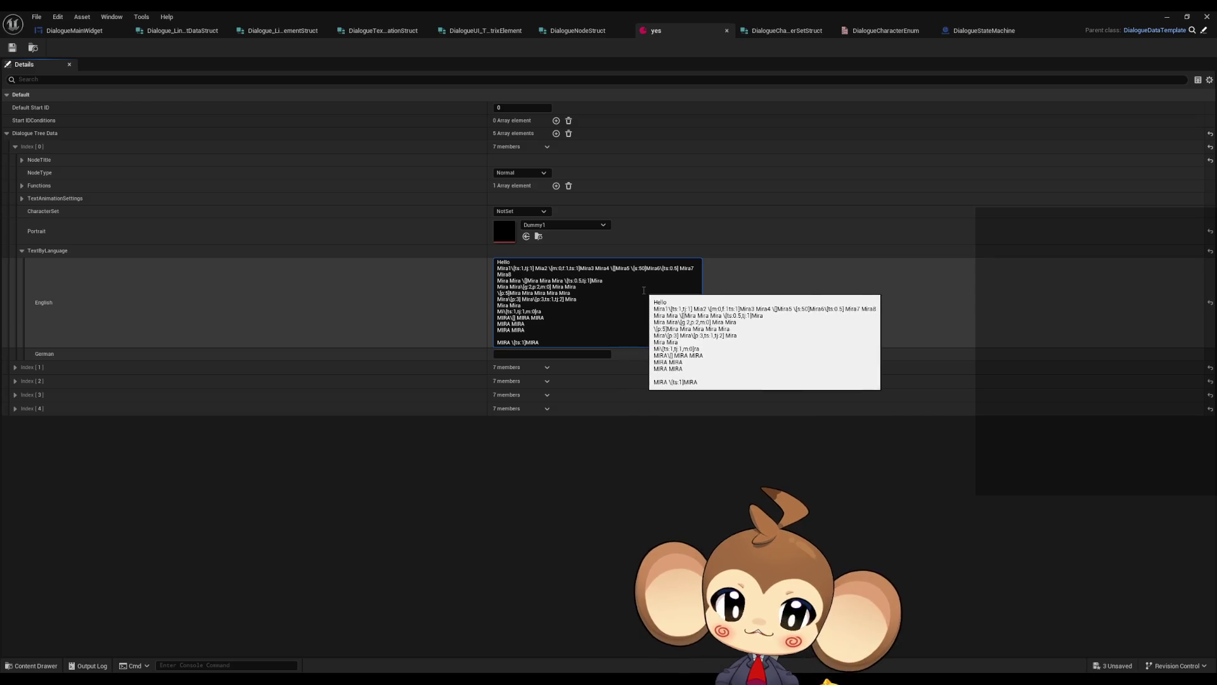
pyautogui.click(1187, 17)
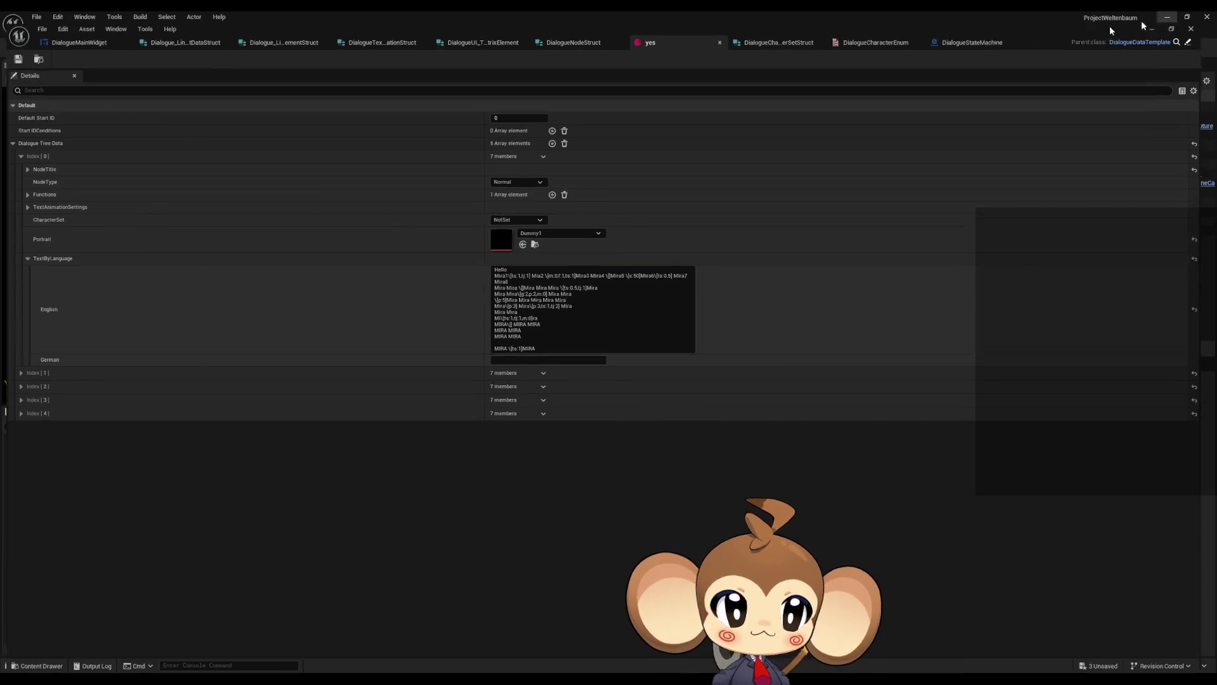
# Play-test the level past the splash and menu, watch the tagged Mira dialogue, then stop
pyautogui.click(1150, 28)
pyautogui.click(236, 48)
pyautogui.press('Return')
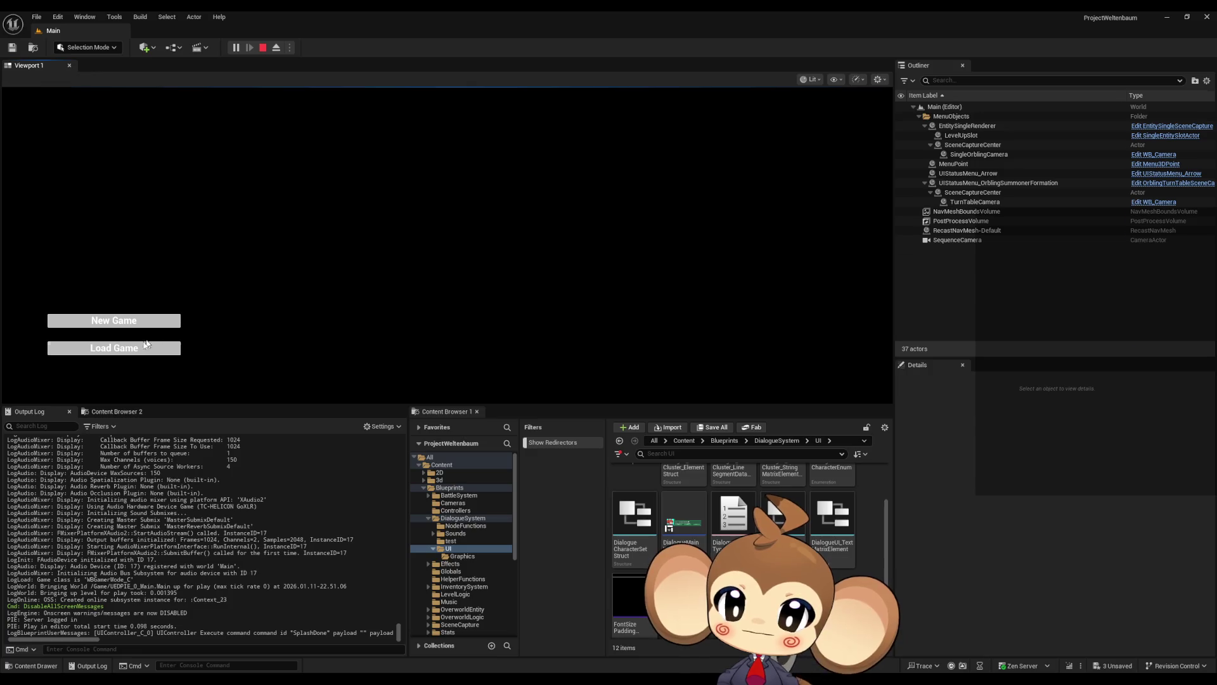
pyautogui.press('Down')
pyautogui.press('Return')
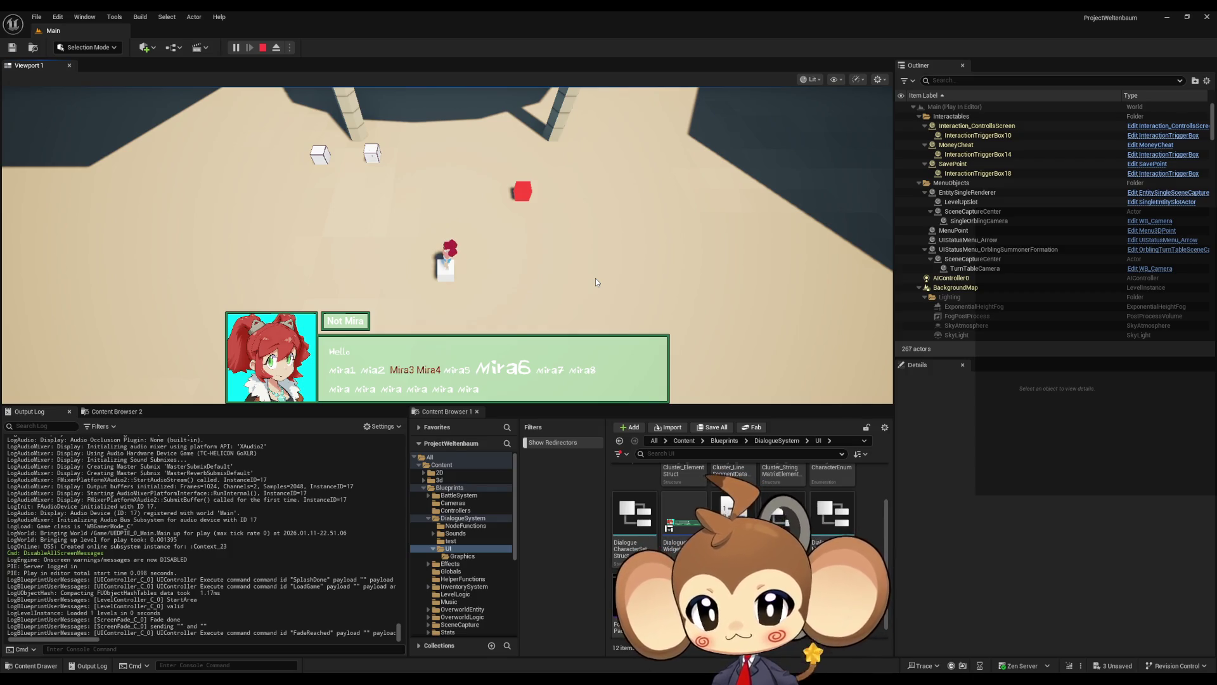
pyautogui.click(262, 48)
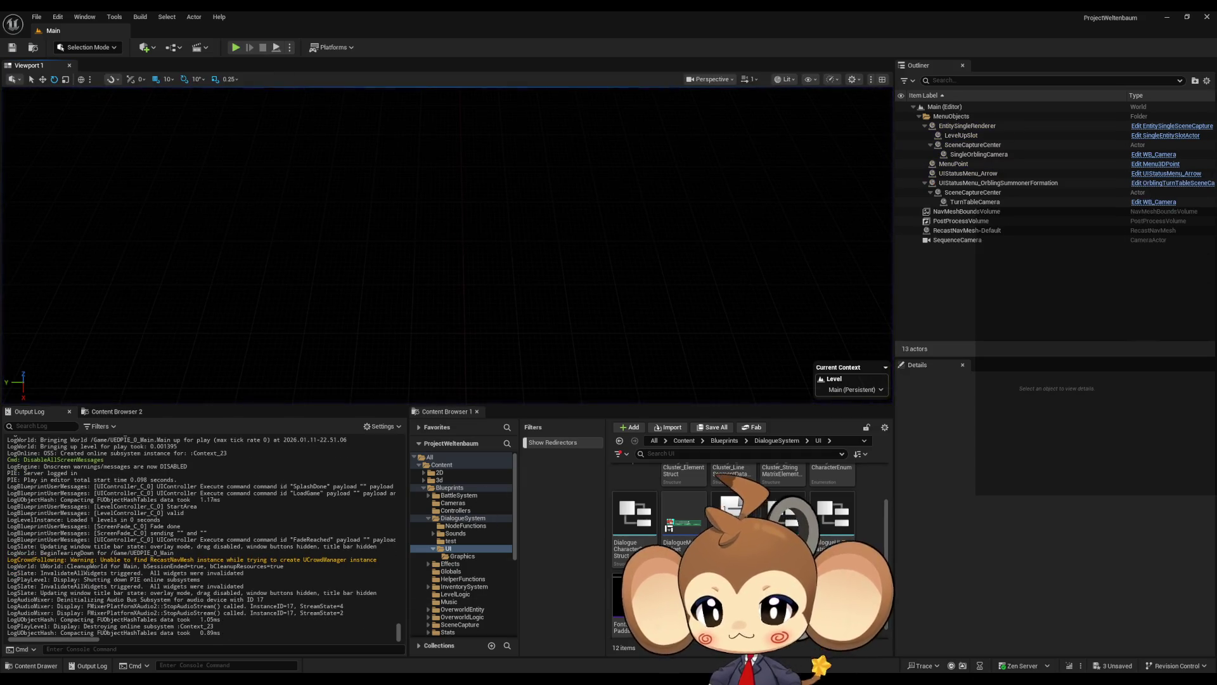
pyautogui.click(511, 640)
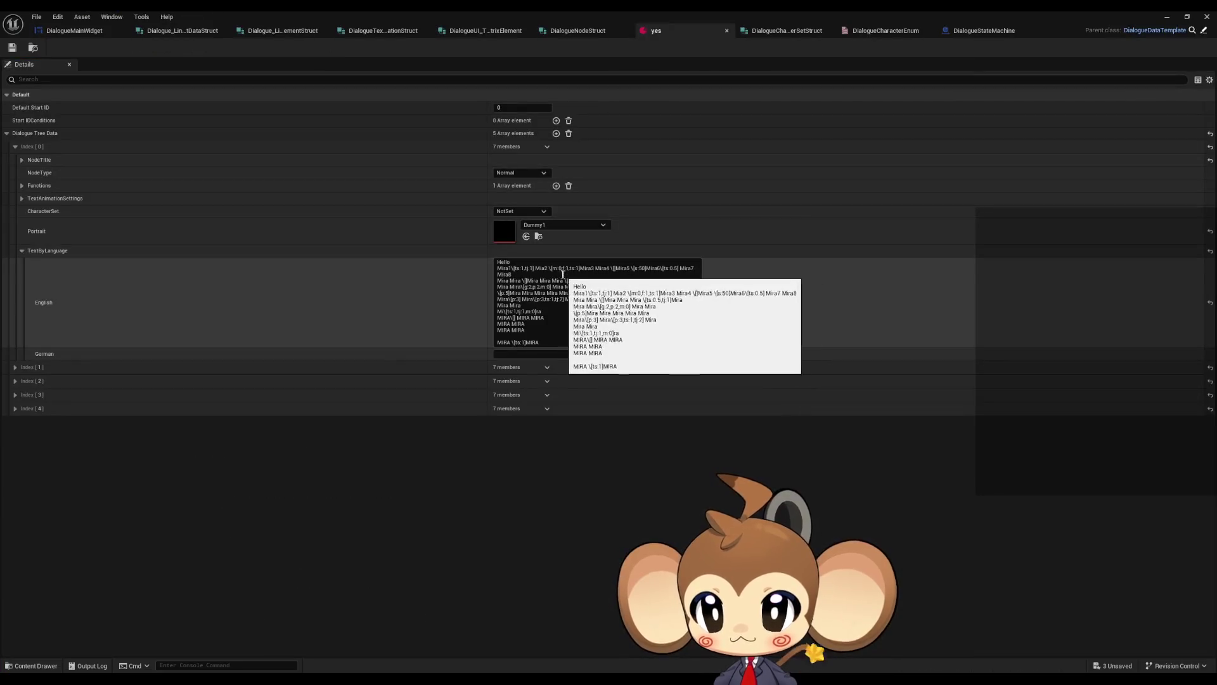
# Insert the [m:0,f:1,ts:1] tag before Mira4 in the English text, trim stray characters, and save
pyautogui.doubleClick(553, 268)
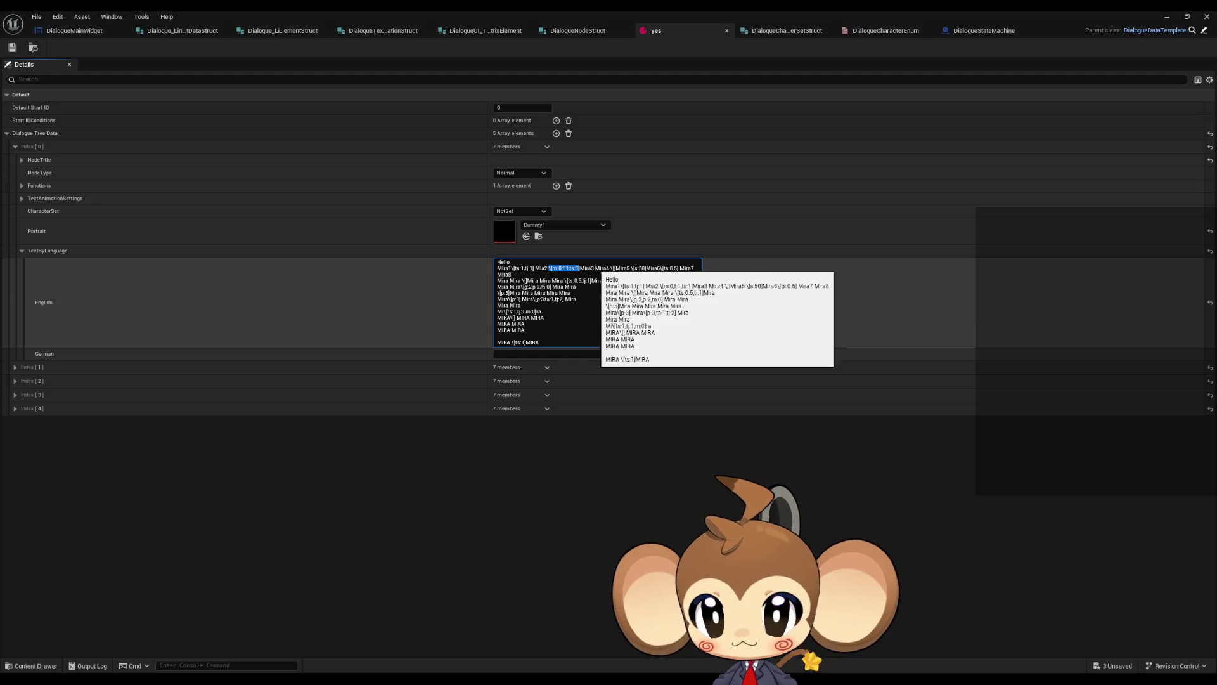
pyautogui.click(598, 267)
pyautogui.write('\\[m:0,f:1,ts:1')
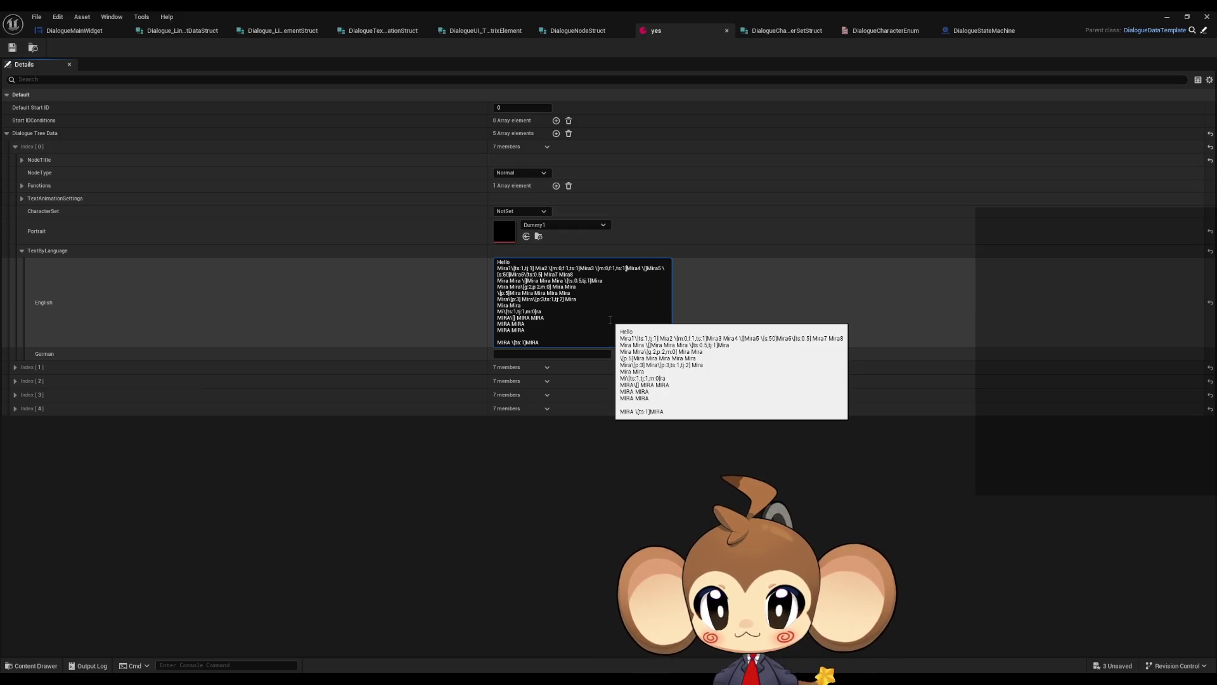
pyautogui.press('BackSpace')
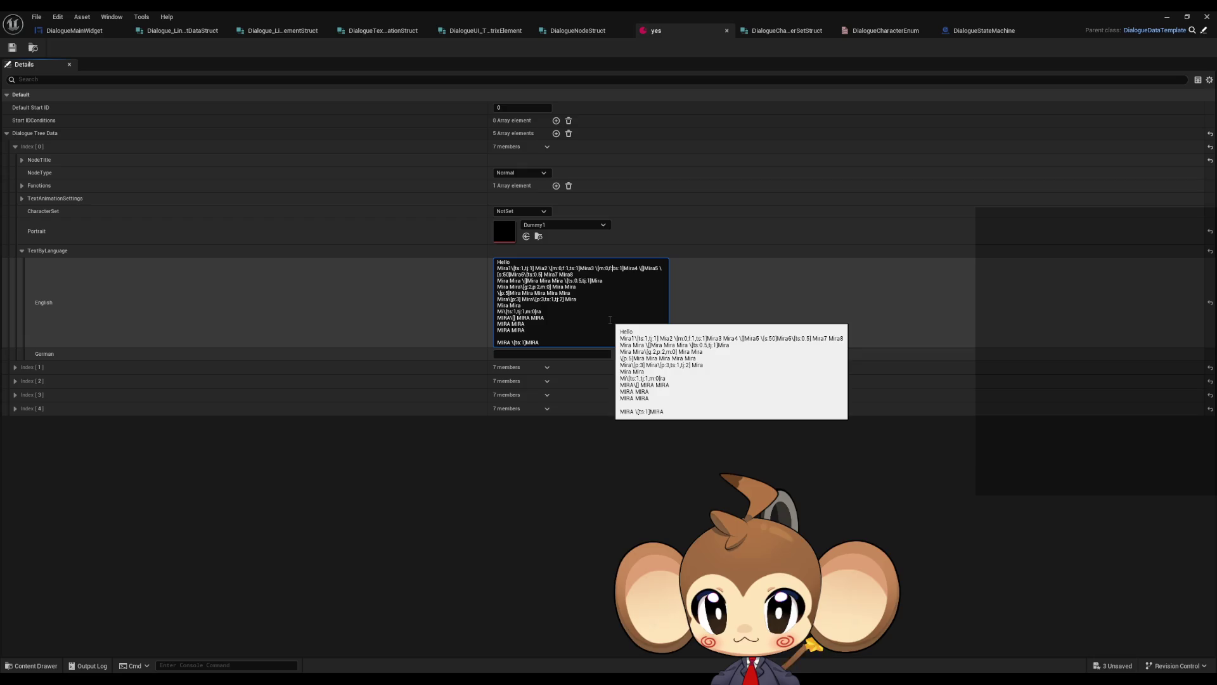
pyautogui.press('BackSpace')
pyautogui.press('BackSpace')
pyautogui.press('BackSpace')
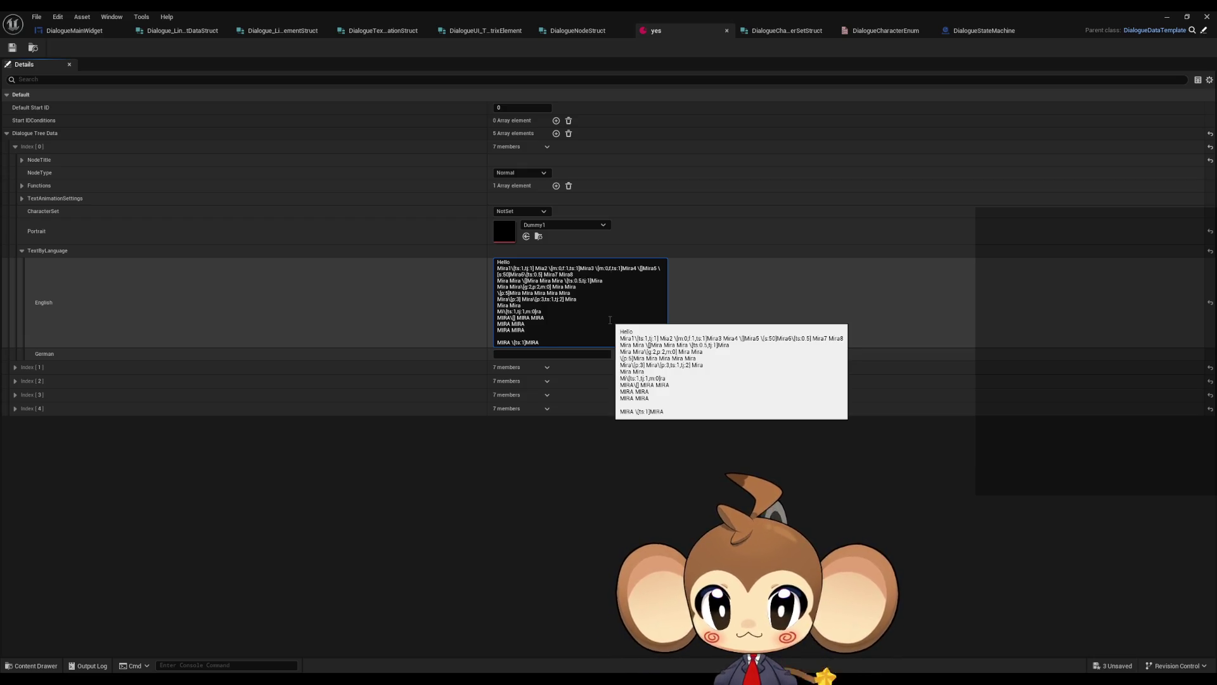
pyautogui.click(13, 47)
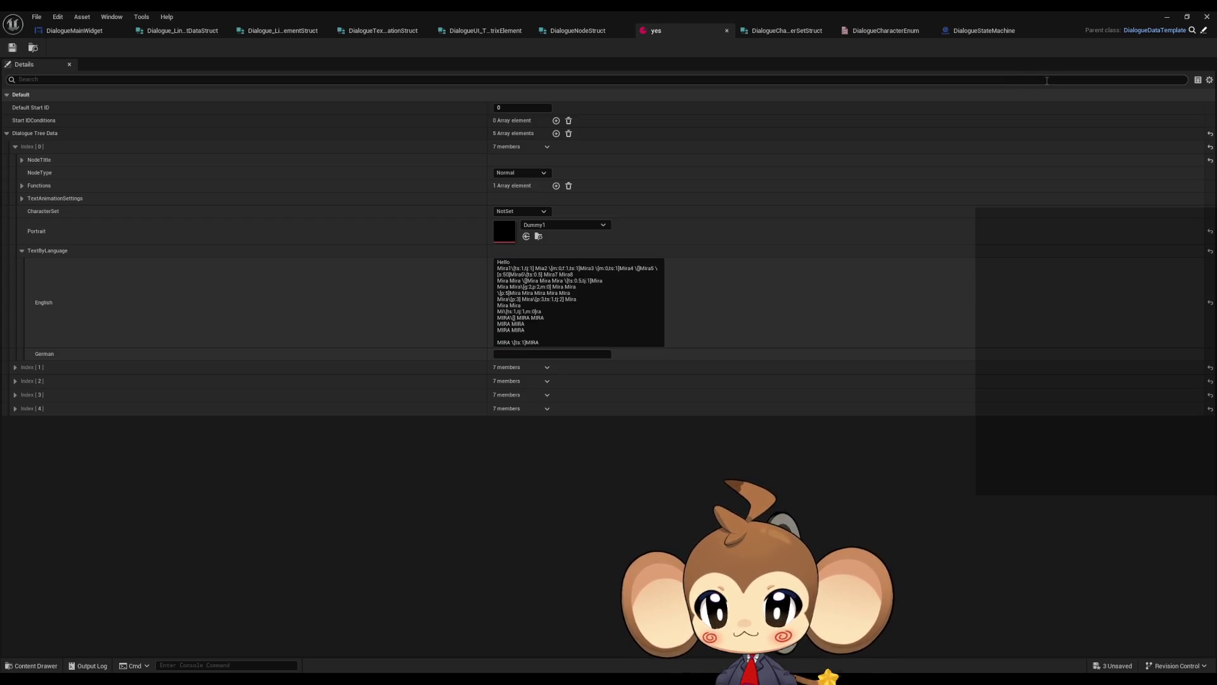
# Launch a new play test of the Main level, past the splash screen and menu
pyautogui.click(1167, 17)
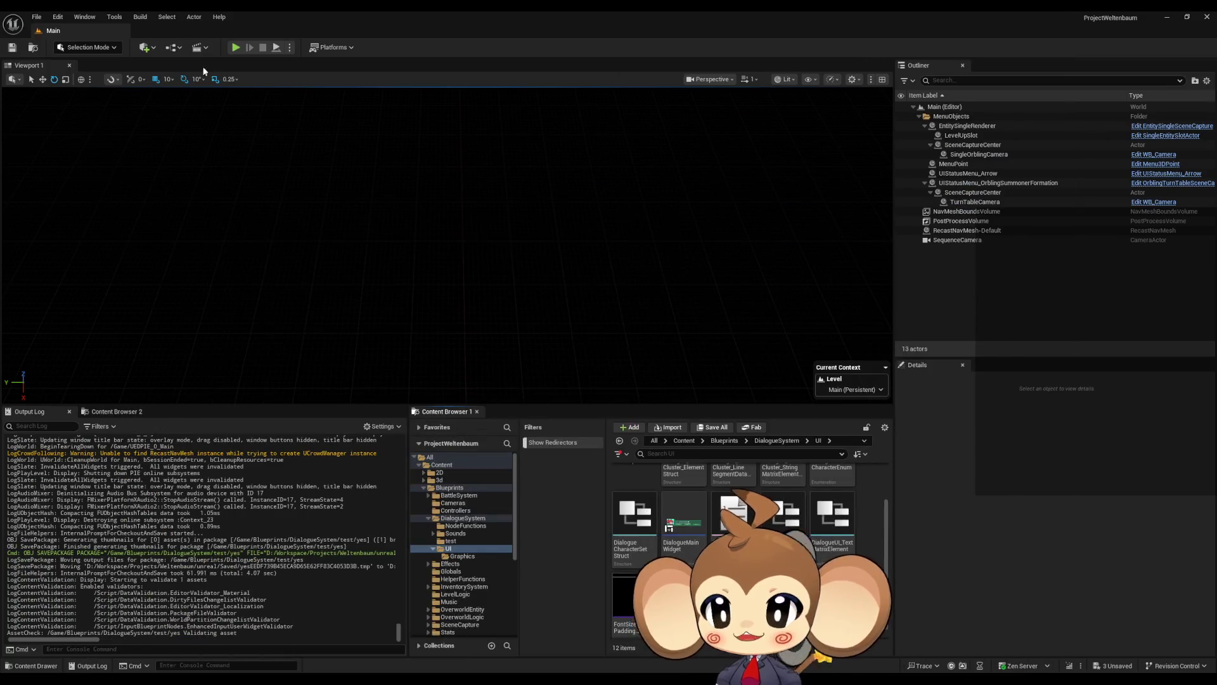
pyautogui.click(236, 49)
pyautogui.press('space')
pyautogui.press('Return')
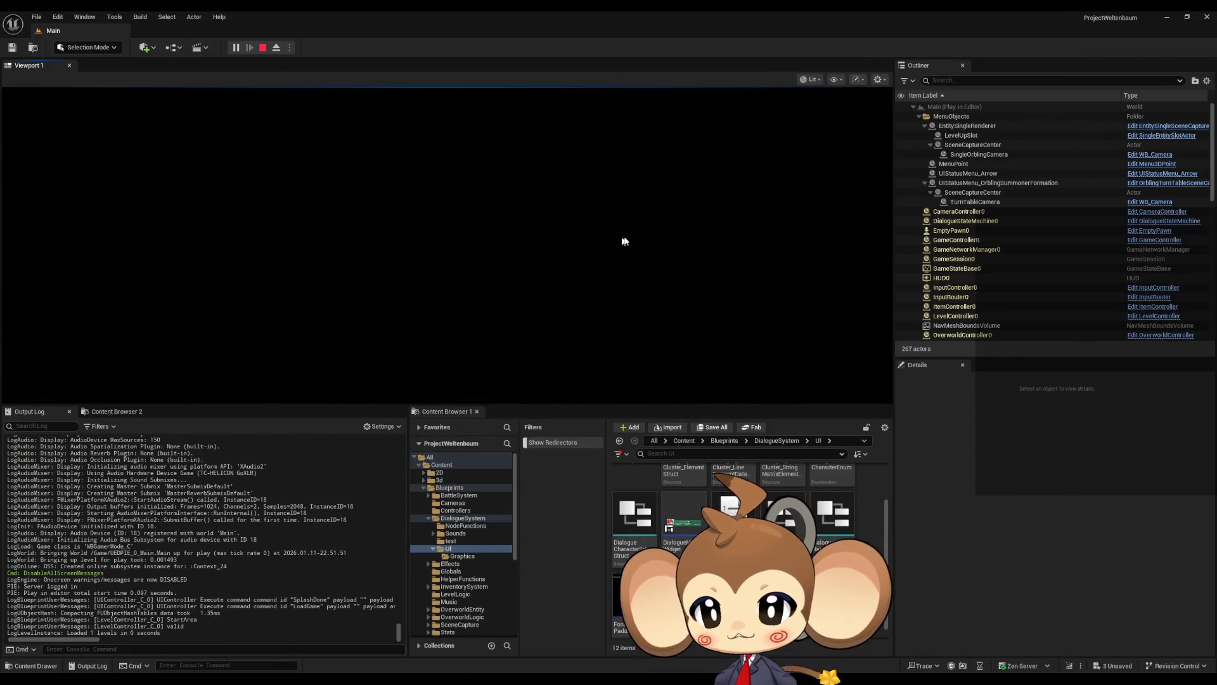
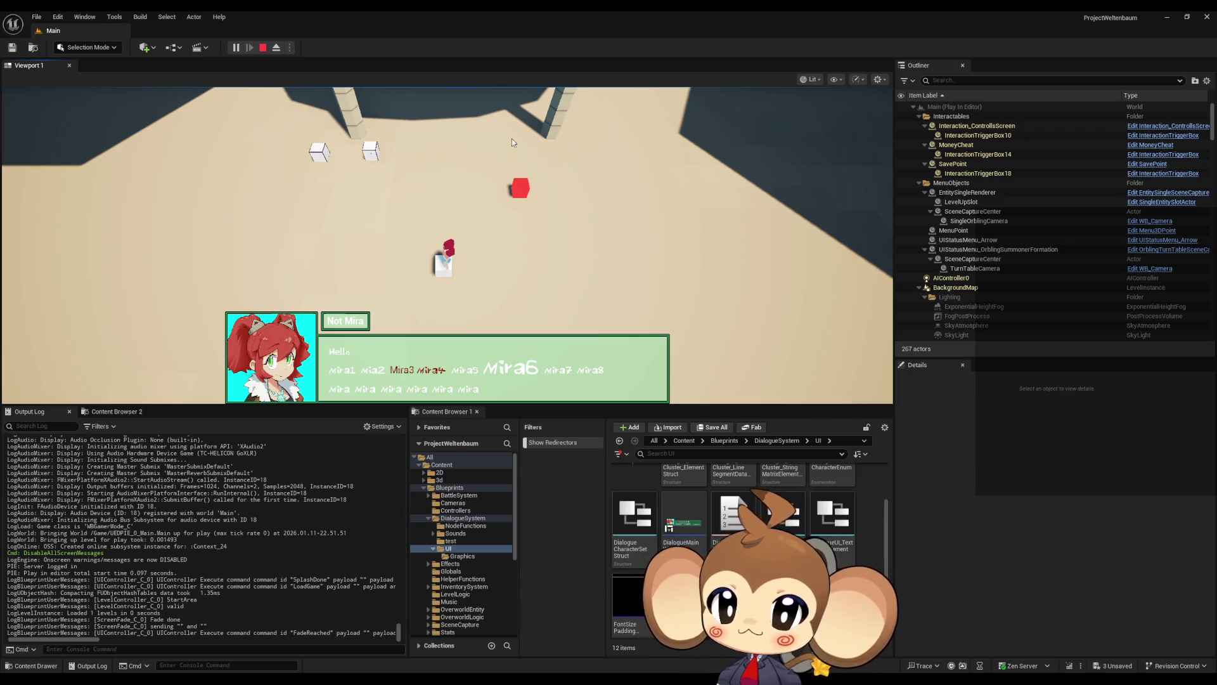
# Stop the play session and bring up the DialogueMainWidget blueprint's TextTagFunctionExecuter graph
pyautogui.click(263, 48)
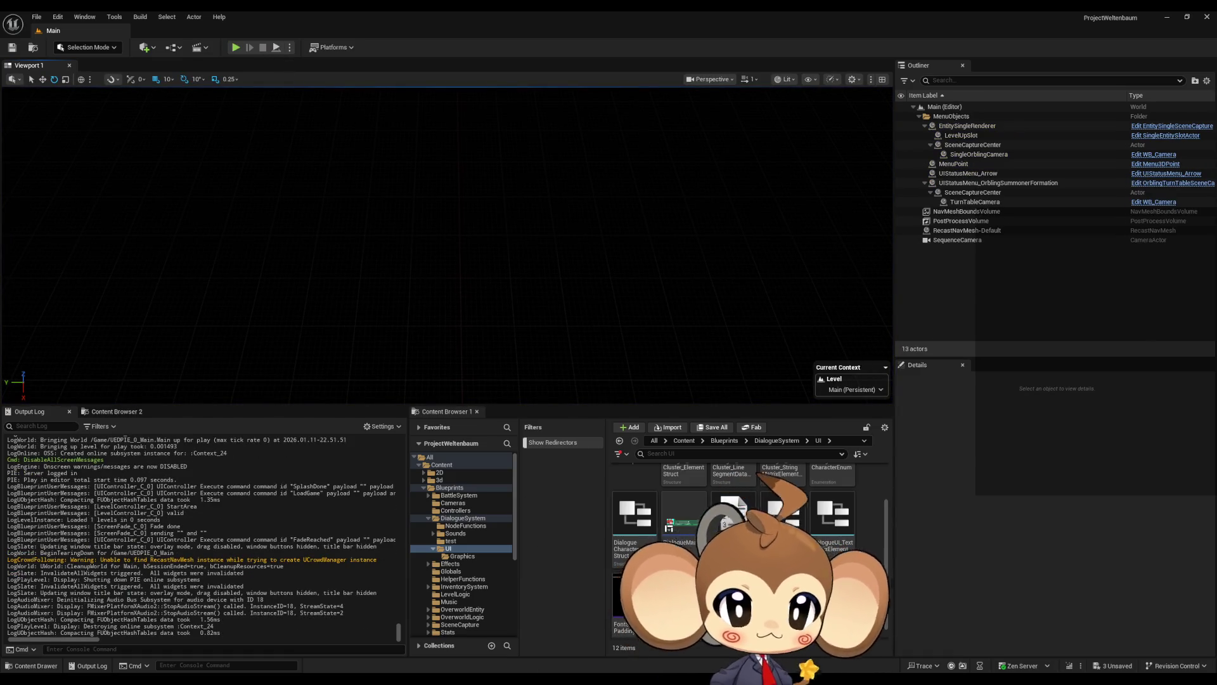
pyautogui.moveTo(499, 680)
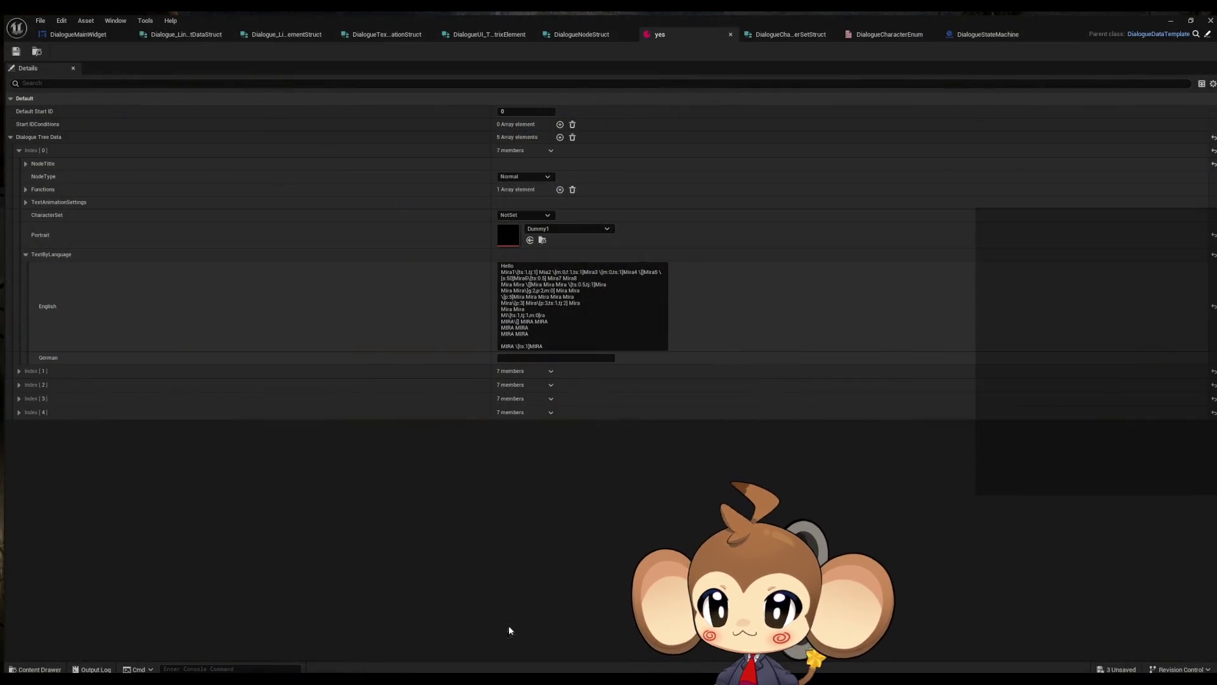
pyautogui.click(508, 625)
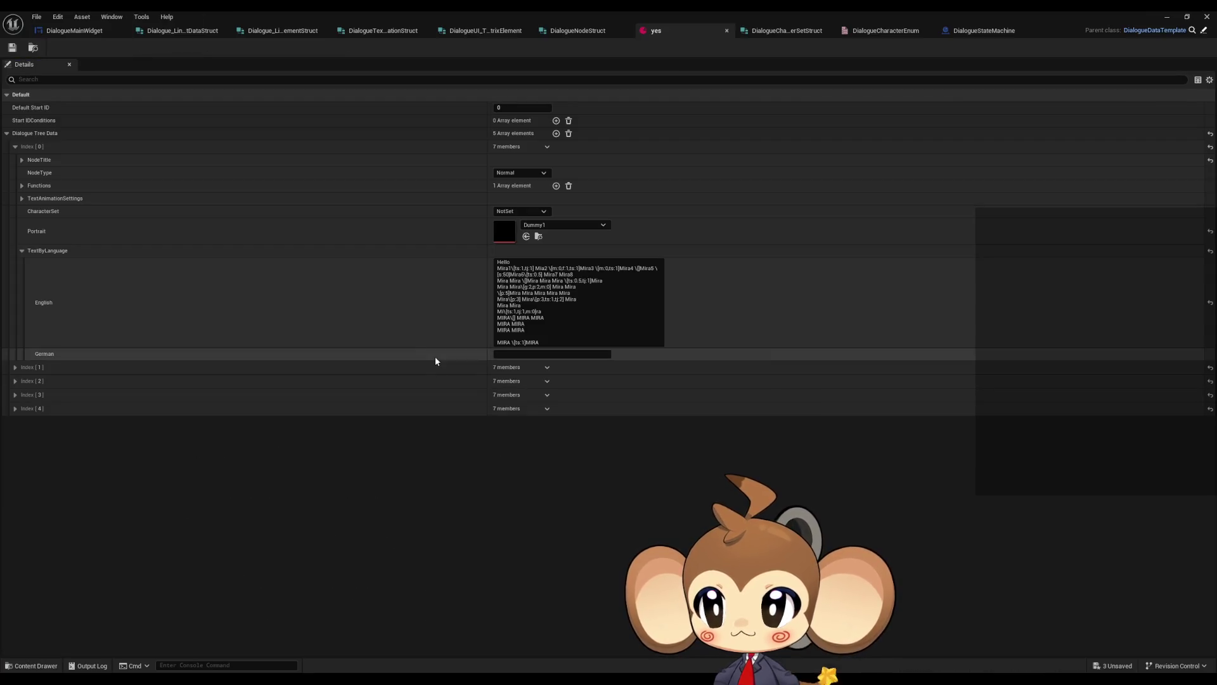
pyautogui.click(75, 30)
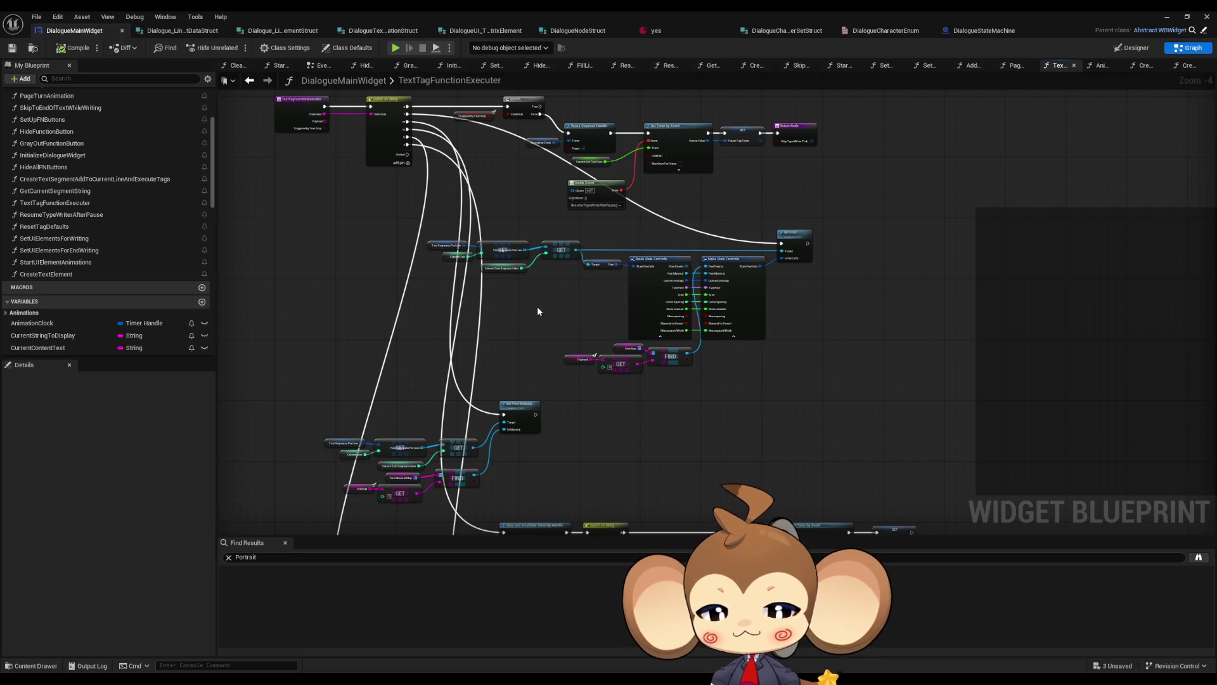
# Survey the TextTagFunctionExecuter graph, then open the AnimateDialogueText function graph
pyautogui.moveTo(523, 313); pyautogui.dragTo(589, 365)
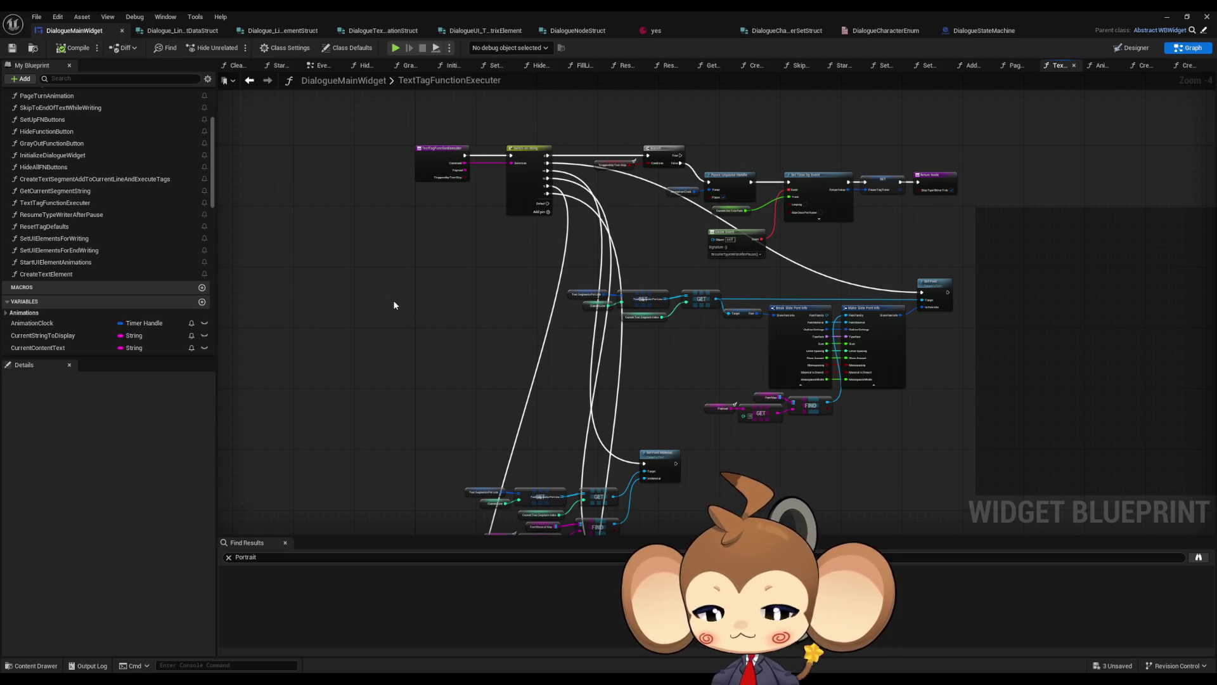
pyautogui.moveTo(552, 319)
pyautogui.mouseDown()
pyautogui.moveTo(472, 317)
pyautogui.moveTo(654, 342)
pyautogui.mouseUp()
pyautogui.scroll(3, 54, 218)
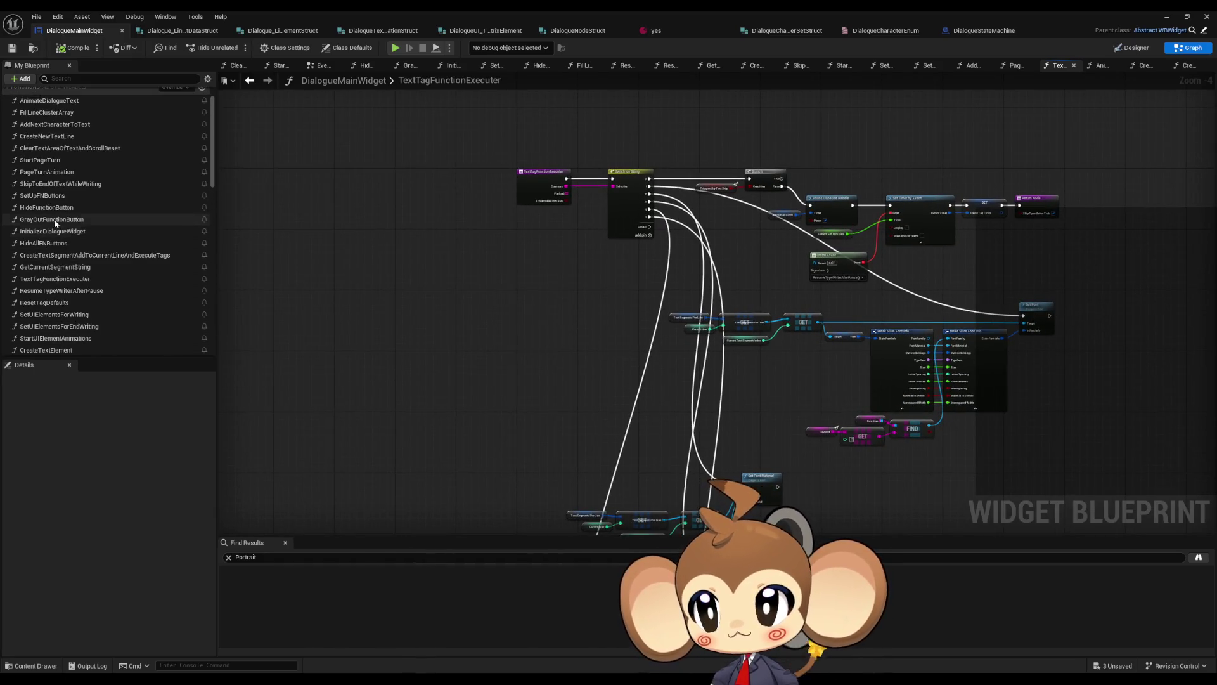
pyautogui.scroll(2, 54, 219)
pyautogui.doubleClick(58, 135)
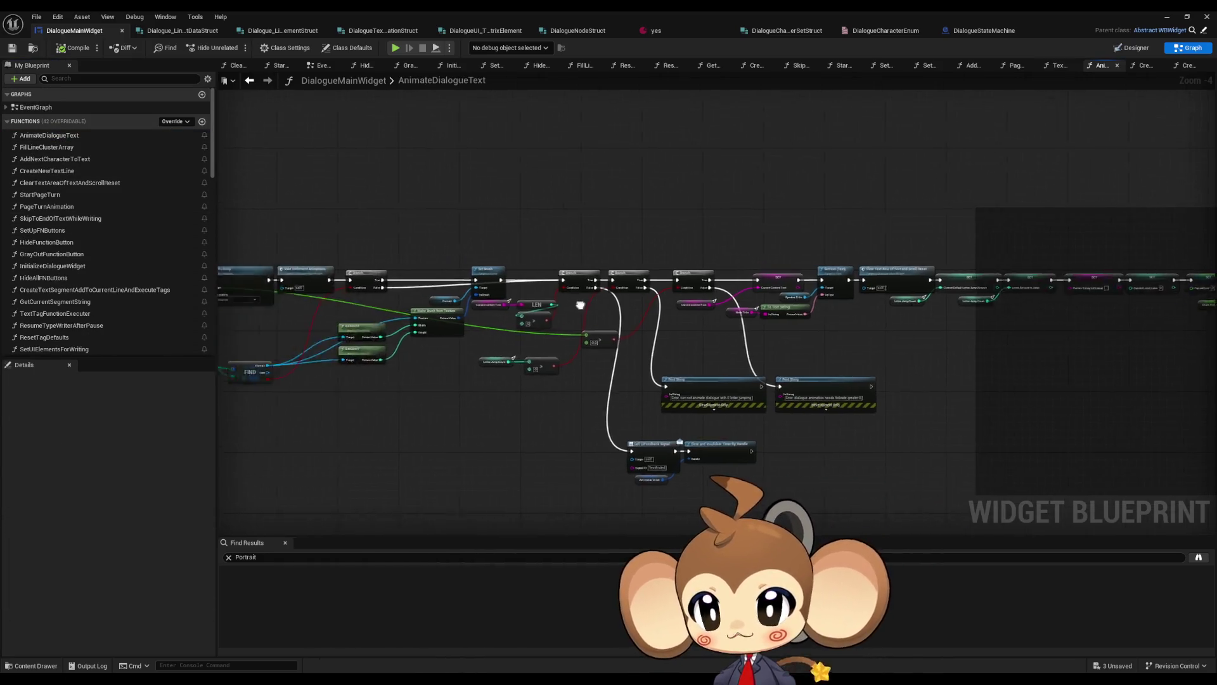
pyautogui.scroll(4, 755, 333)
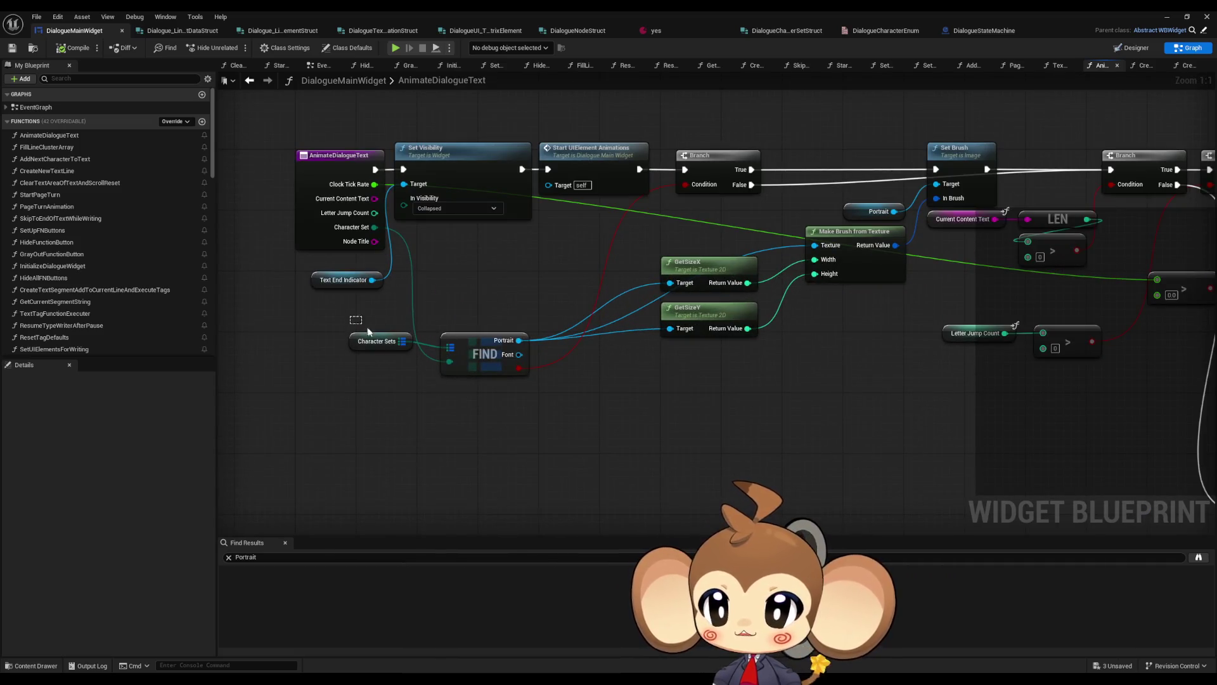
# Inspect the Character Sets FIND lookup and Set Brush nodes, then return to the yes asset
pyautogui.moveTo(351, 326)
pyautogui.mouseDown()
pyautogui.moveTo(532, 384)
pyautogui.moveTo(528, 354)
pyautogui.mouseUp()
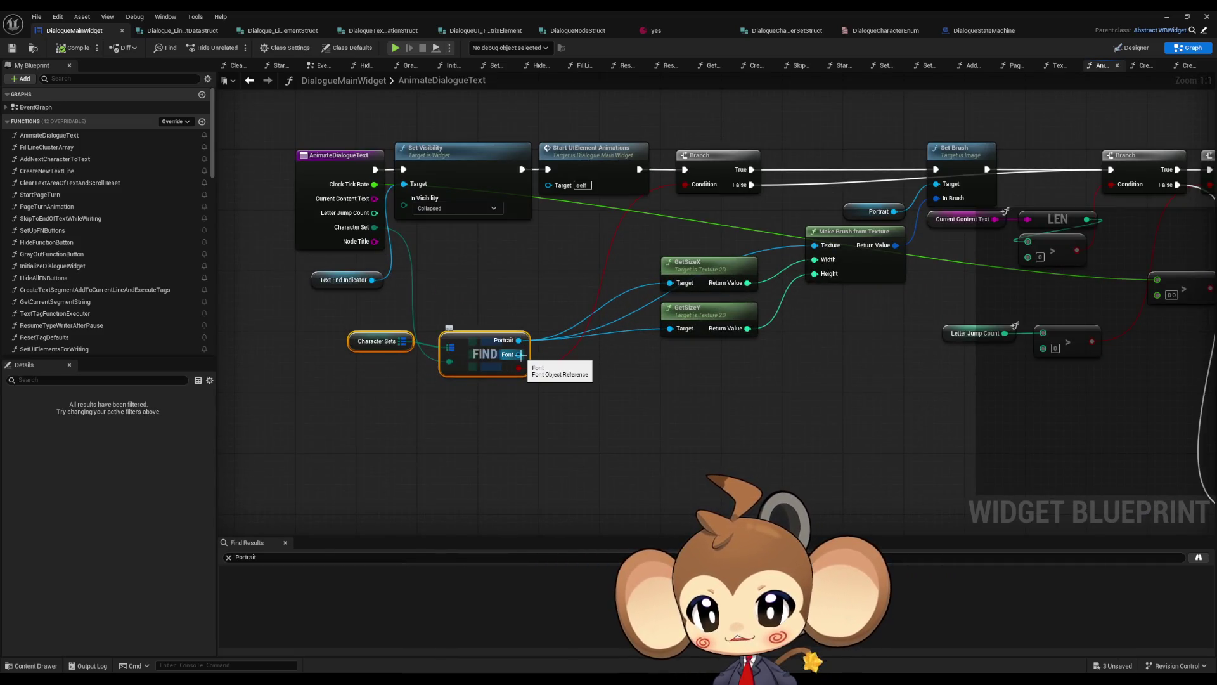
pyautogui.moveTo(704, 352); pyautogui.dragTo(695, 376)
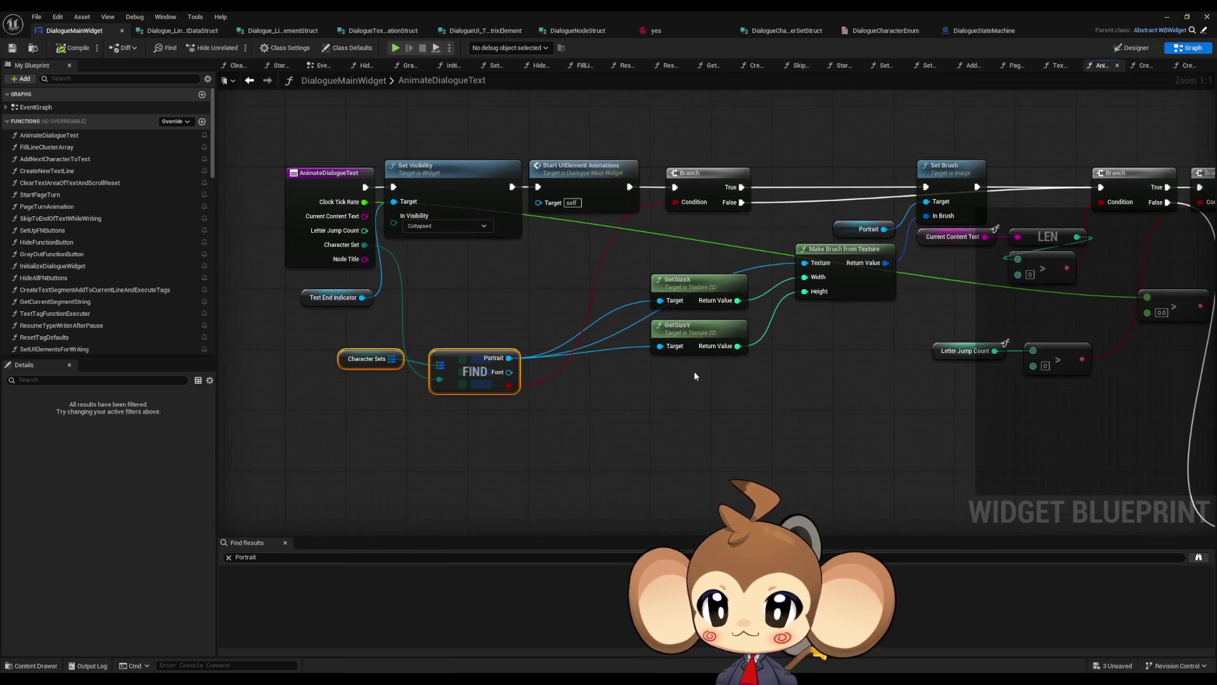
pyautogui.click(507, 327)
pyautogui.moveTo(550, 322); pyautogui.dragTo(482, 329)
pyautogui.click(891, 186)
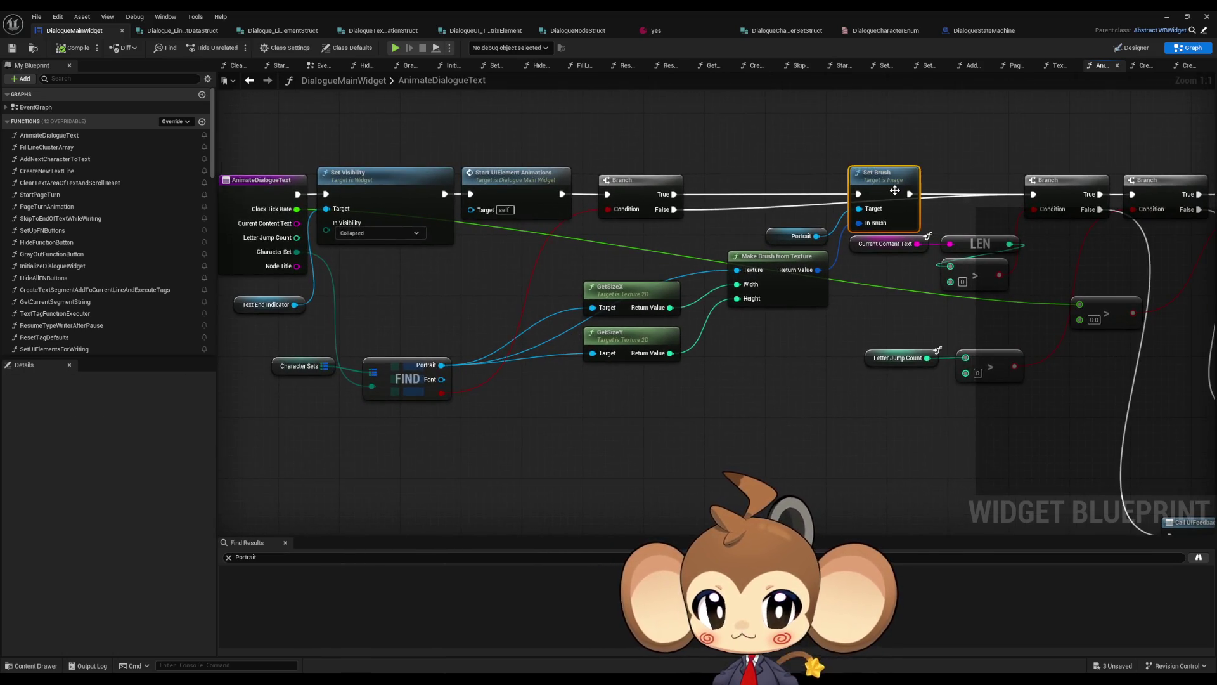
pyautogui.moveTo(332, 347); pyautogui.dragTo(378, 340)
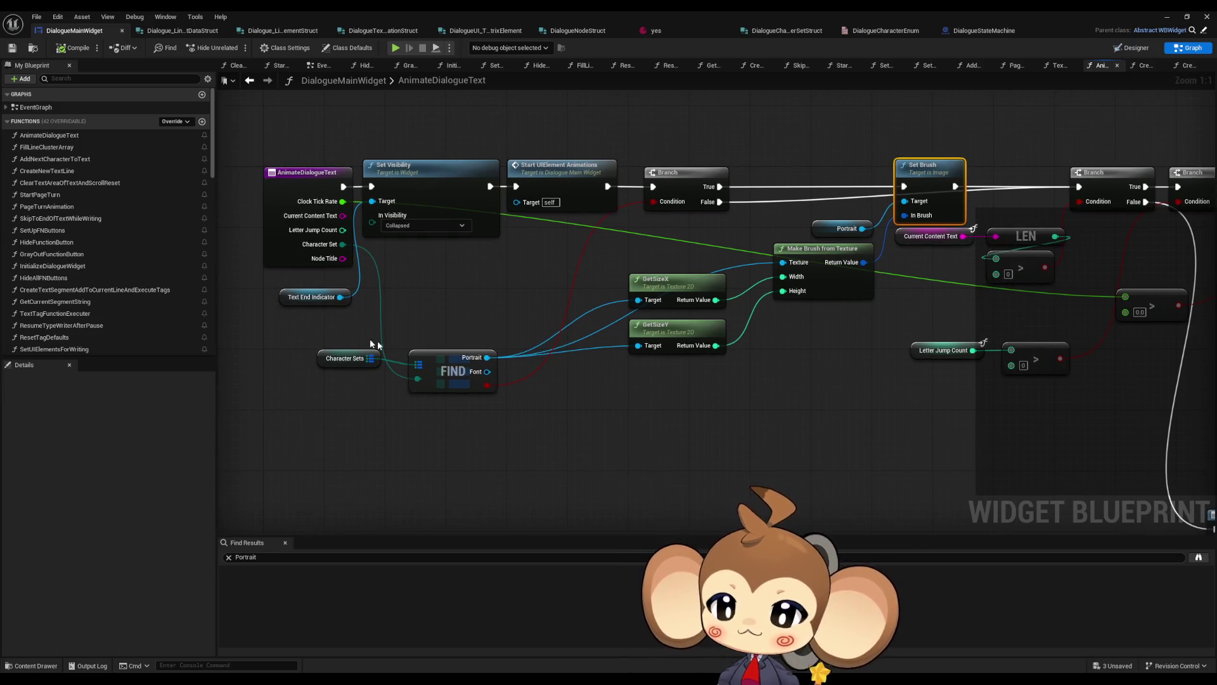
pyautogui.click(367, 358)
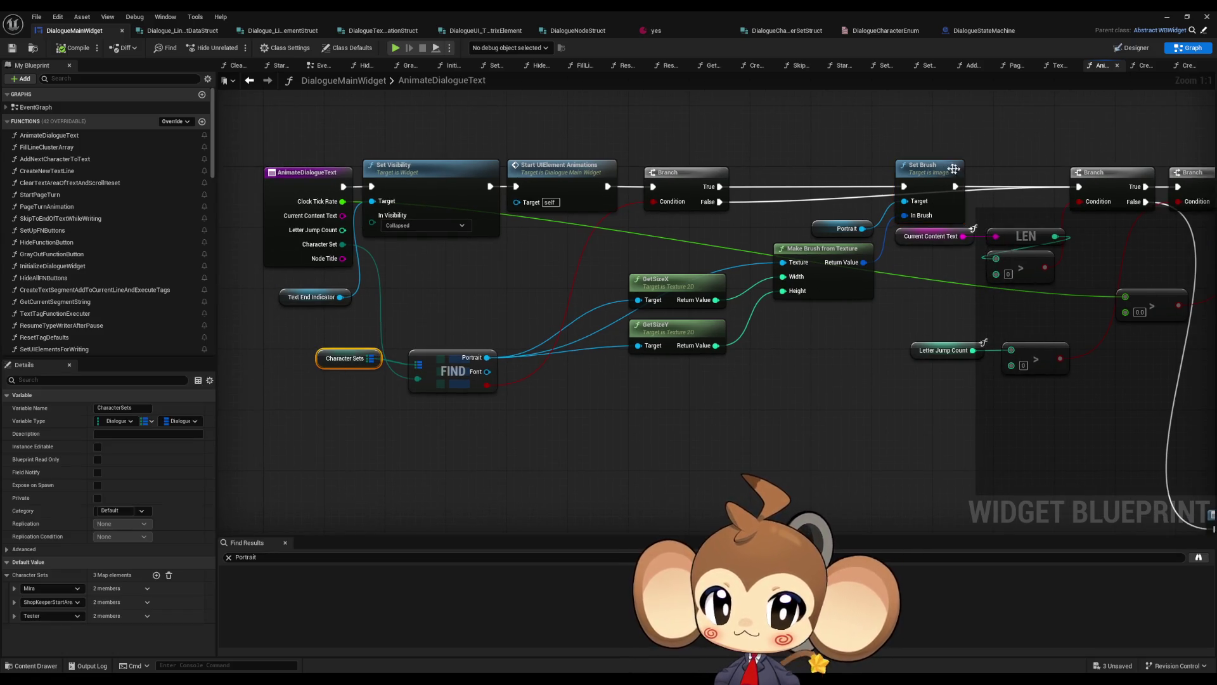
pyautogui.click(919, 181)
pyautogui.moveTo(833, 320)
pyautogui.mouseDown()
pyautogui.moveTo(486, 326)
pyautogui.moveTo(867, 337)
pyautogui.mouseUp()
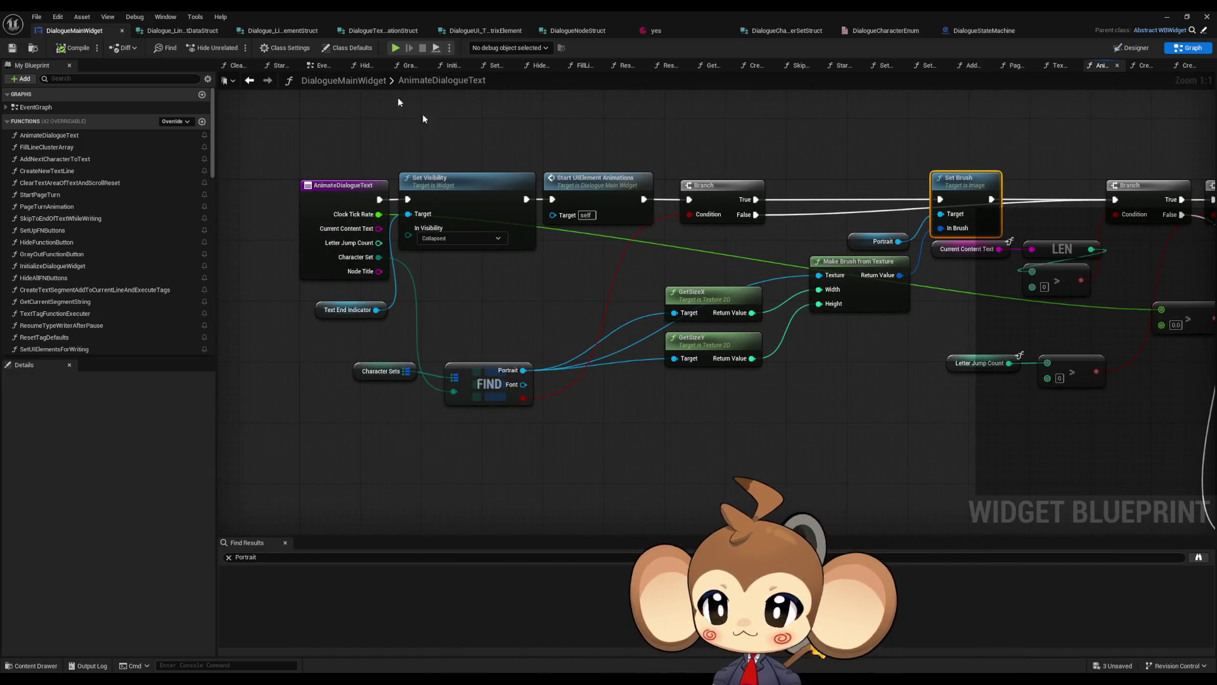
pyautogui.click(657, 29)
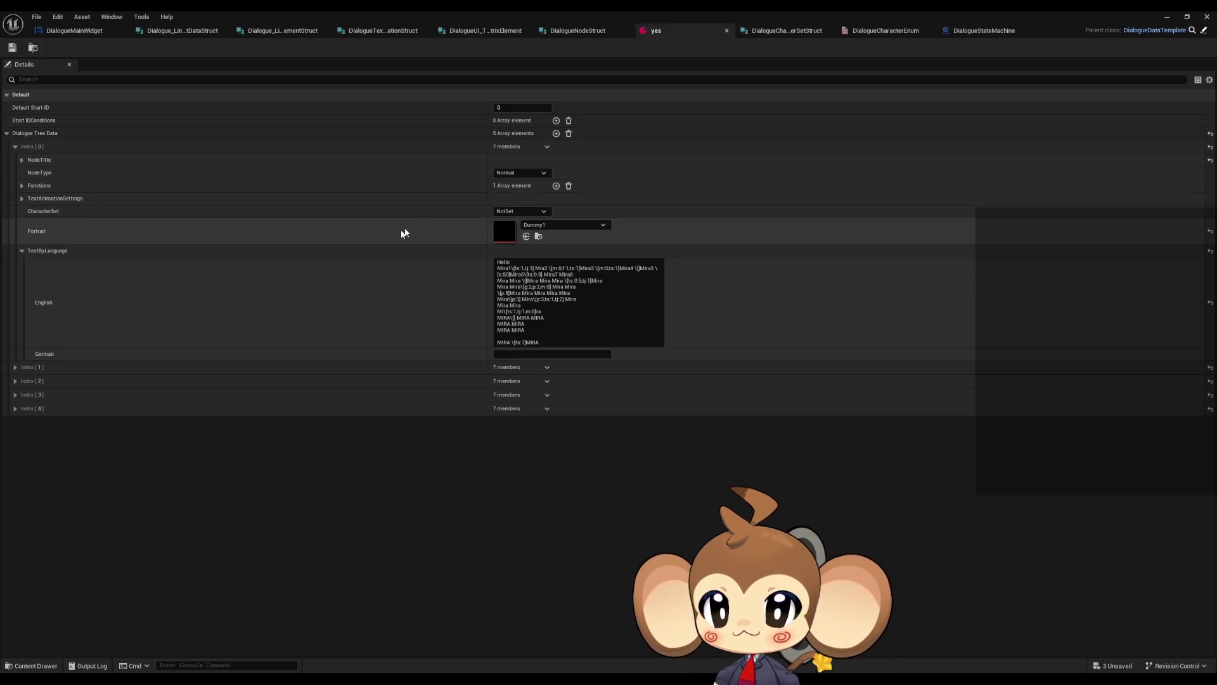
# Set Index 0's CharacterSet to Tester and Index 1 and 2 to Mira
pyautogui.click(519, 211)
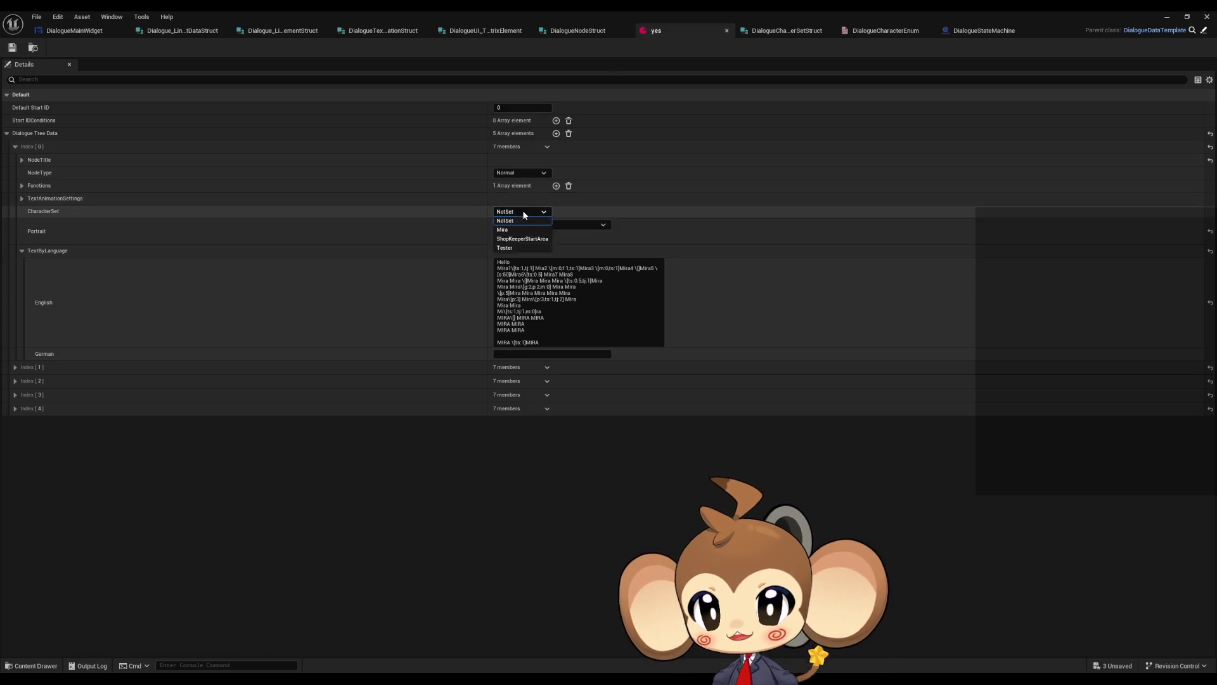
pyautogui.click(516, 247)
pyautogui.click(15, 367)
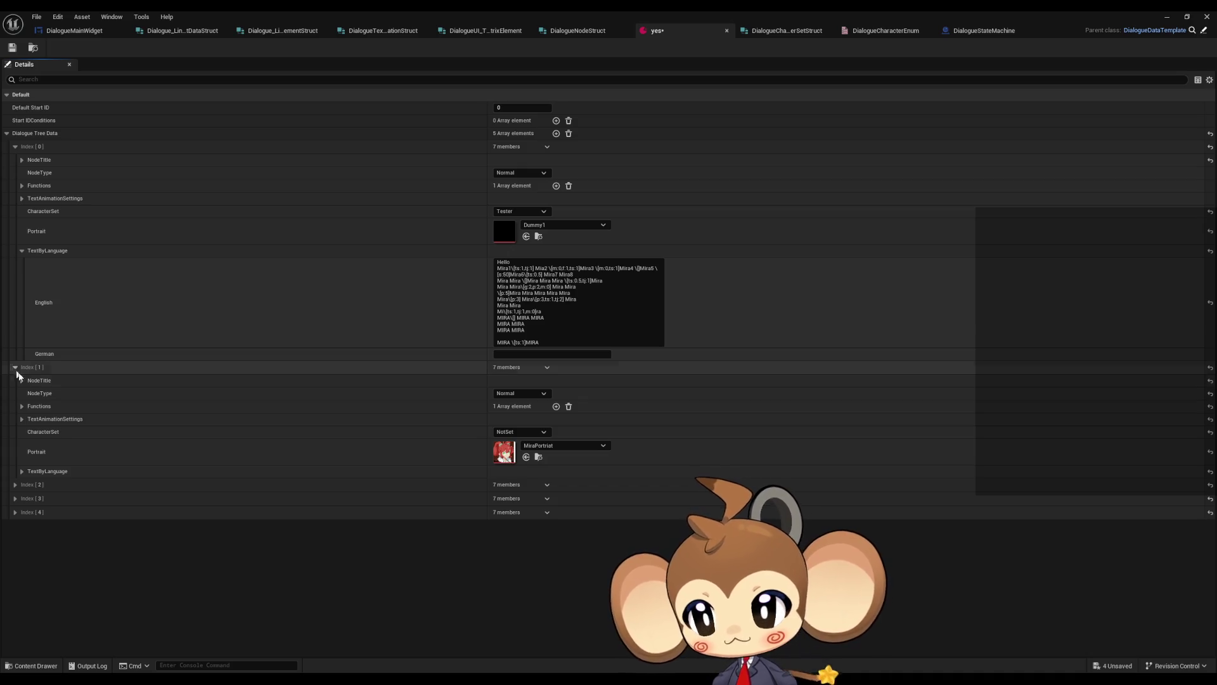
pyautogui.click(518, 432)
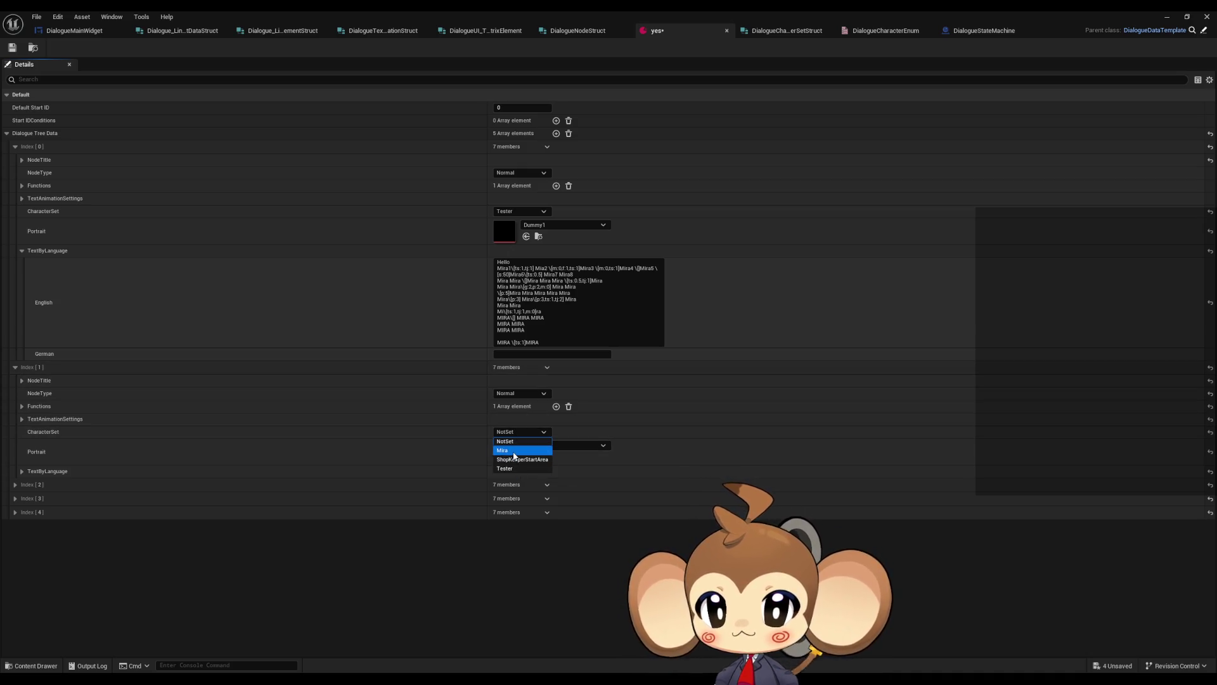
pyautogui.click(515, 454)
pyautogui.click(15, 367)
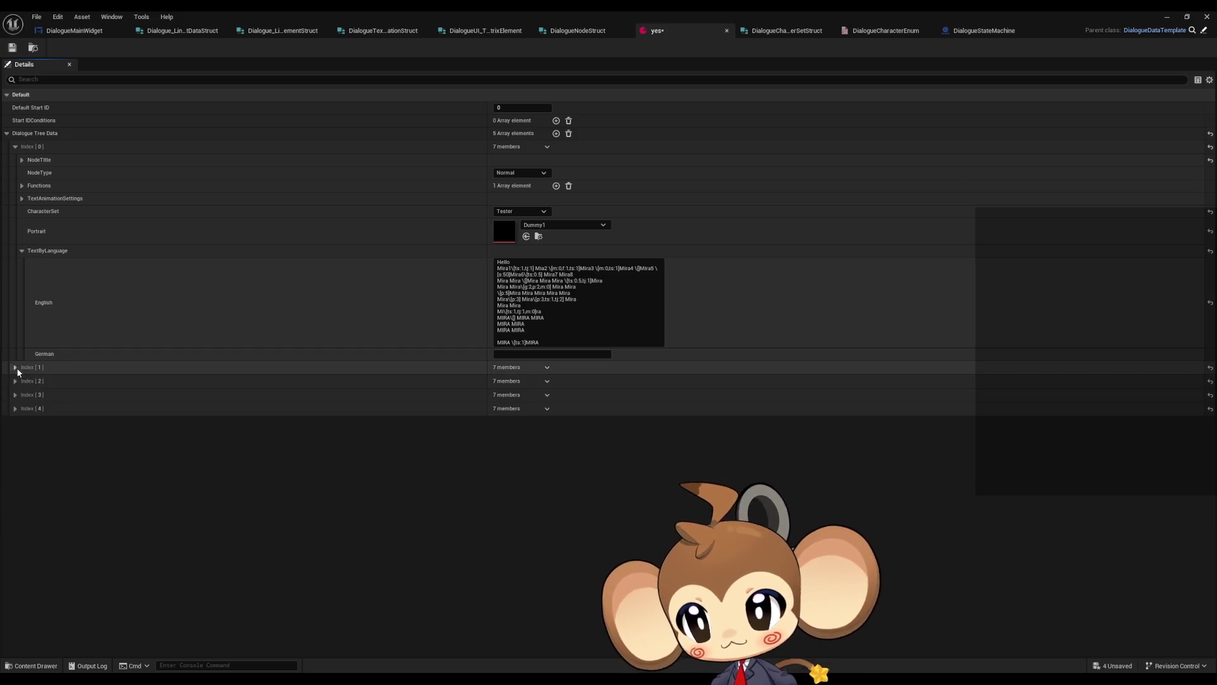
pyautogui.click(15, 381)
pyautogui.click(517, 446)
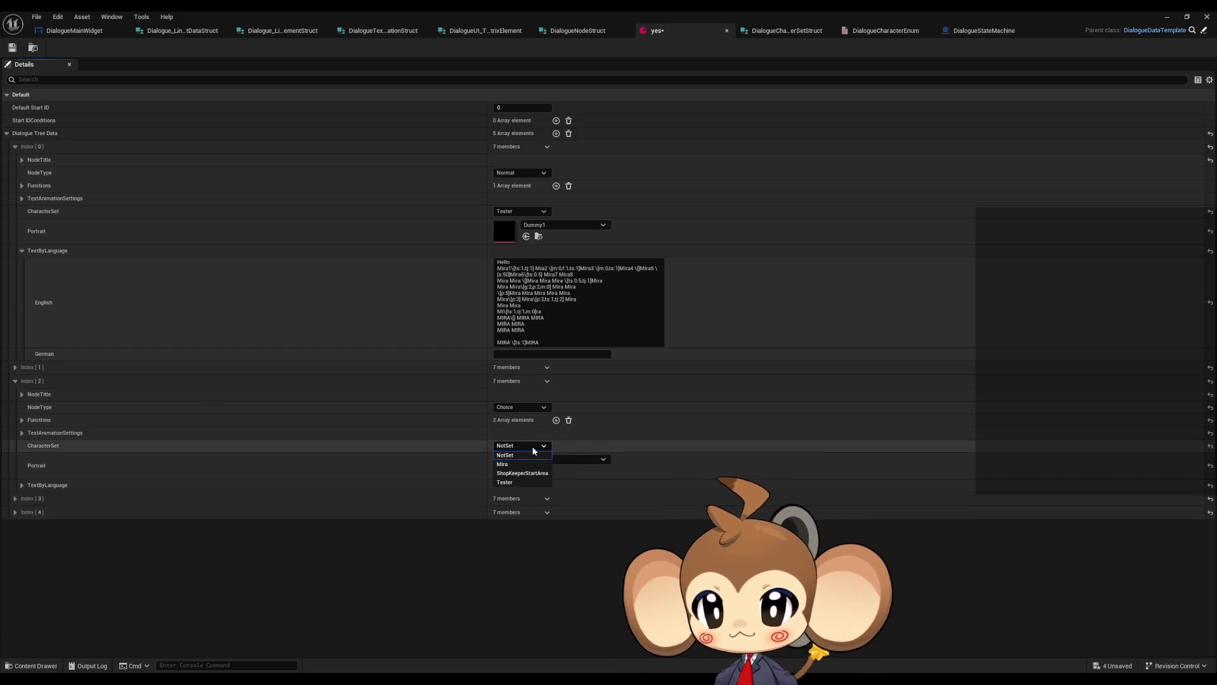
pyautogui.click(508, 465)
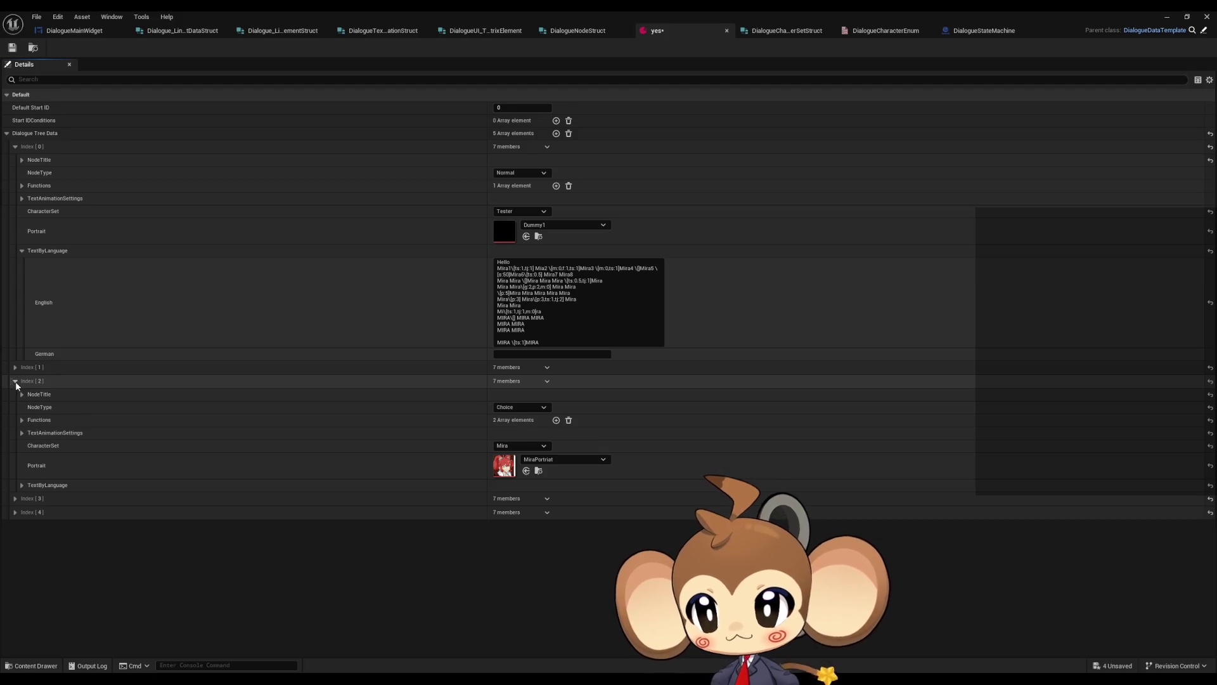
pyautogui.click(15, 380)
# Set Index 3 and Index 4 CharacterSet to Tester, then return to the level editor
pyautogui.click(15, 394)
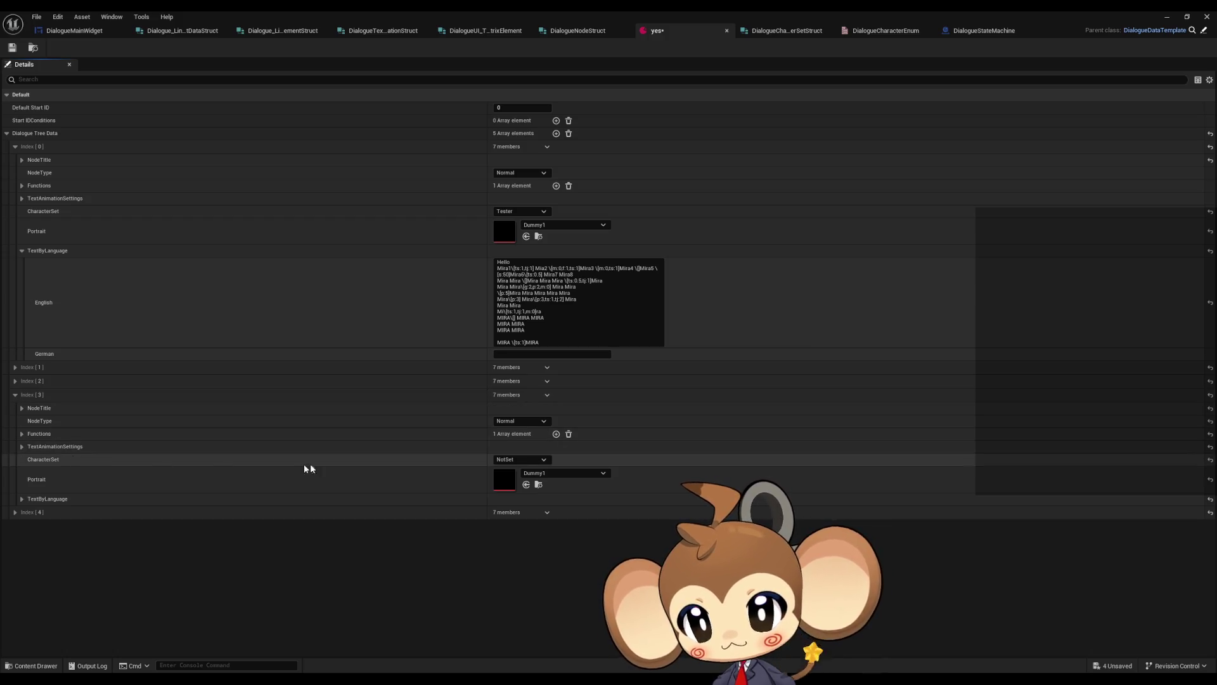
pyautogui.click(510, 460)
pyautogui.click(501, 496)
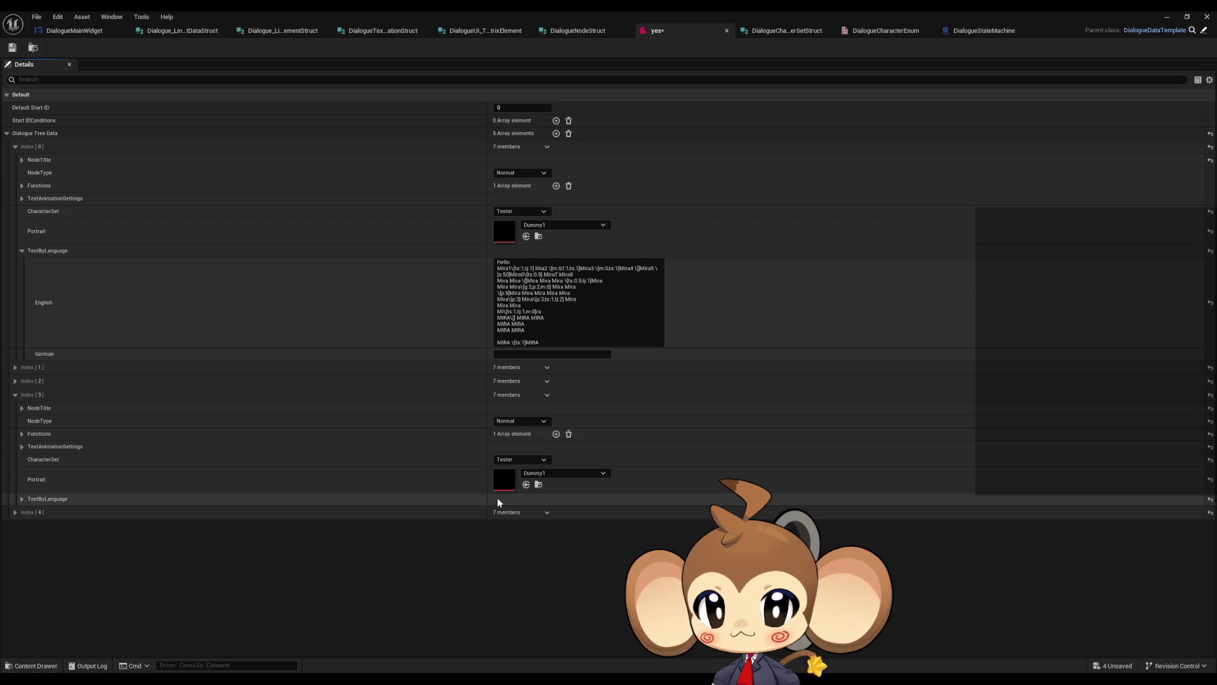
pyautogui.click(15, 394)
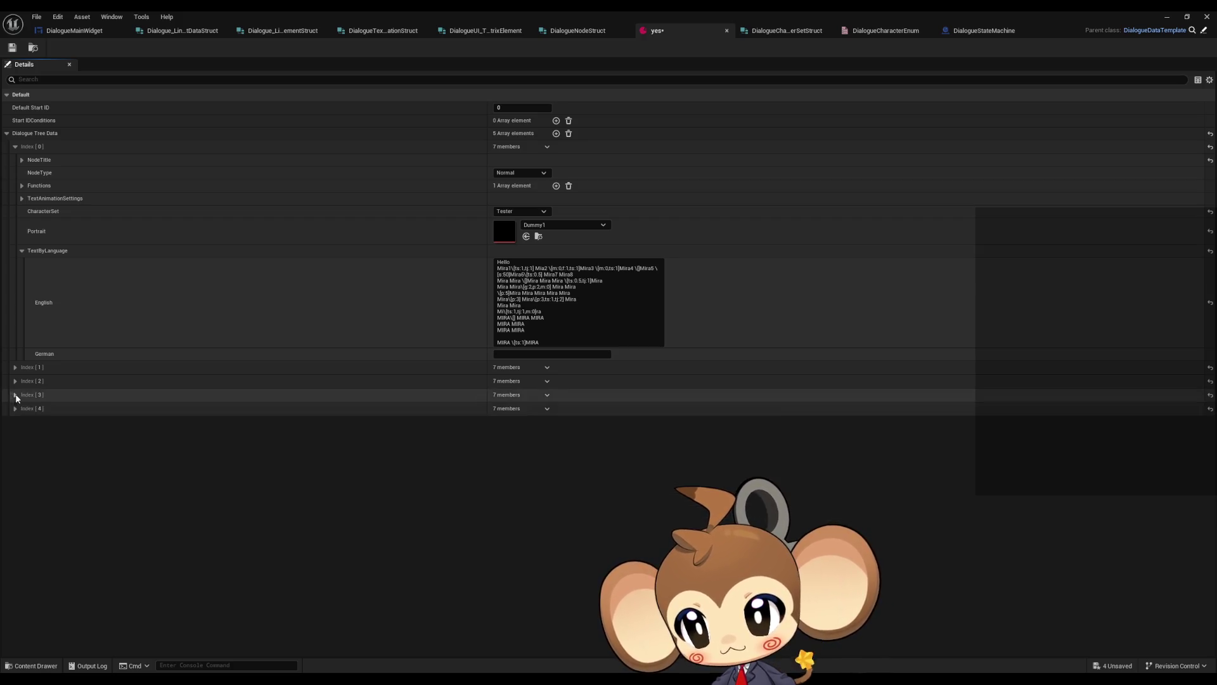
pyautogui.click(16, 408)
pyautogui.click(516, 472)
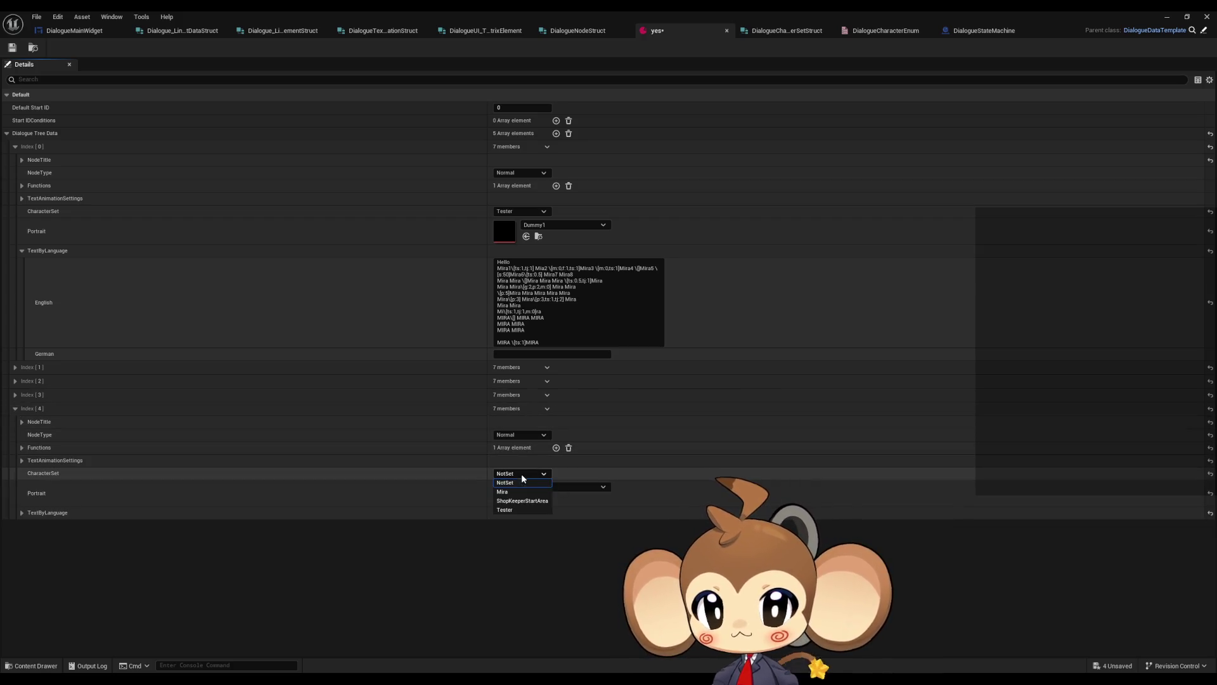
pyautogui.click(515, 511)
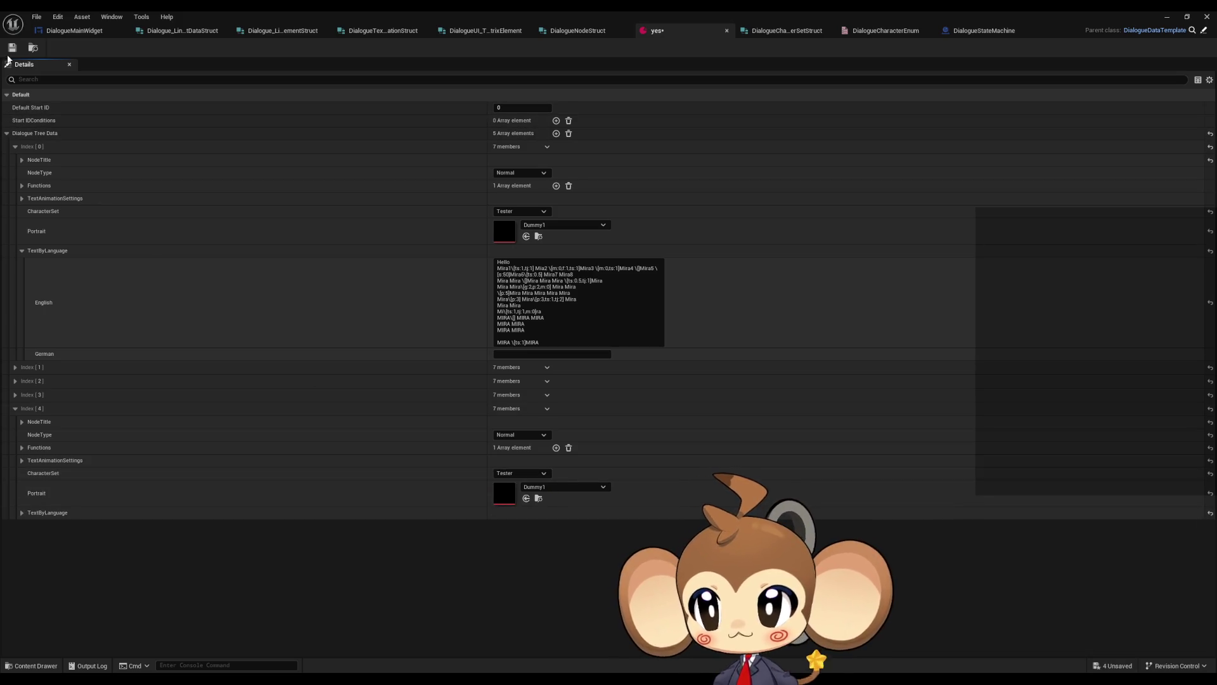
pyautogui.click(1167, 16)
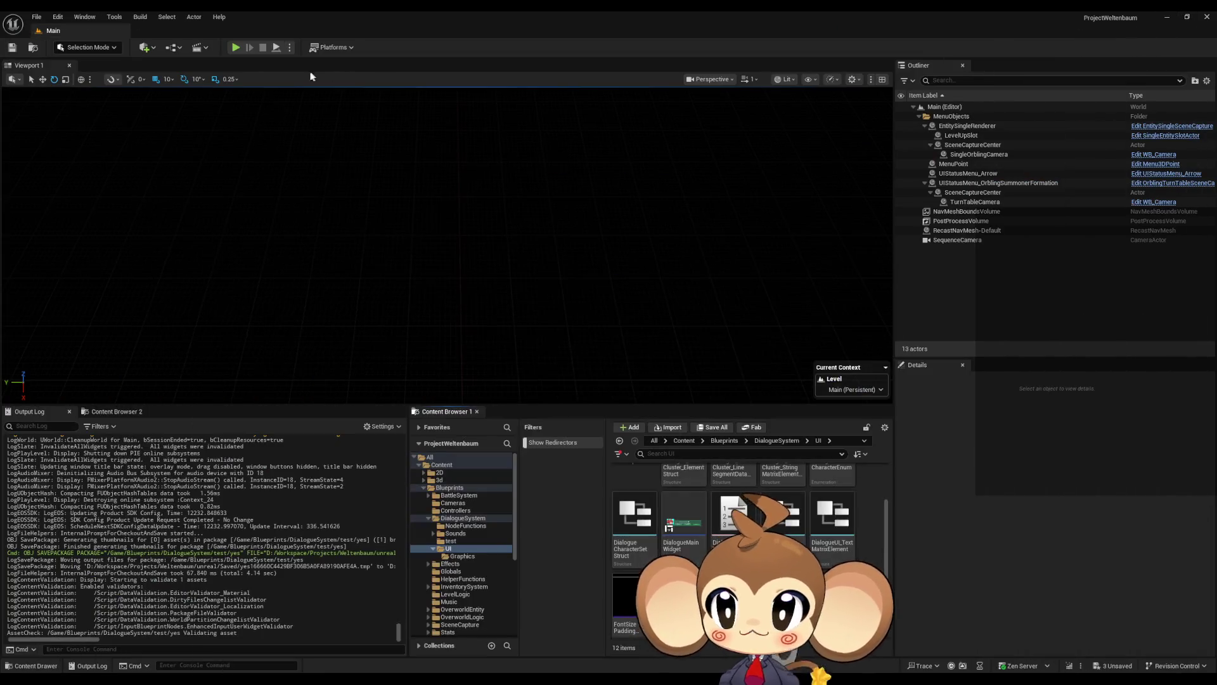
# Play-test from the saved game, click through Mira's lines, choose Option 1, then stop
pyautogui.click(236, 47)
pyautogui.click(497, 315)
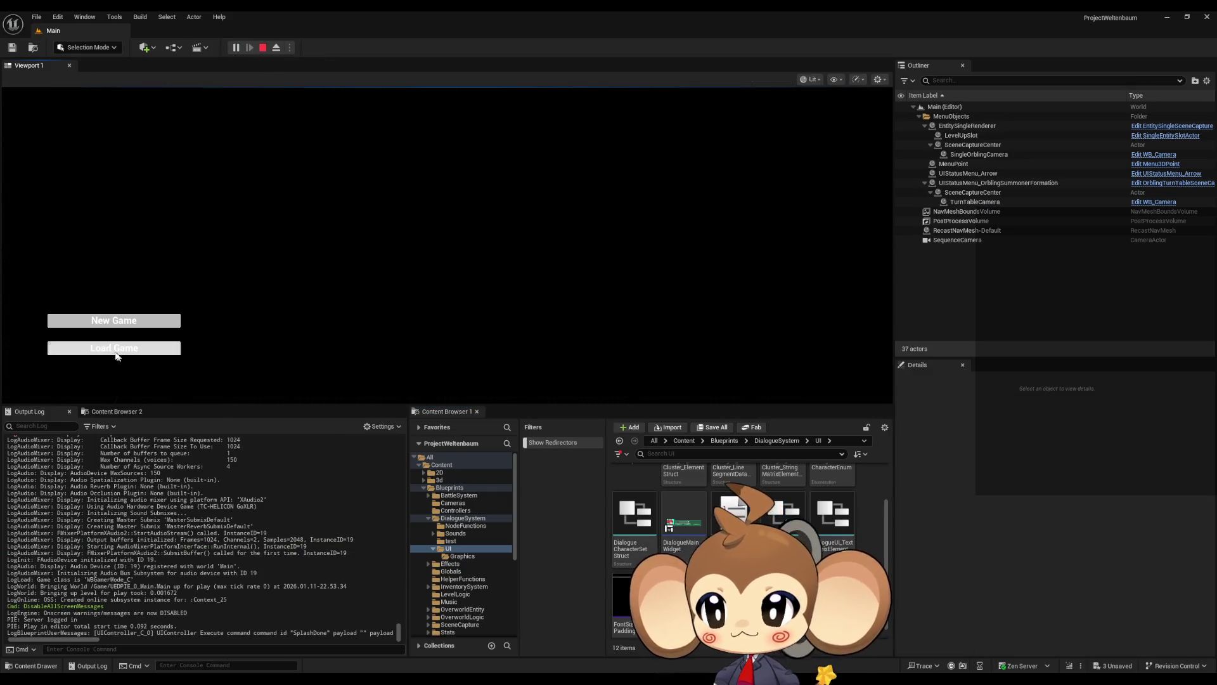
pyautogui.click(116, 350)
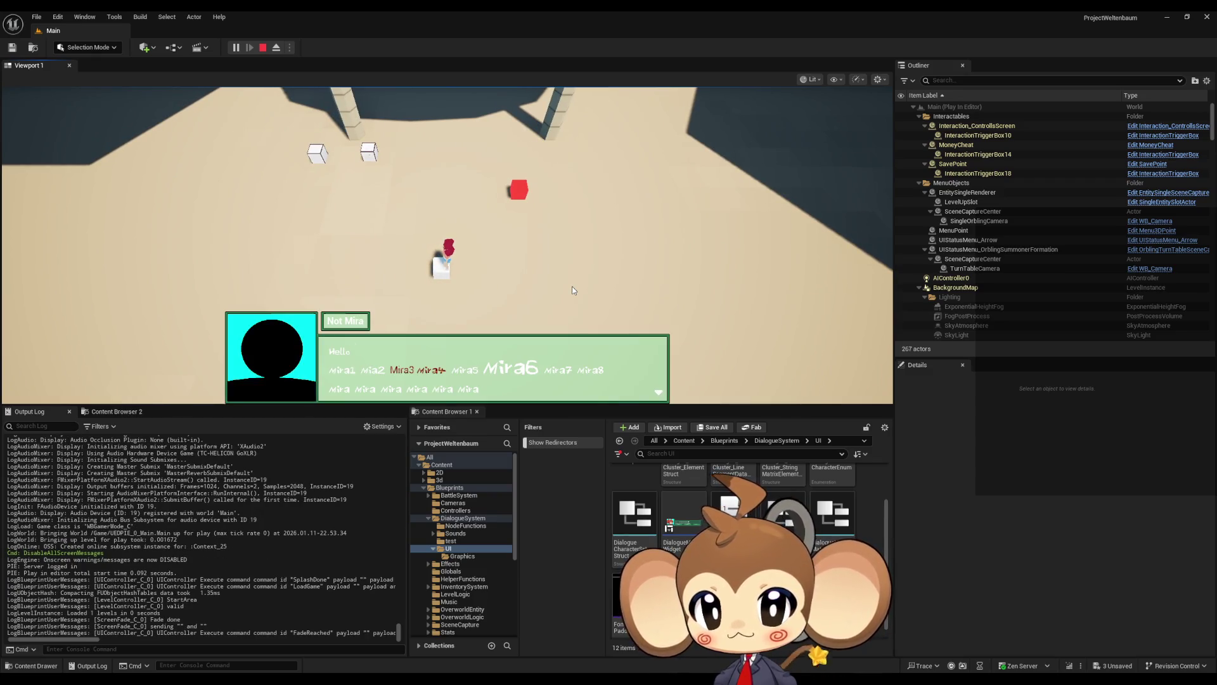
pyautogui.click(518, 307)
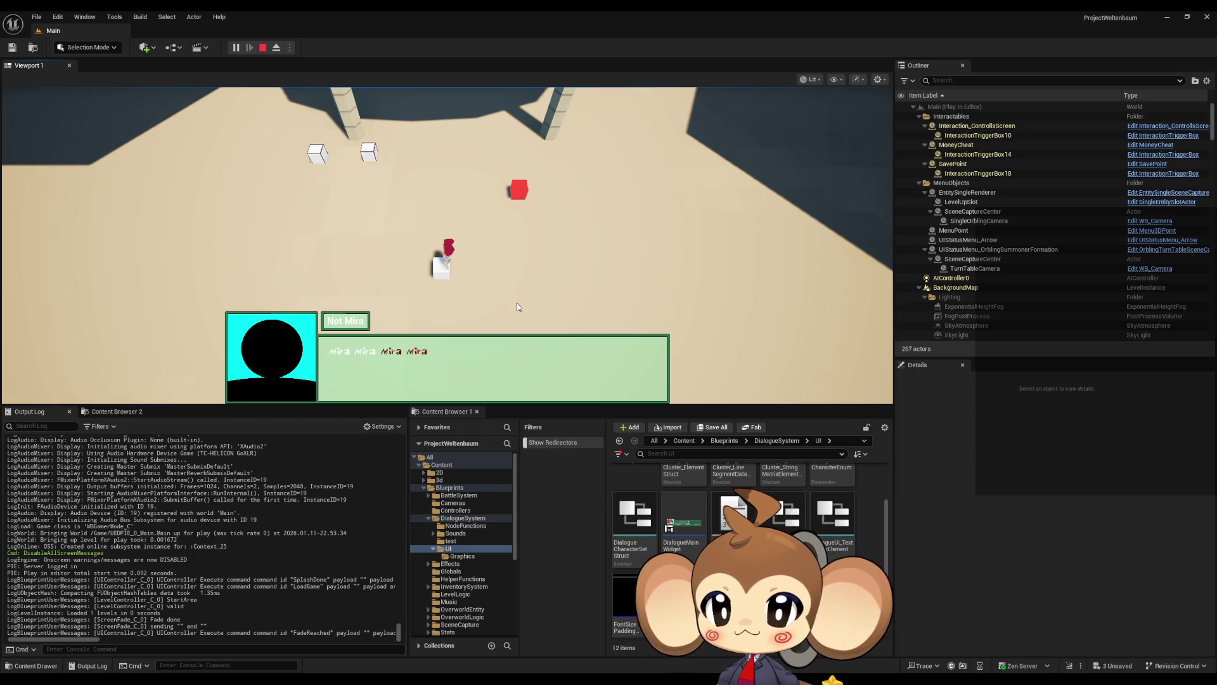
pyautogui.click(517, 307)
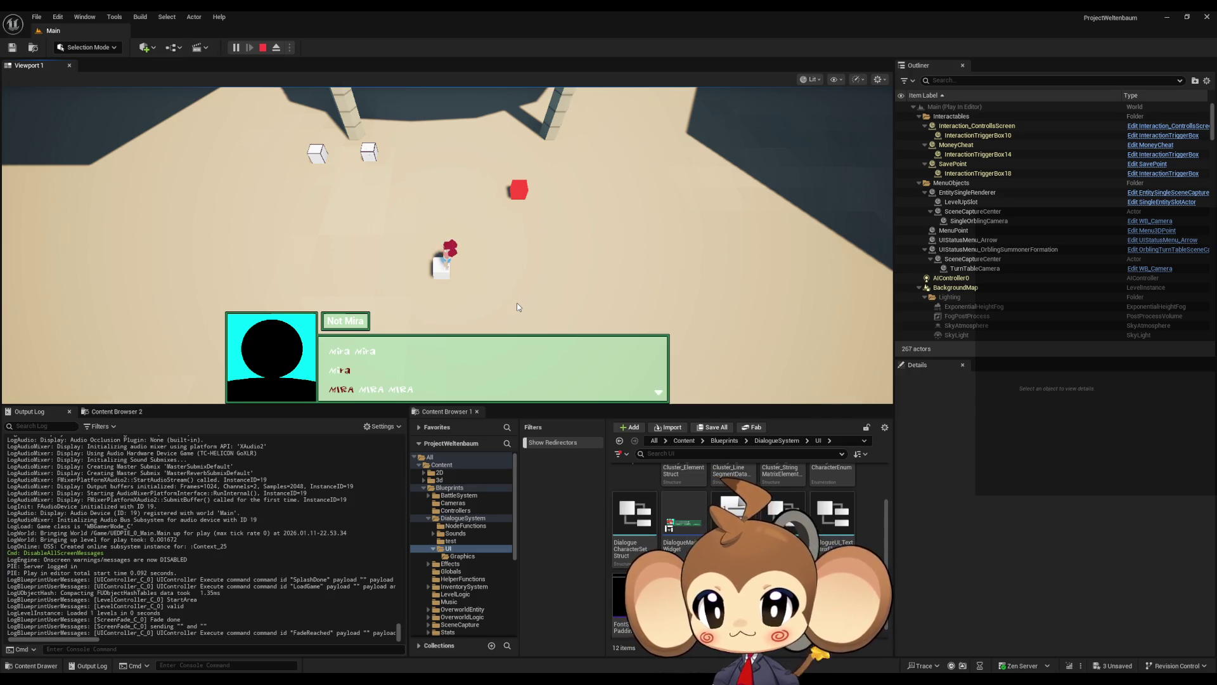
pyautogui.click(517, 304)
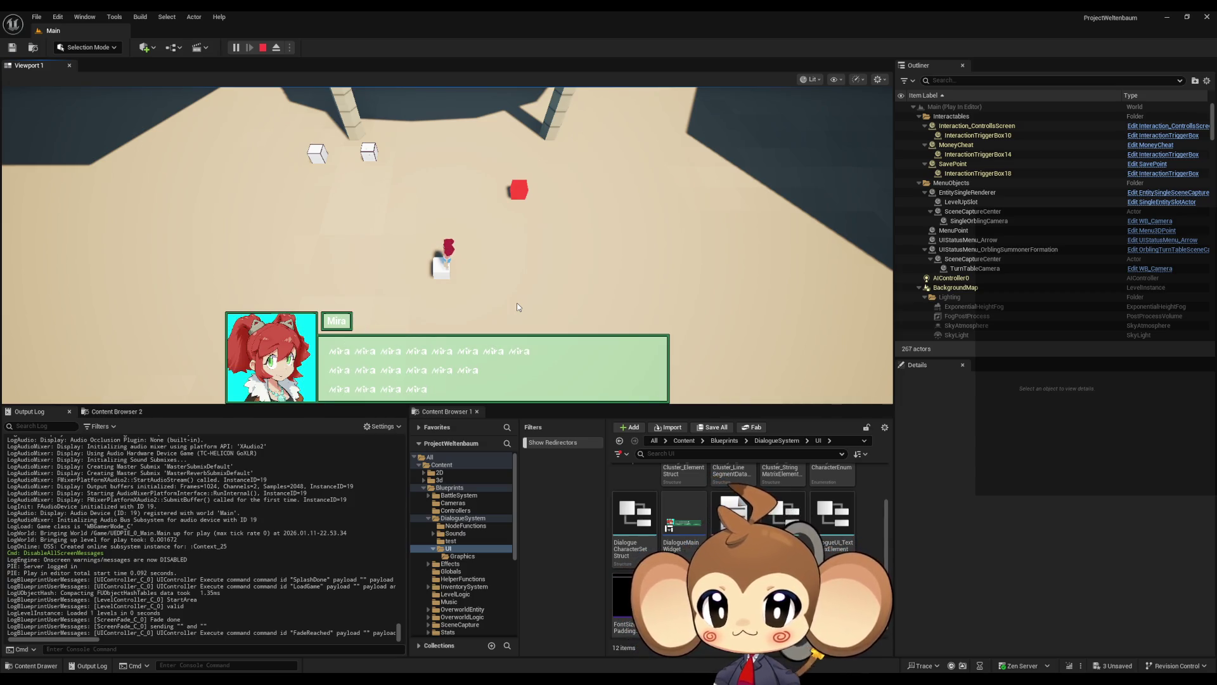
pyautogui.click(517, 304)
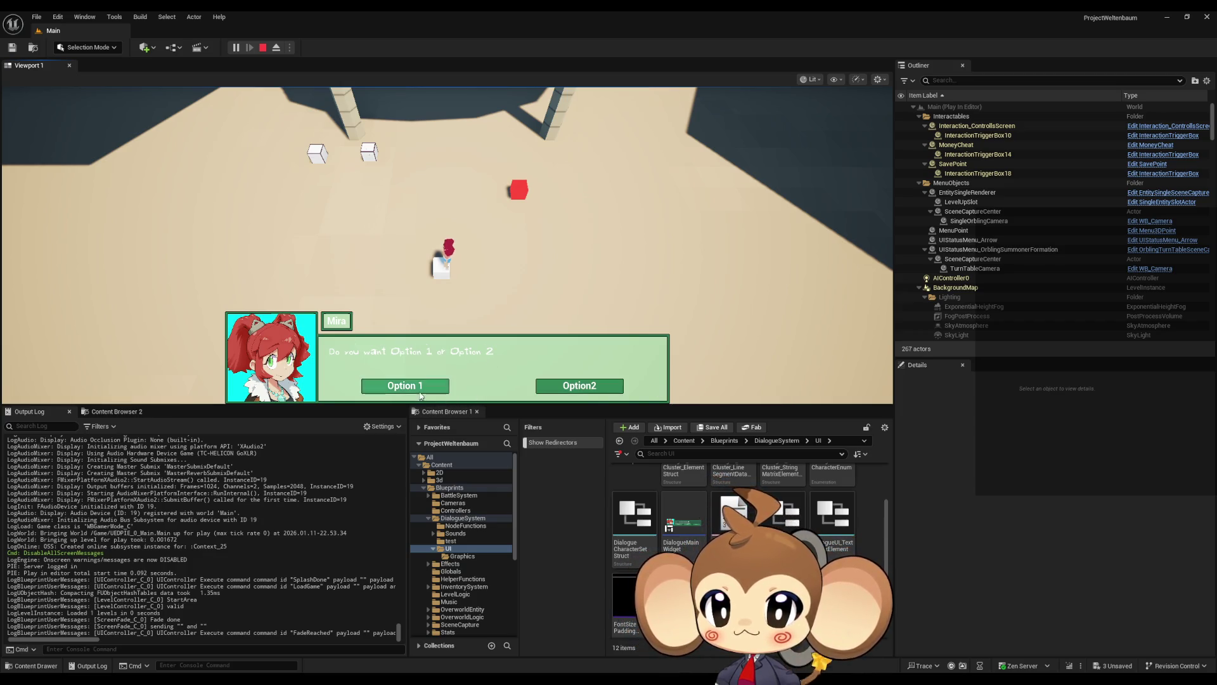
pyautogui.click(447, 397)
pyautogui.click(530, 290)
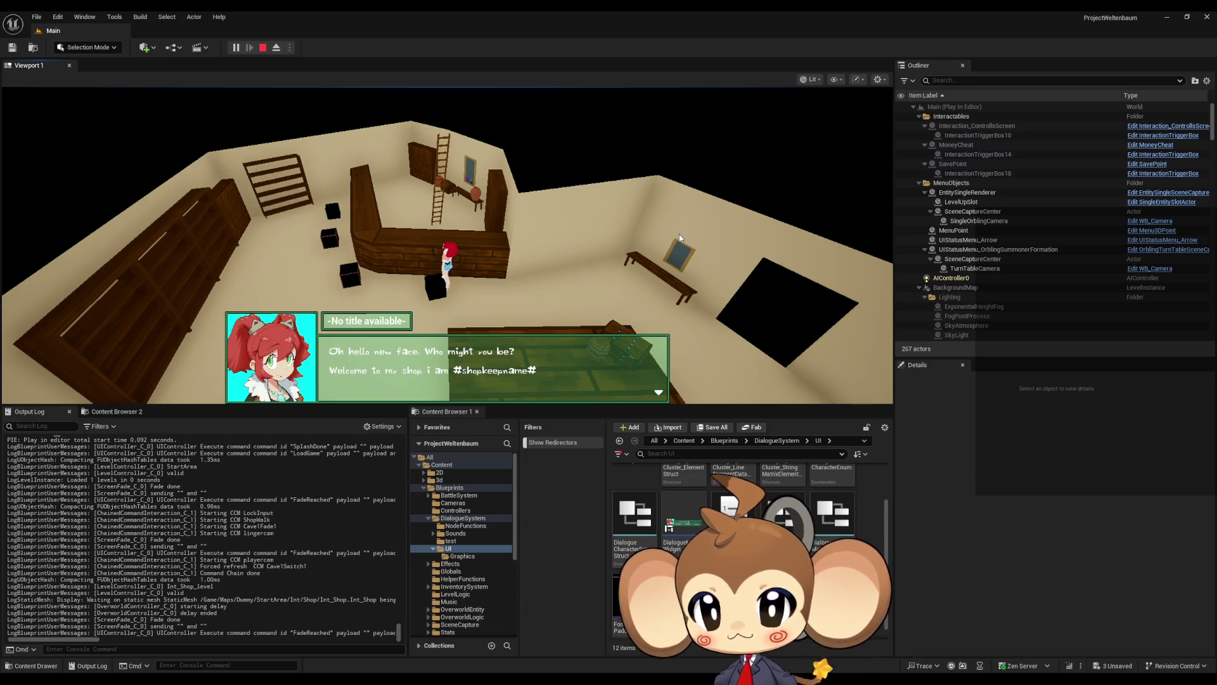
pyautogui.click(262, 48)
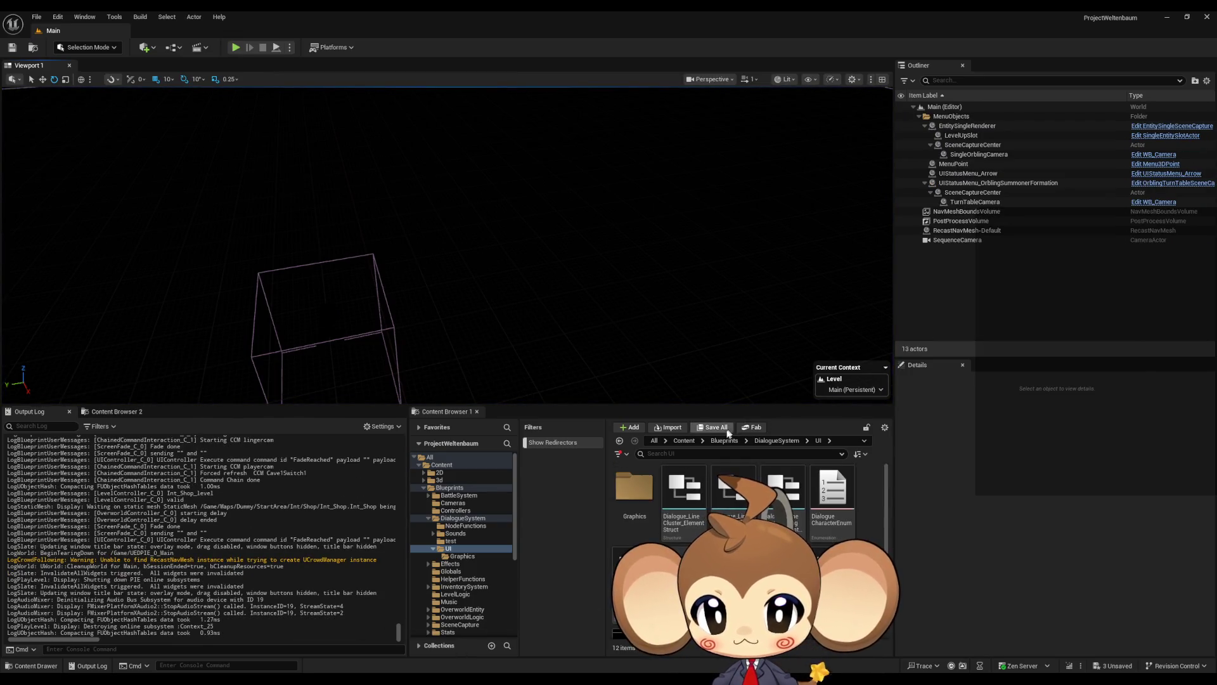
# Browse to Content > GameData > DialogueTrees > StartArea and open DD_StartArea_ItemShop
pyautogui.click(685, 441)
pyautogui.doubleClick(783, 492)
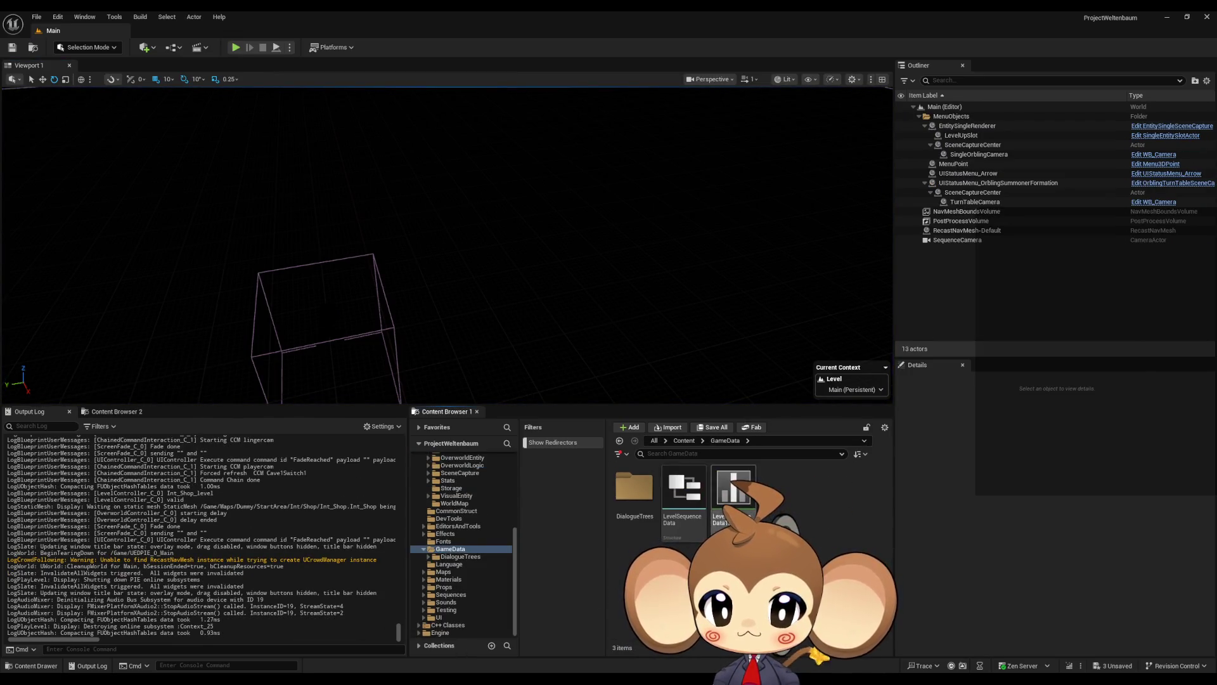
pyautogui.doubleClick(634, 488)
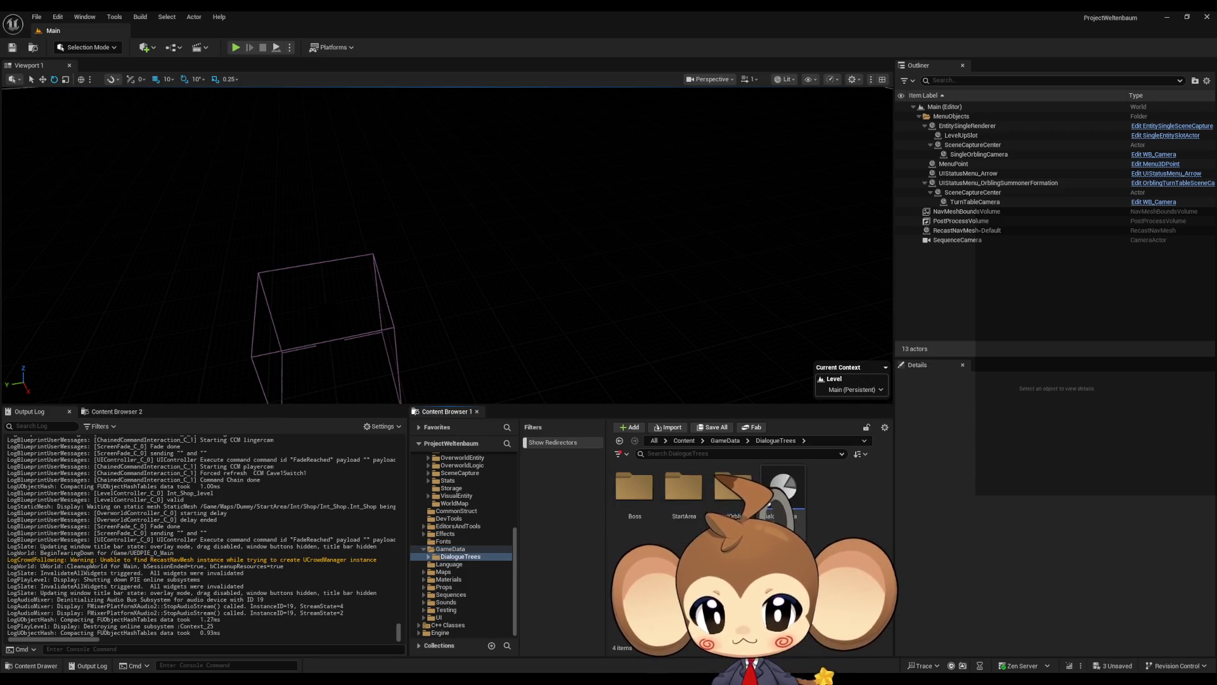
pyautogui.doubleClick(683, 488)
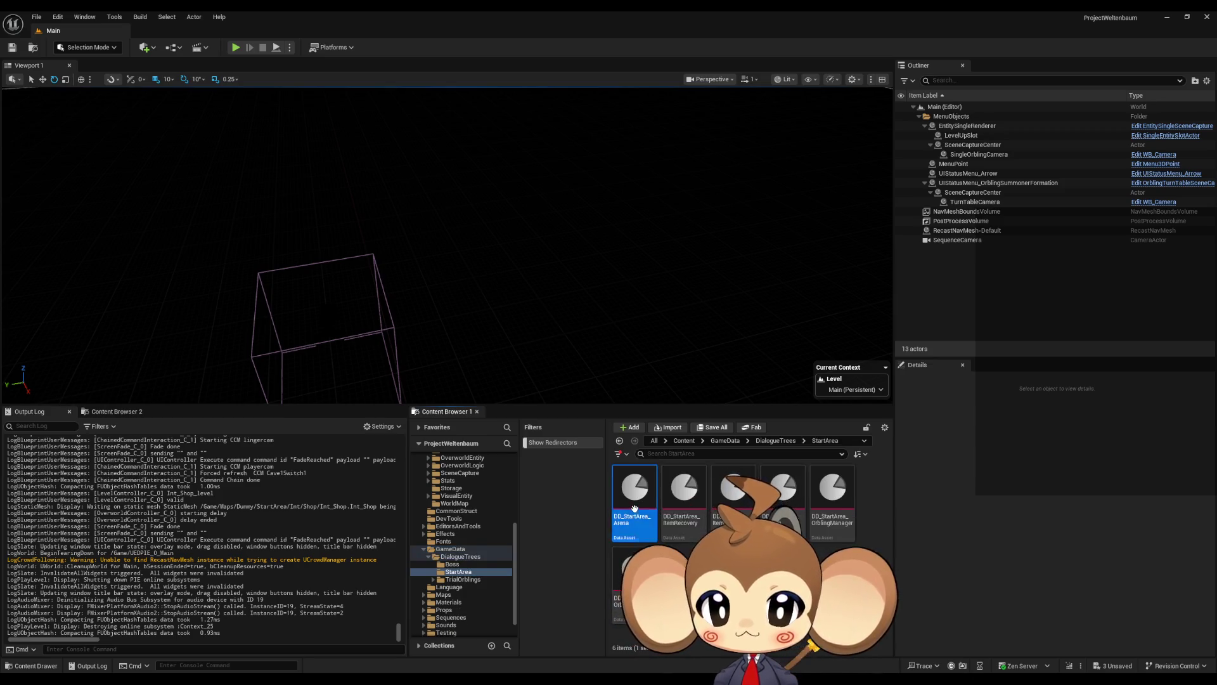
pyautogui.click(691, 518)
pyautogui.doubleClick(725, 504)
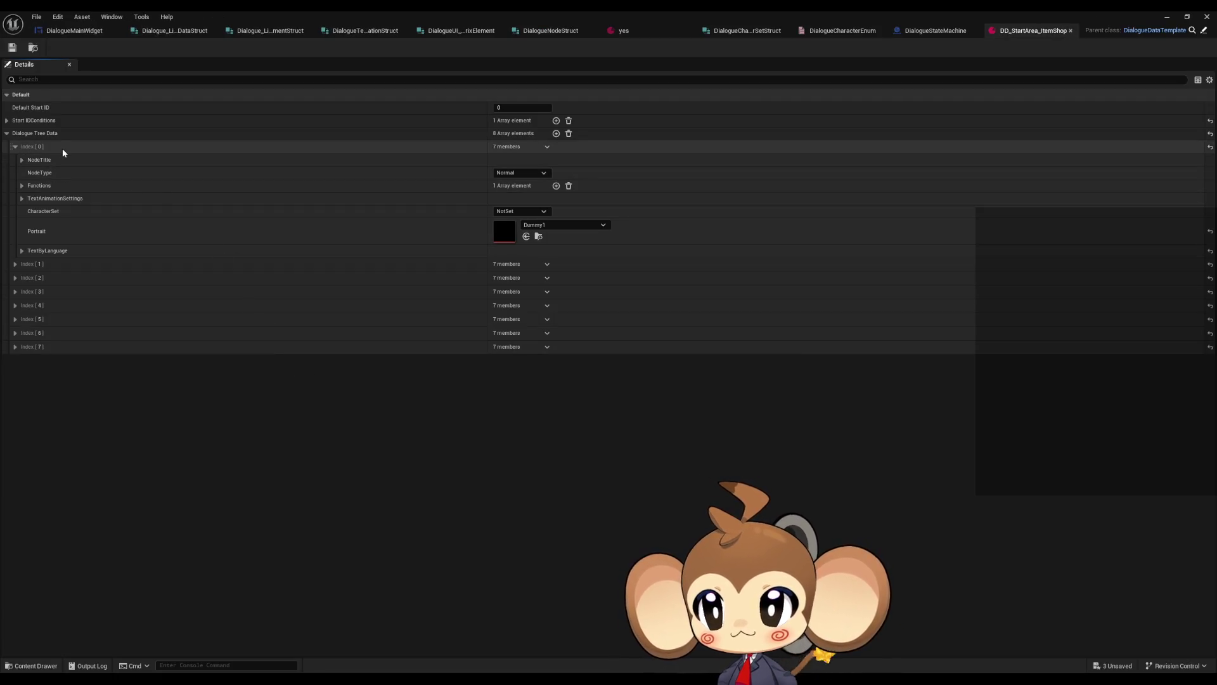
# Set Index 0's CharacterSet to ShopKeeperStartArea and Index 1's to Mira
pyautogui.click(527, 211)
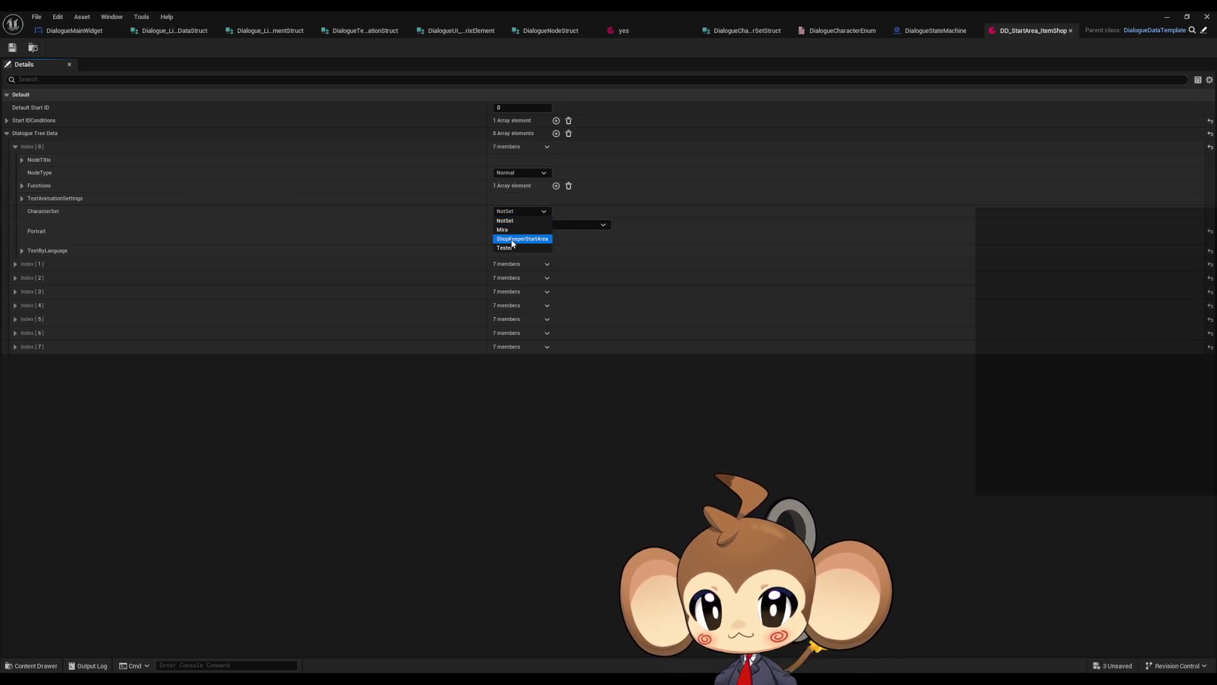
pyautogui.click(512, 240)
pyautogui.click(7, 133)
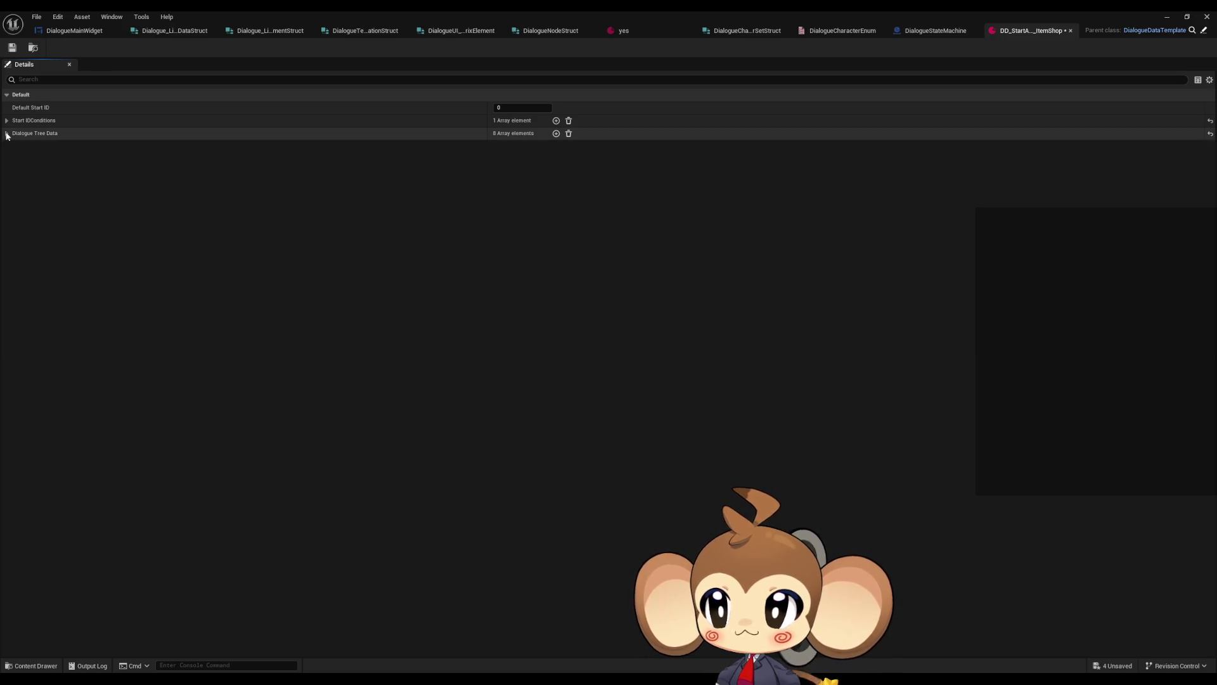
pyautogui.click(7, 133)
pyautogui.click(14, 160)
pyautogui.click(14, 160)
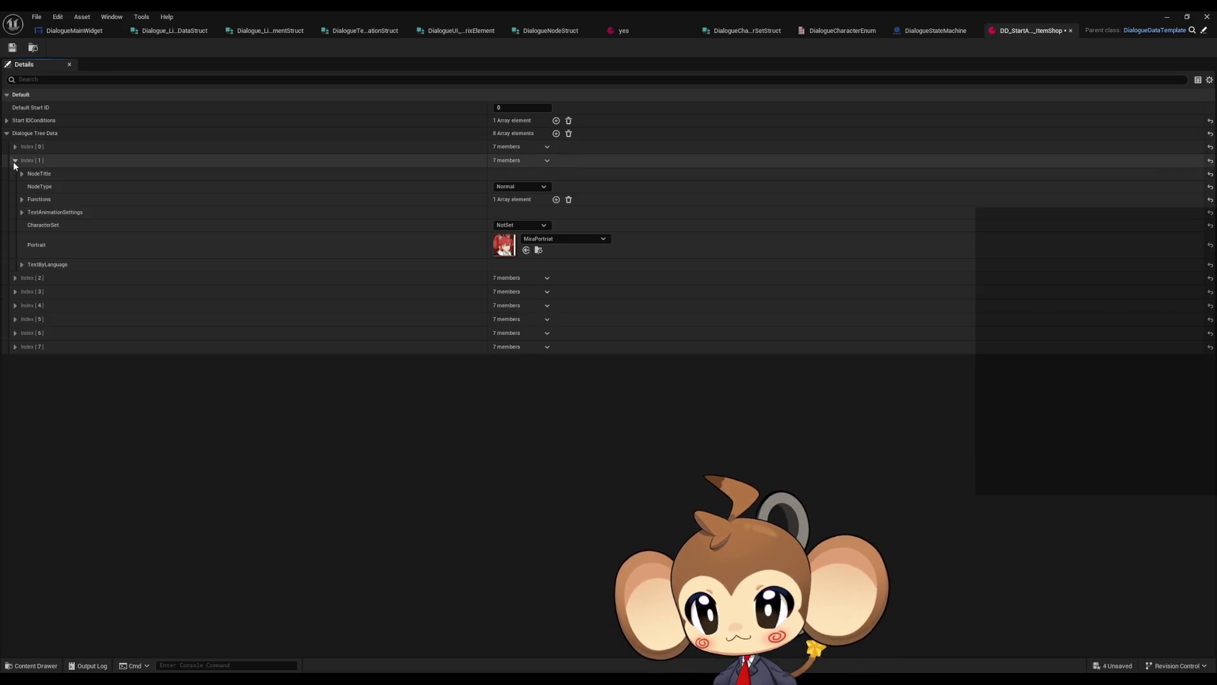
pyautogui.click(513, 225)
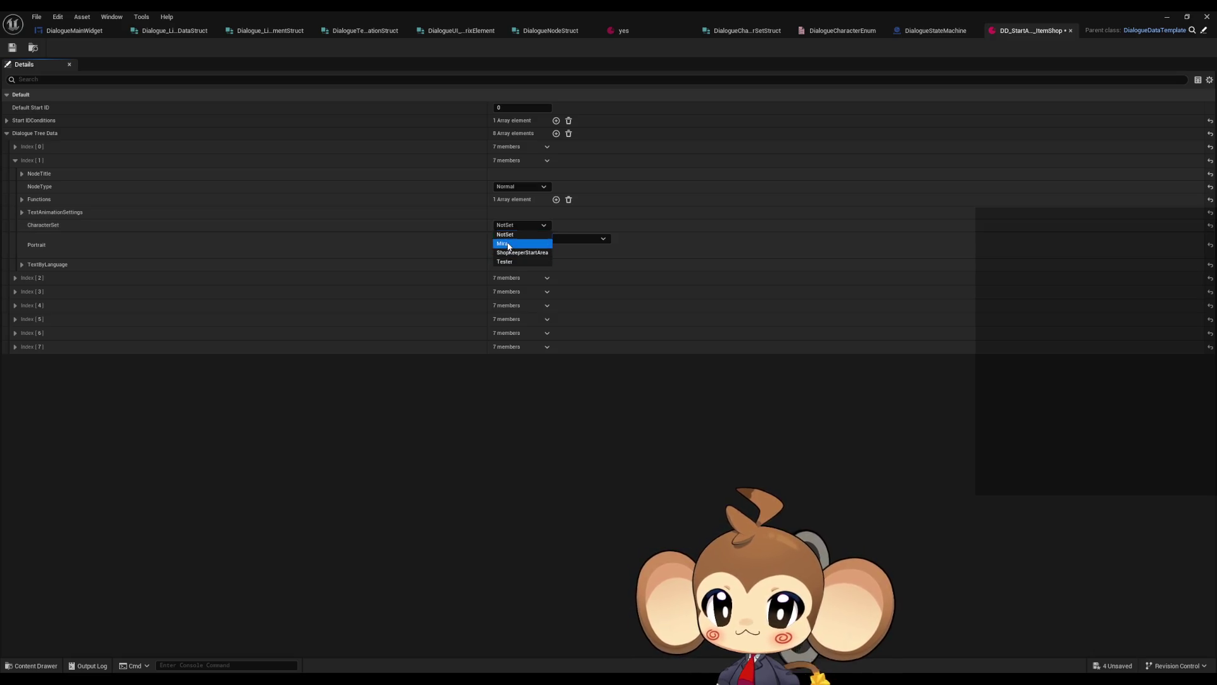
pyautogui.click(509, 244)
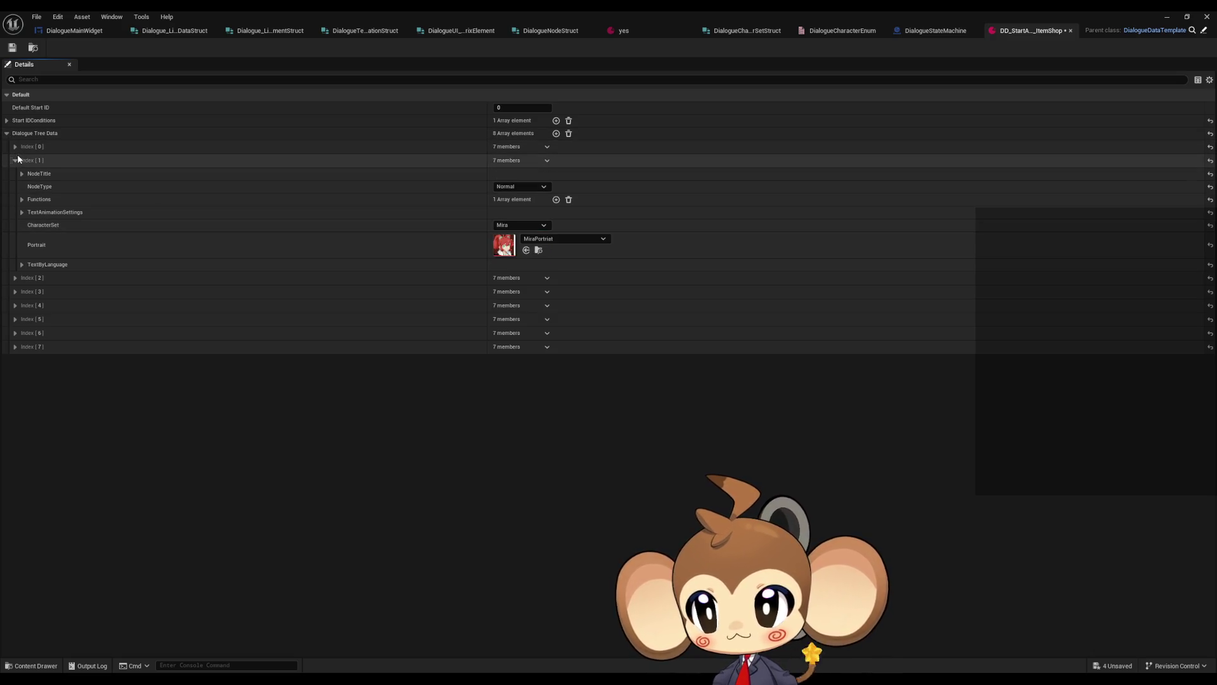
pyautogui.click(14, 160)
# Set the CharacterSet of Index 2, 3 and 4 to ShopKeeperStartArea
pyautogui.click(15, 173)
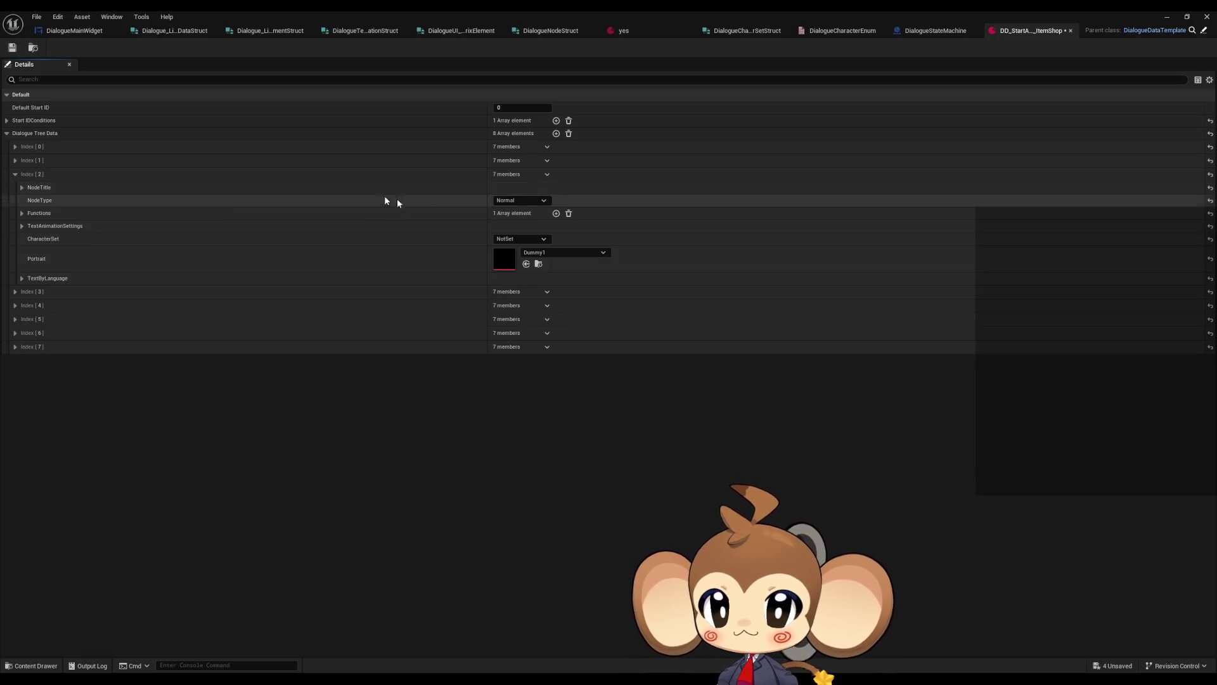
pyautogui.click(531, 239)
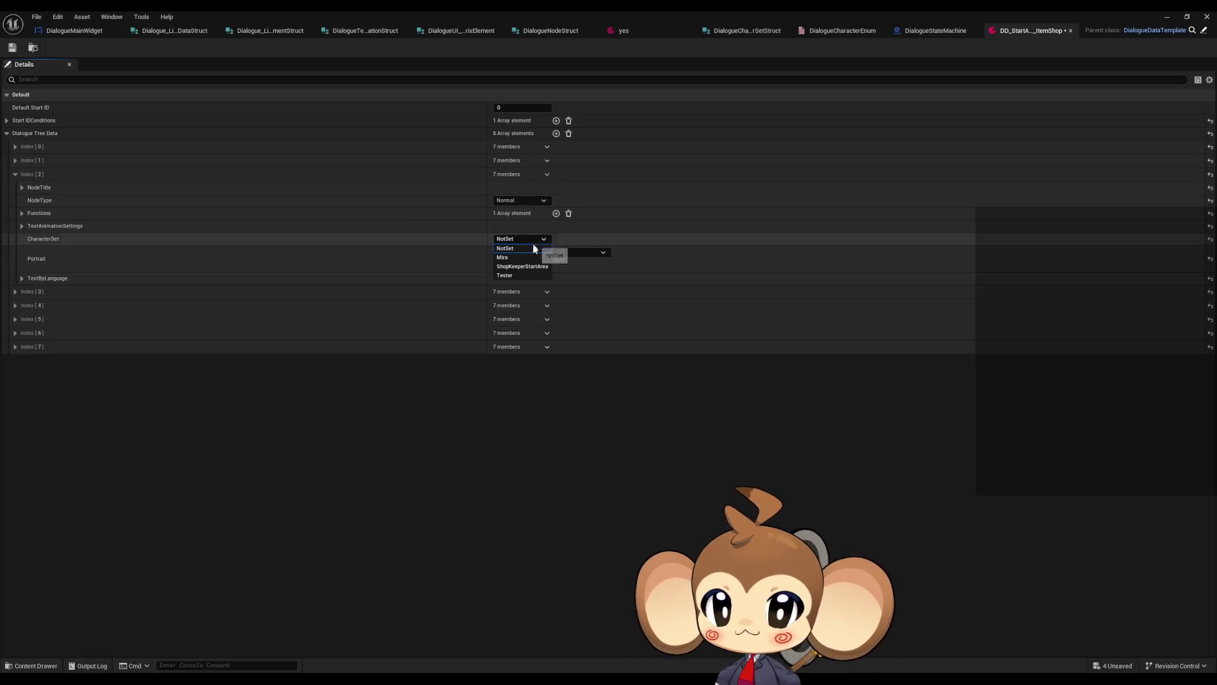
pyautogui.click(512, 269)
pyautogui.click(15, 173)
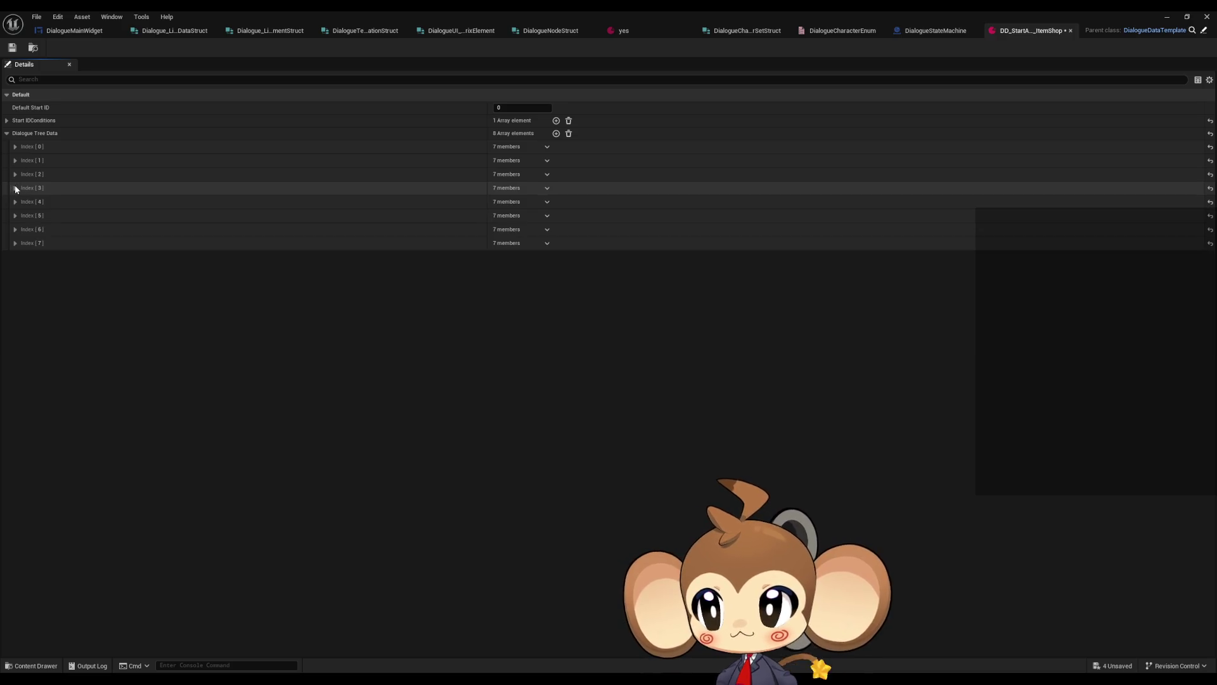
pyautogui.click(14, 188)
pyautogui.click(531, 254)
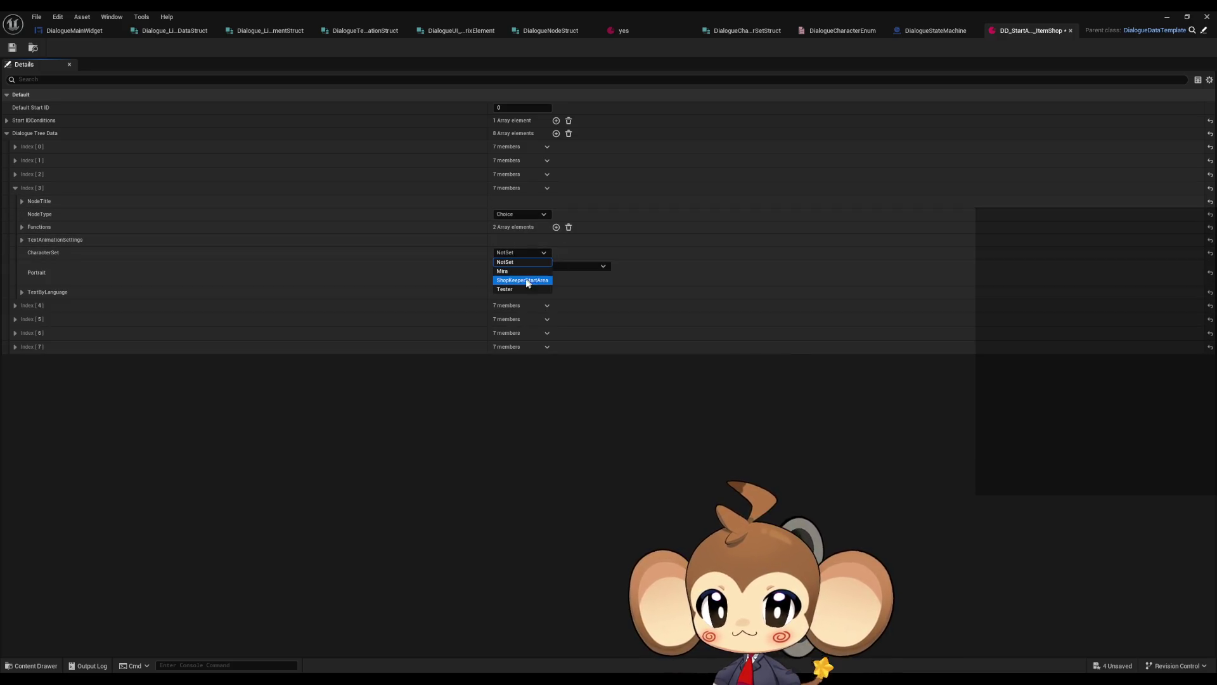
pyautogui.click(521, 280)
pyautogui.click(14, 188)
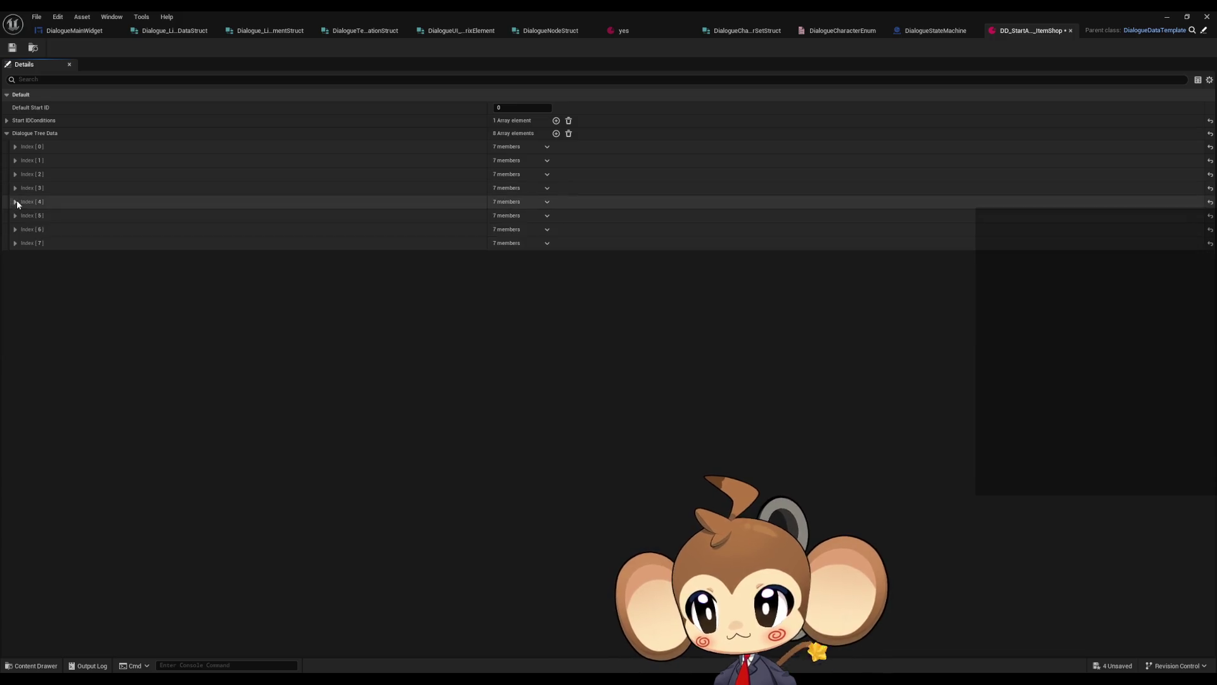
pyautogui.click(15, 201)
pyautogui.click(516, 267)
pyautogui.click(524, 292)
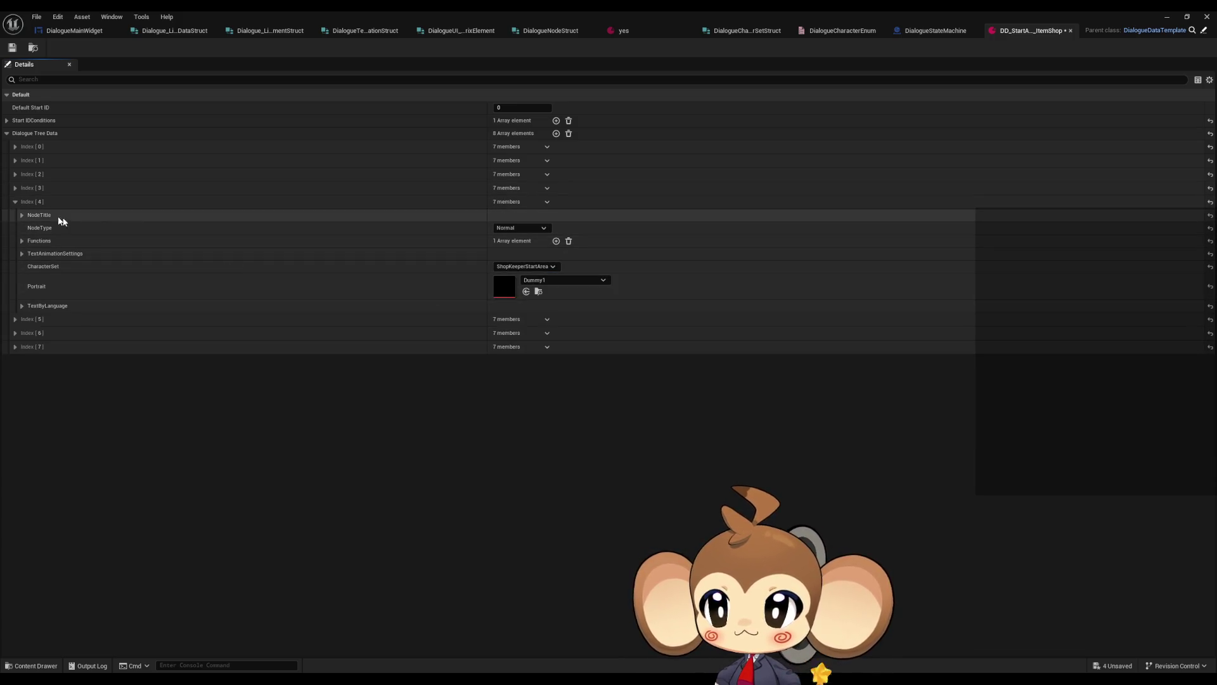
pyautogui.click(15, 201)
# Set the CharacterSet of Index 5, 6 and 7 to ShopKeeperStartArea
pyautogui.click(15, 215)
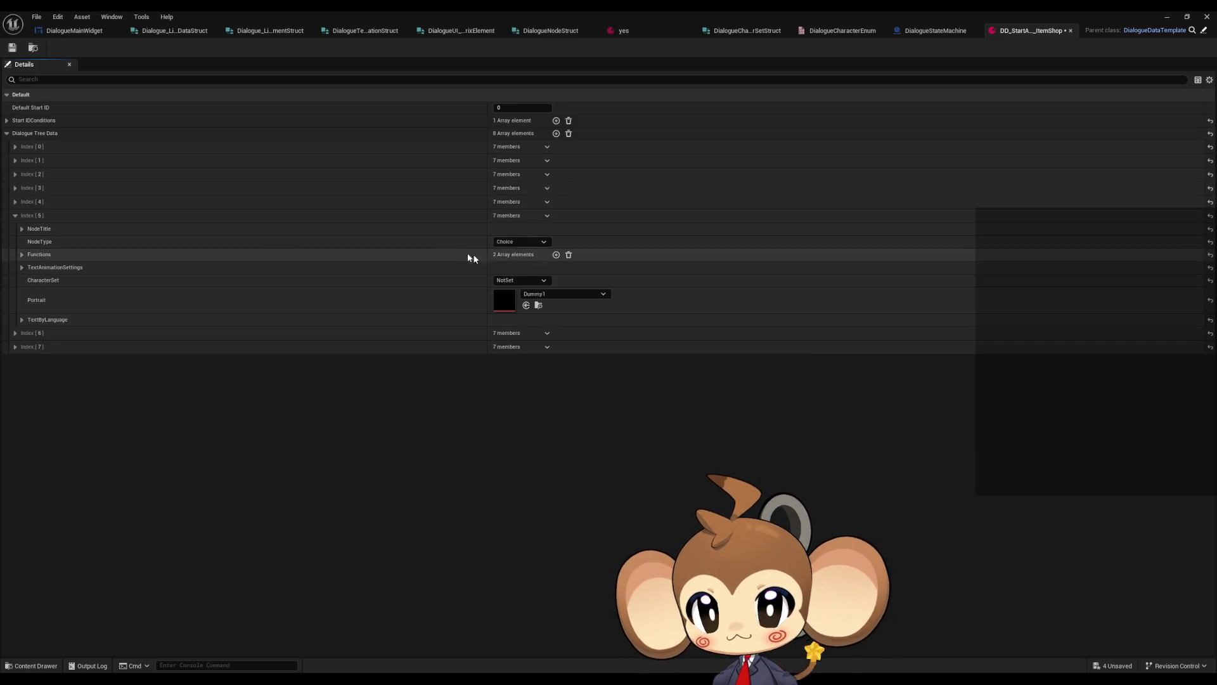
pyautogui.click(530, 280)
pyautogui.click(526, 307)
pyautogui.click(15, 215)
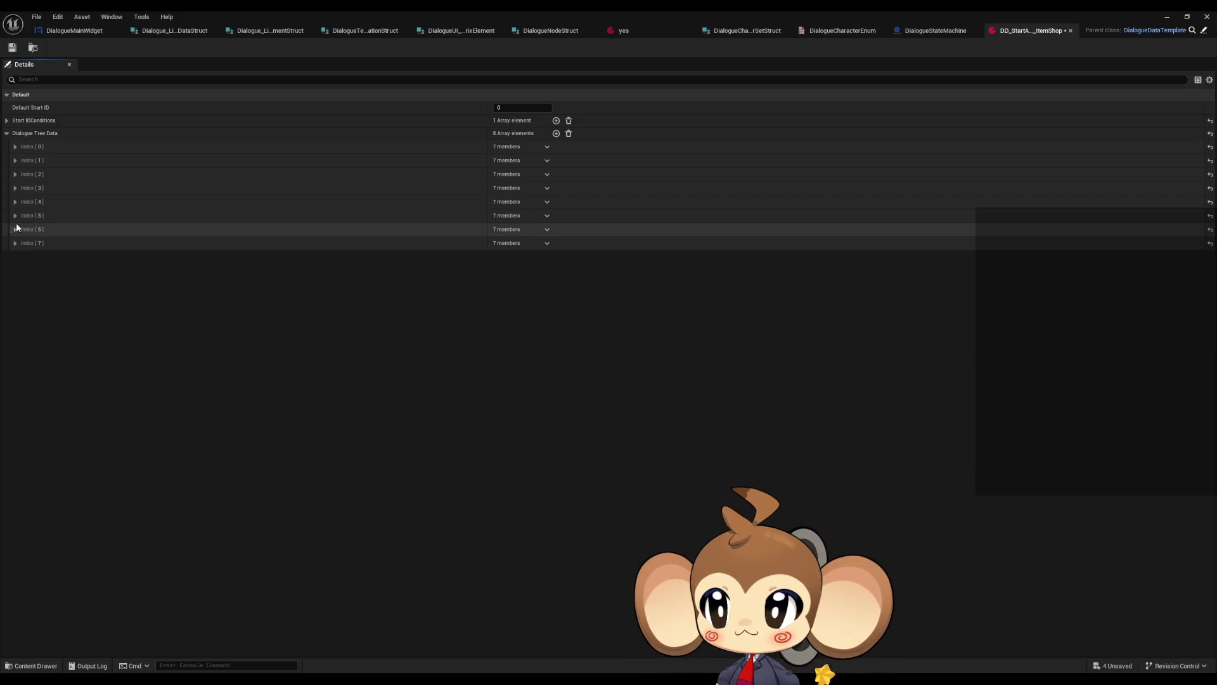
pyautogui.click(14, 229)
pyautogui.click(521, 294)
pyautogui.click(526, 320)
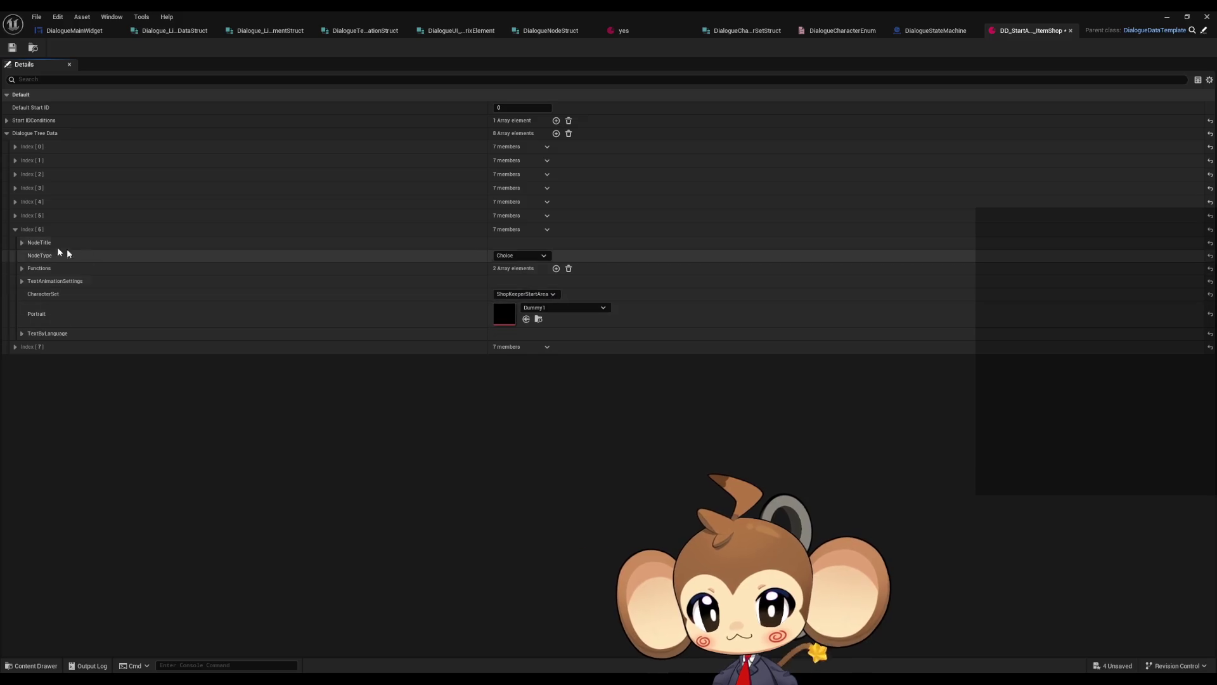
pyautogui.click(14, 229)
pyautogui.click(17, 245)
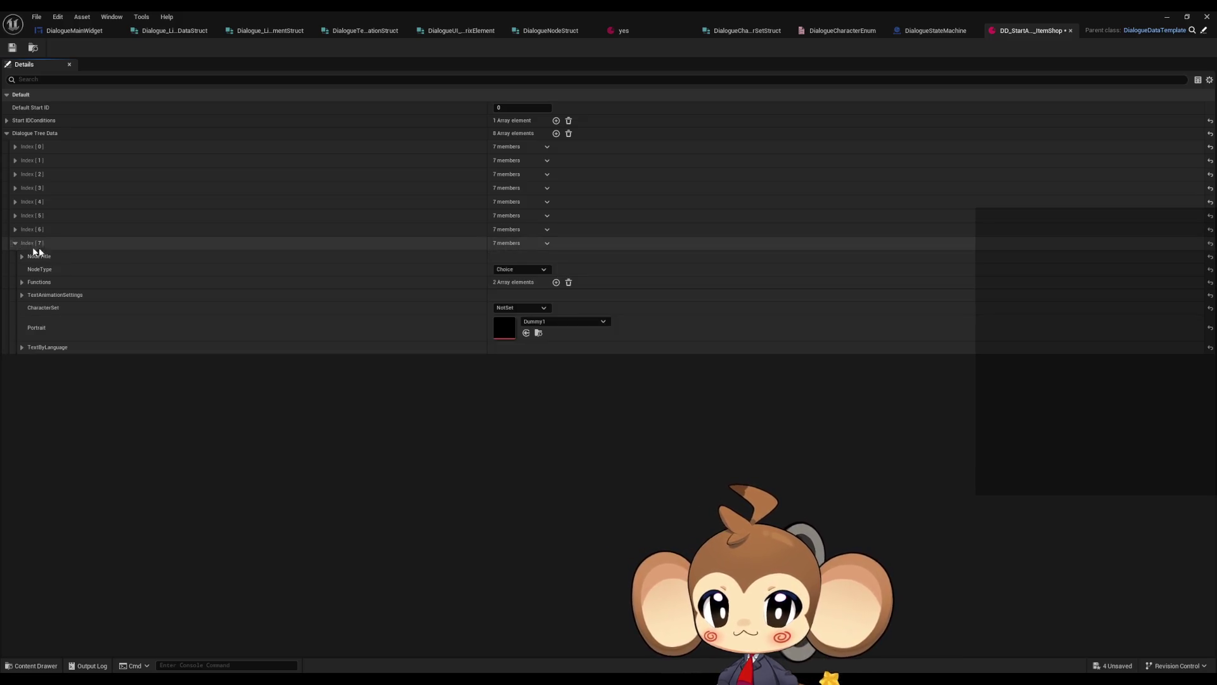
pyautogui.click(521, 307)
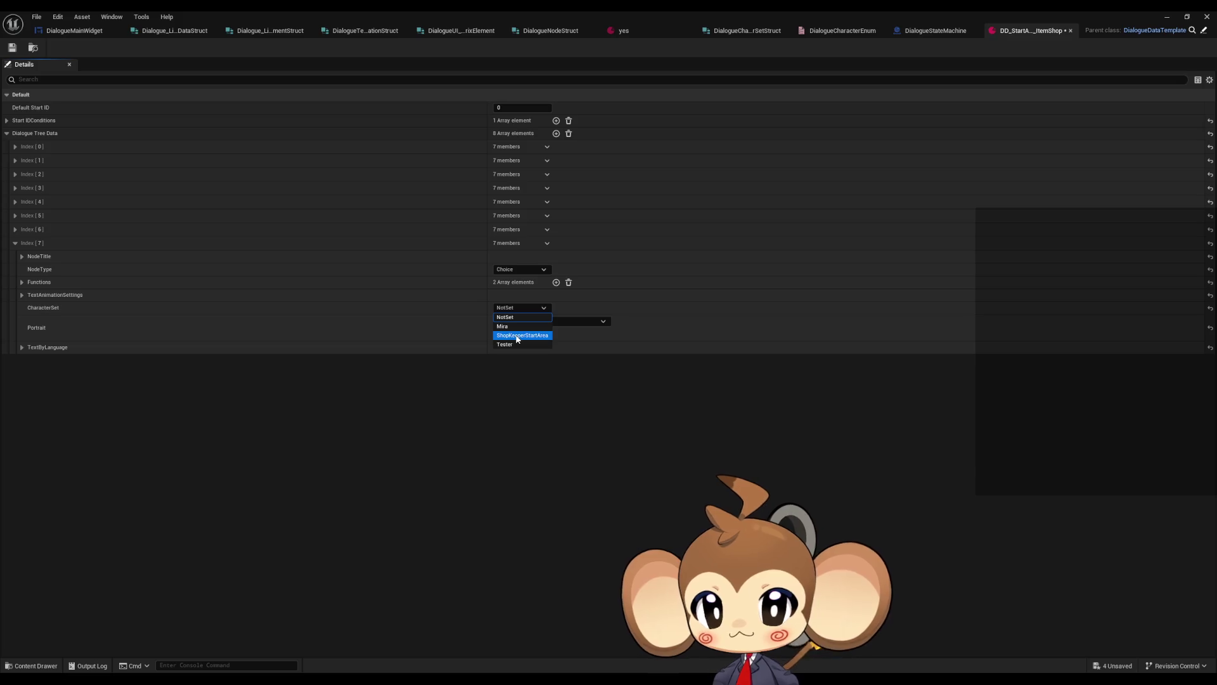
pyautogui.click(518, 336)
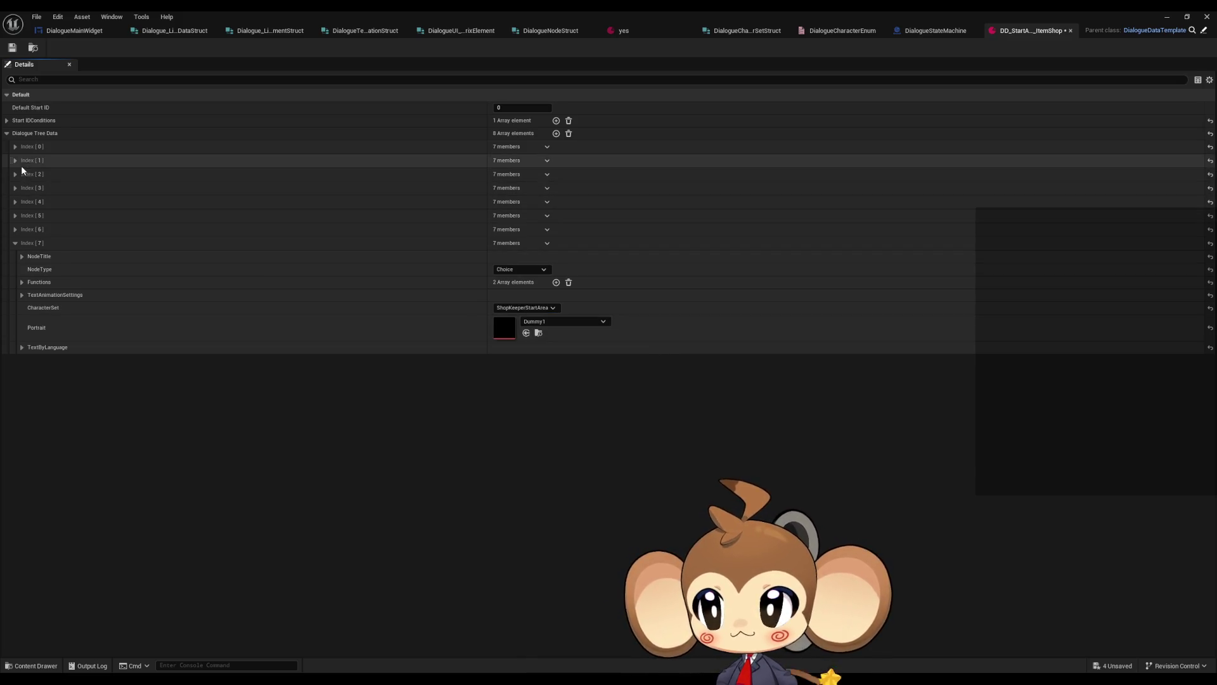
# Recheck Index 1's settings and save the ItemShop dialogue asset
pyautogui.click(16, 160)
pyautogui.click(16, 161)
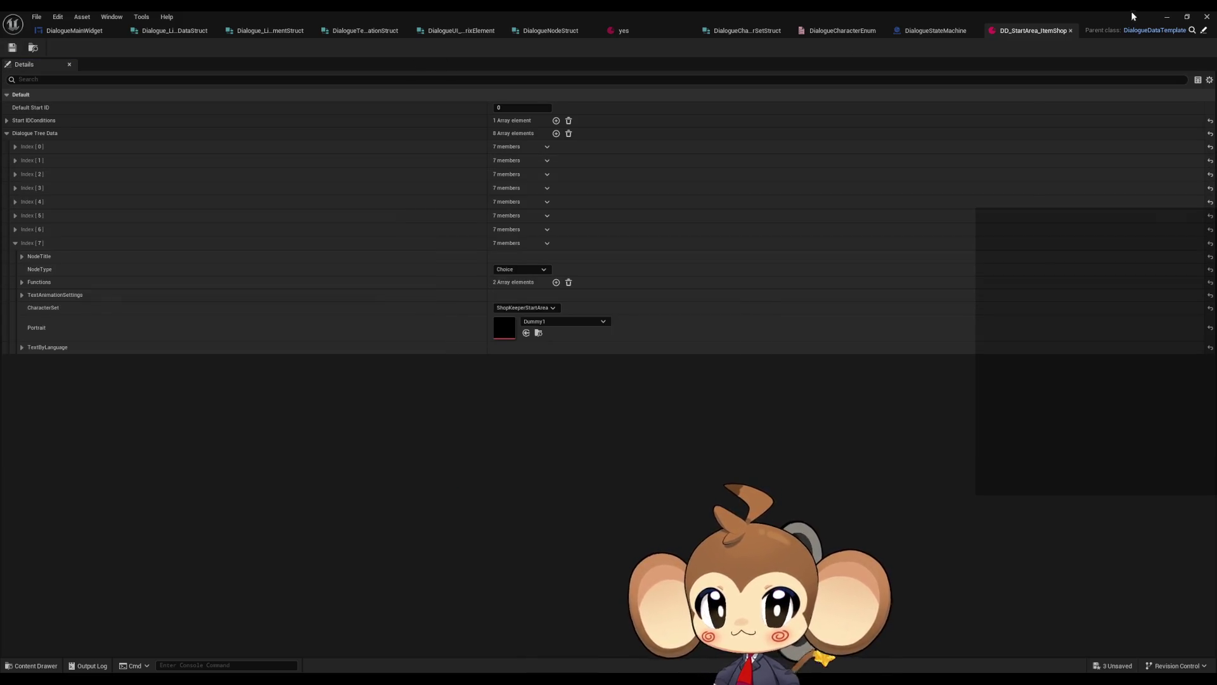
pyautogui.click(1166, 17)
# Play-test from the saved game, step through the shop dialogue, then stop and return to the editor
pyautogui.click(247, 46)
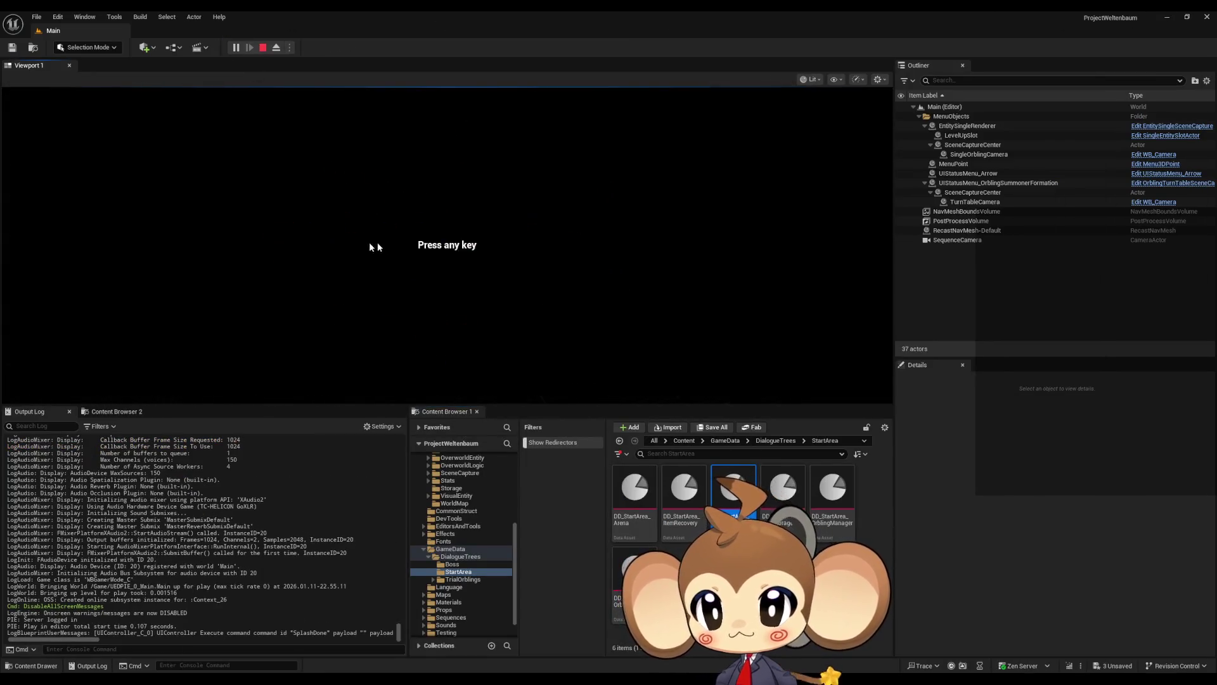
pyautogui.click(114, 348)
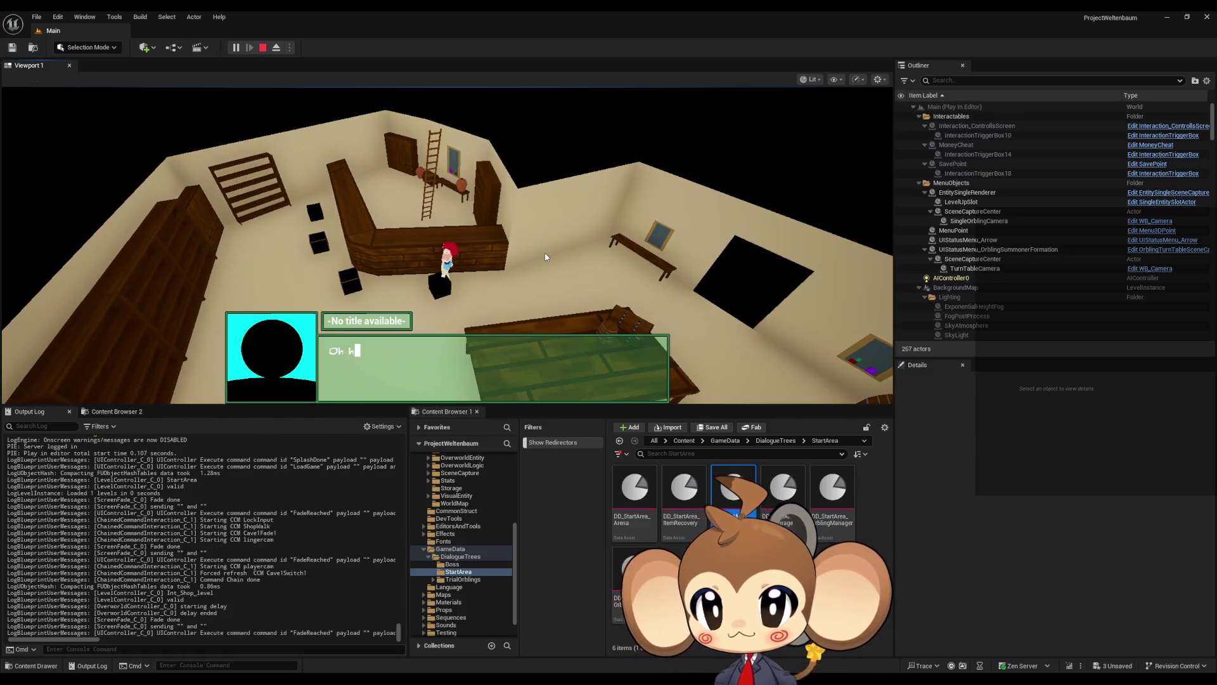
pyautogui.click(427, 371)
pyautogui.click(428, 370)
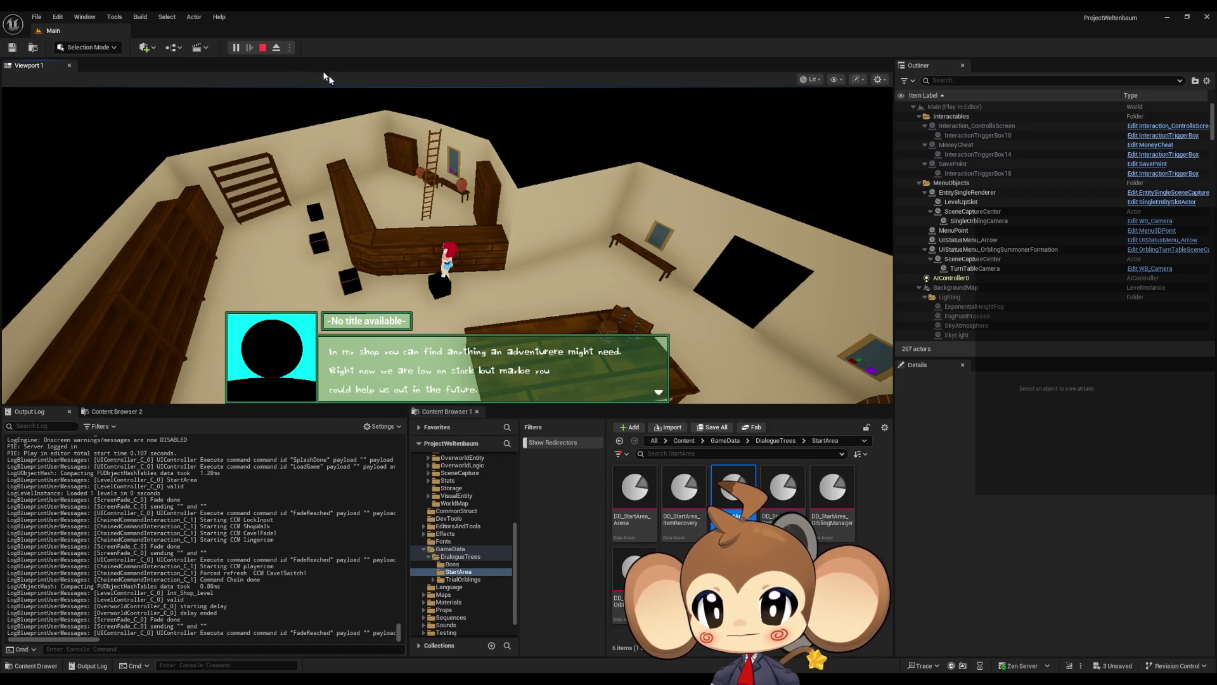
pyautogui.click(264, 48)
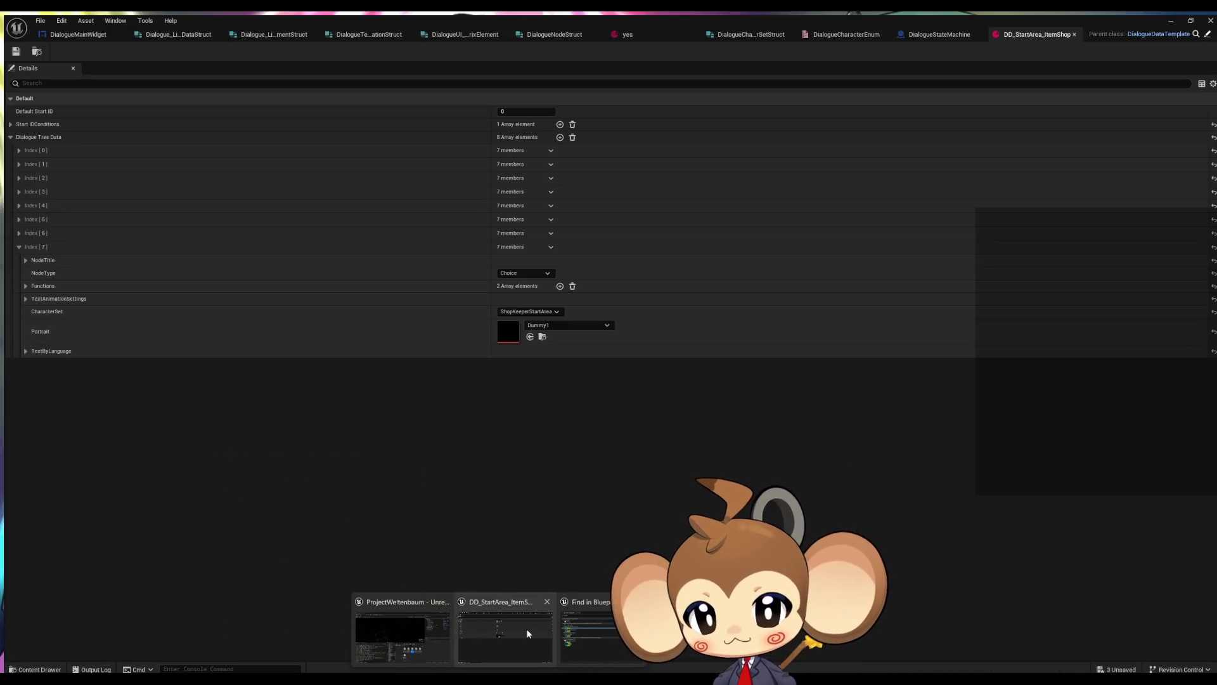
pyautogui.click(526, 629)
pyautogui.click(77, 33)
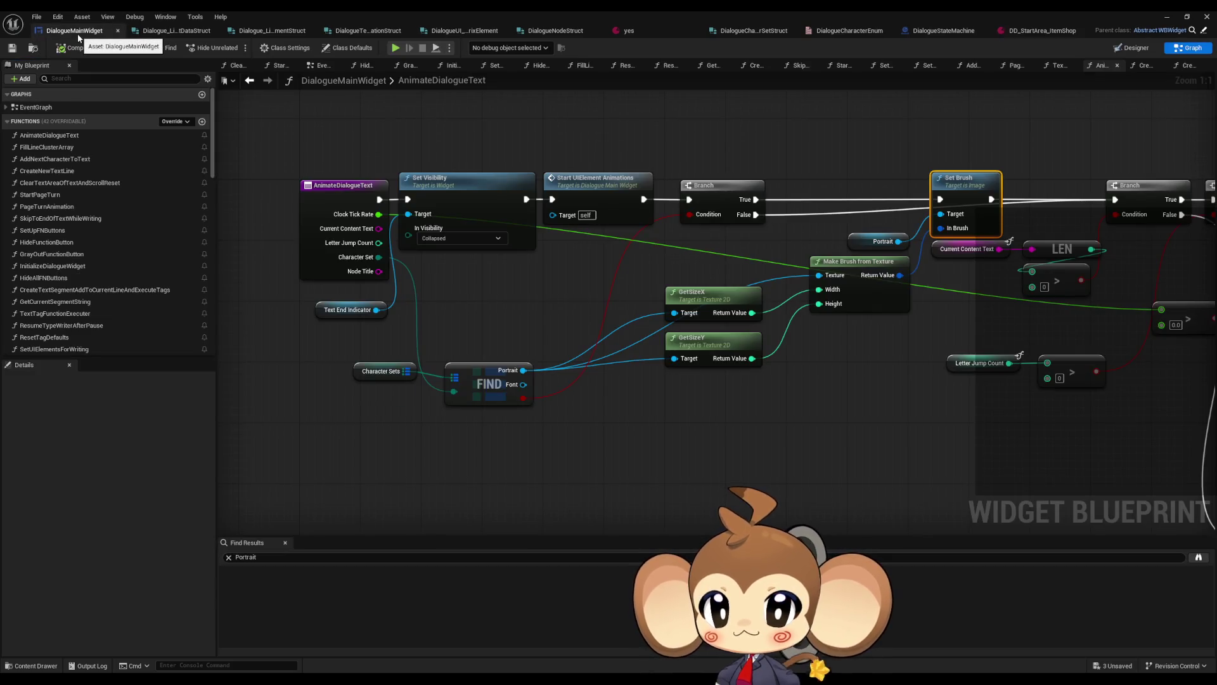
pyautogui.scroll(-7, 115, 203)
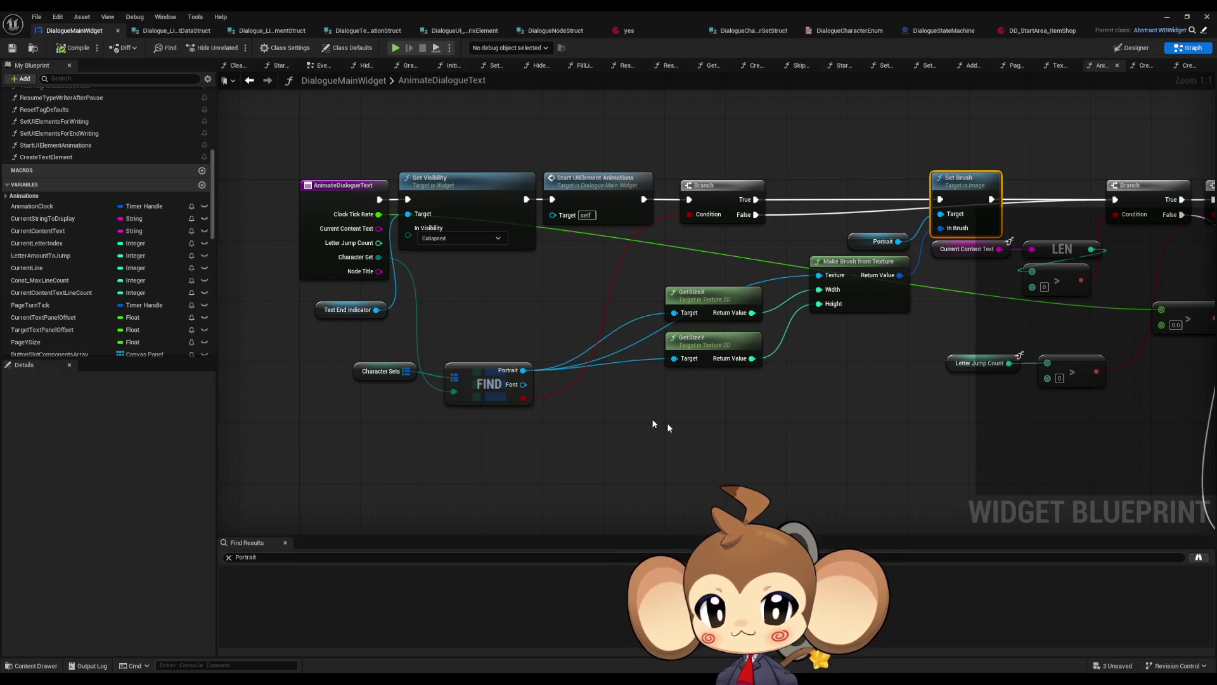
pyautogui.moveTo(660, 424); pyautogui.dragTo(656, 407)
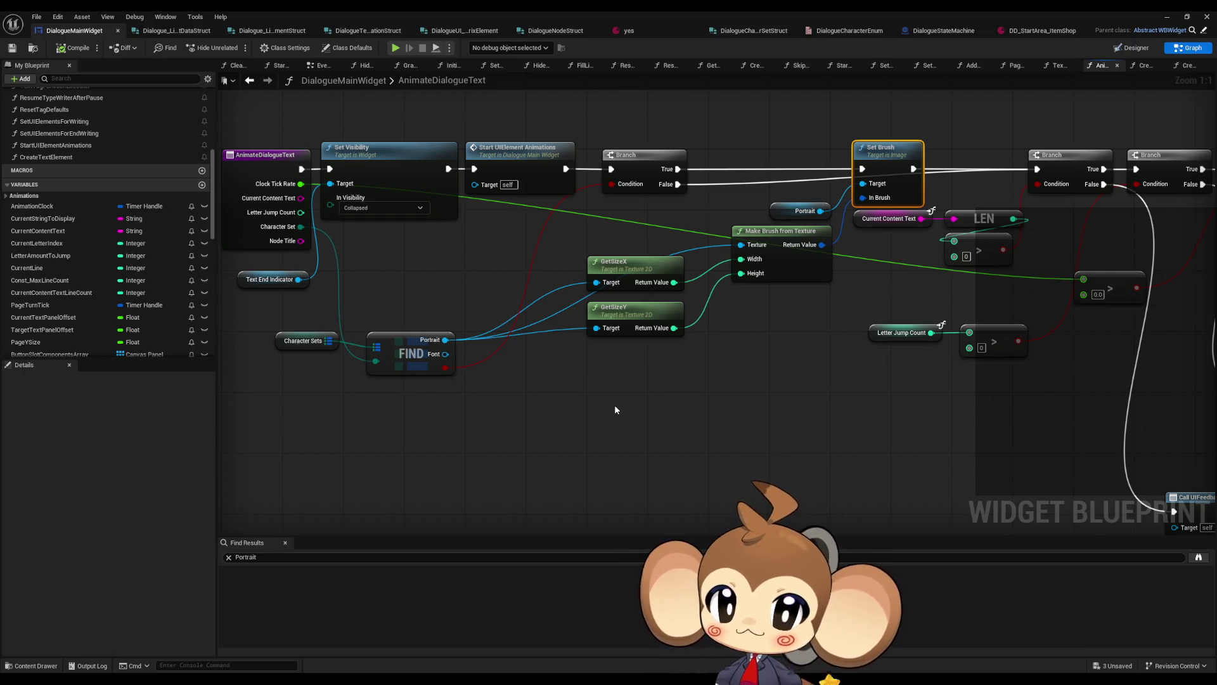
pyautogui.moveTo(614, 409); pyautogui.dragTo(656, 417)
pyautogui.scroll(-5, 159, 274)
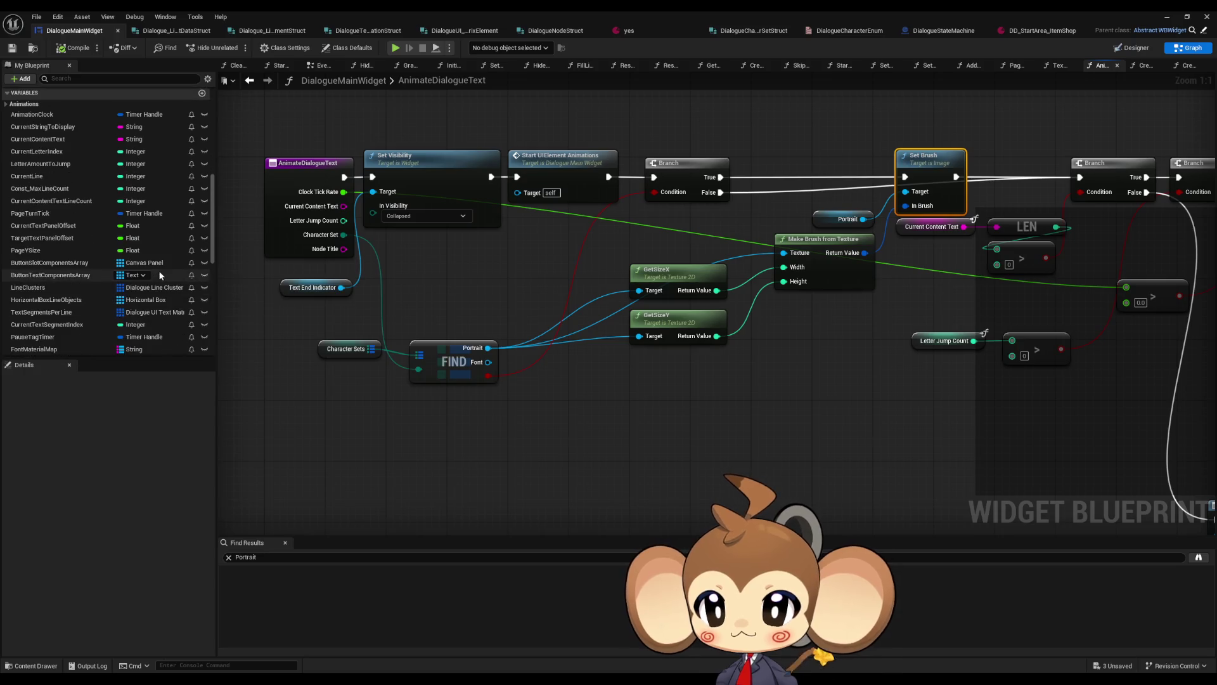
pyautogui.scroll(2, 162, 269)
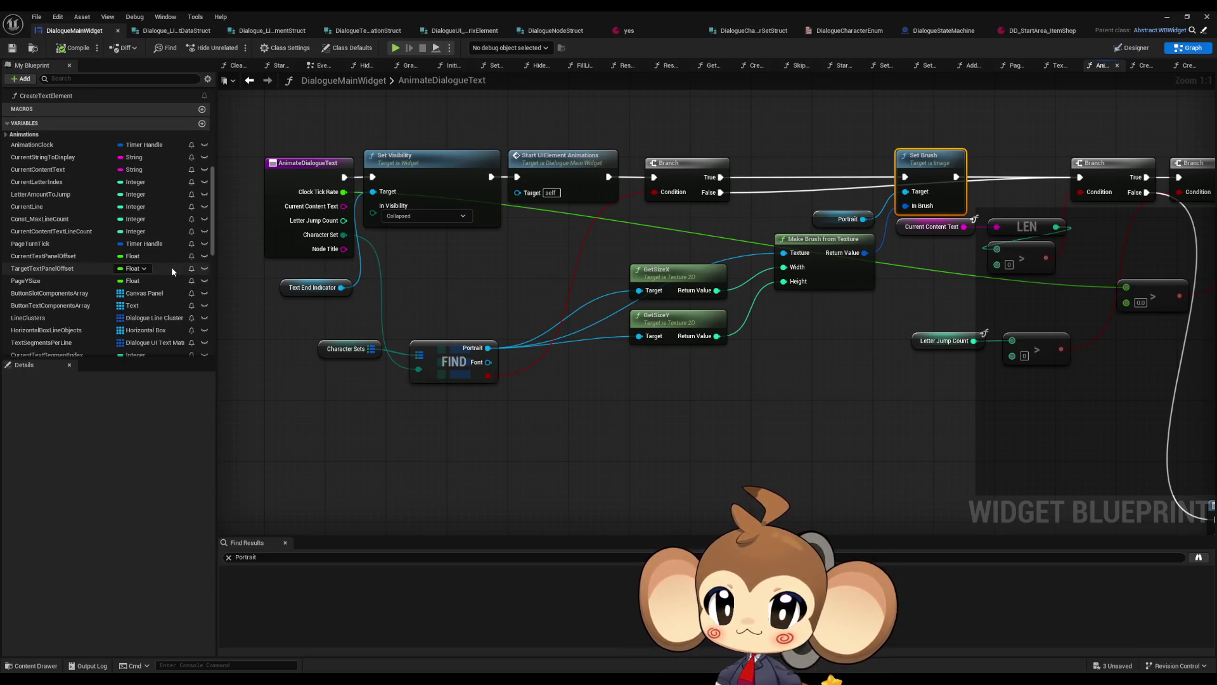
pyautogui.scroll(-1, 171, 271)
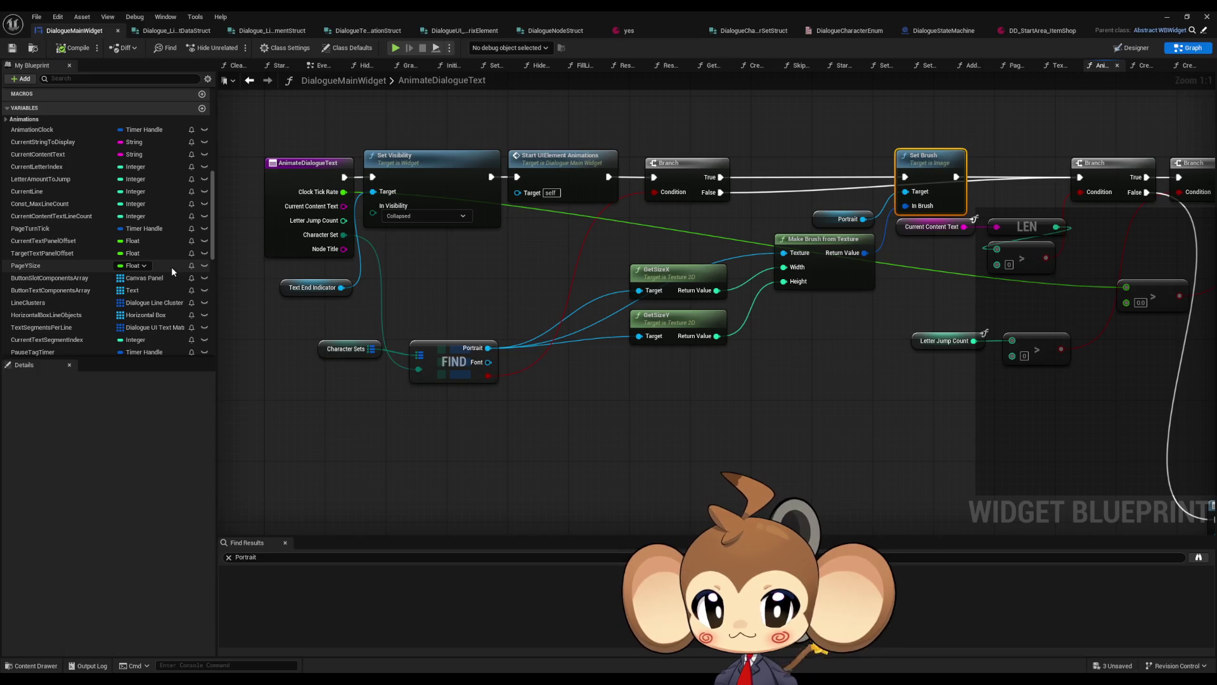
pyautogui.scroll(-10, 173, 268)
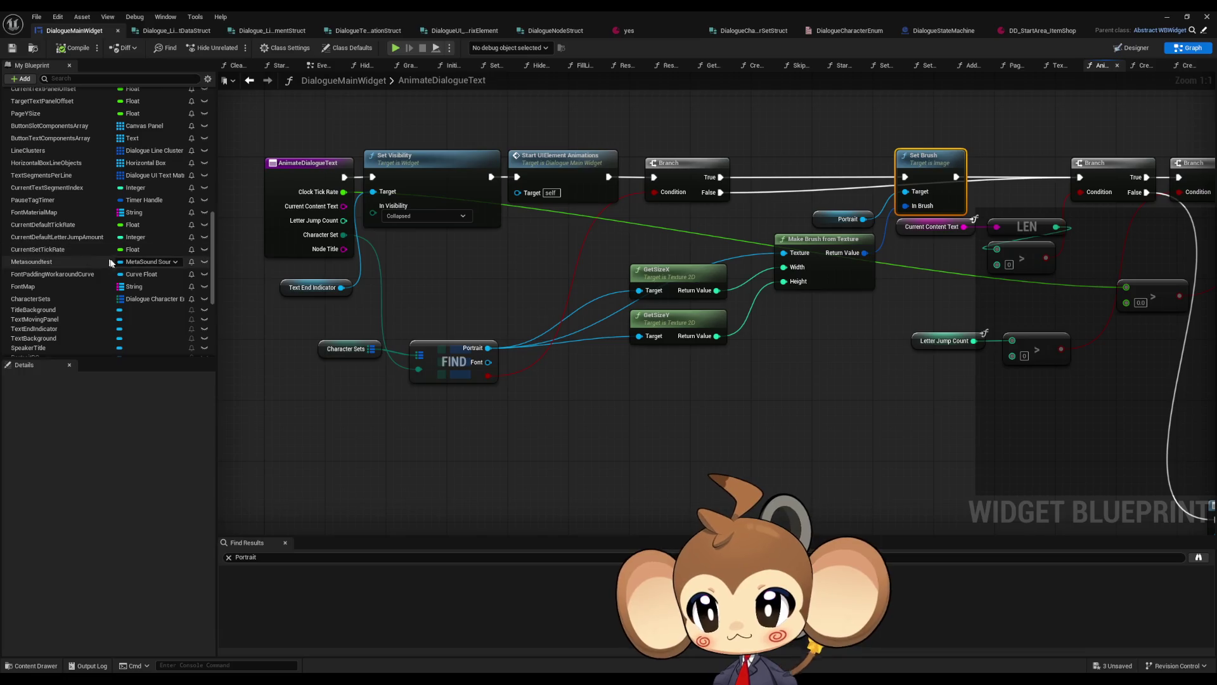
pyautogui.scroll(6, 151, 273)
pyautogui.scroll(-5, 151, 273)
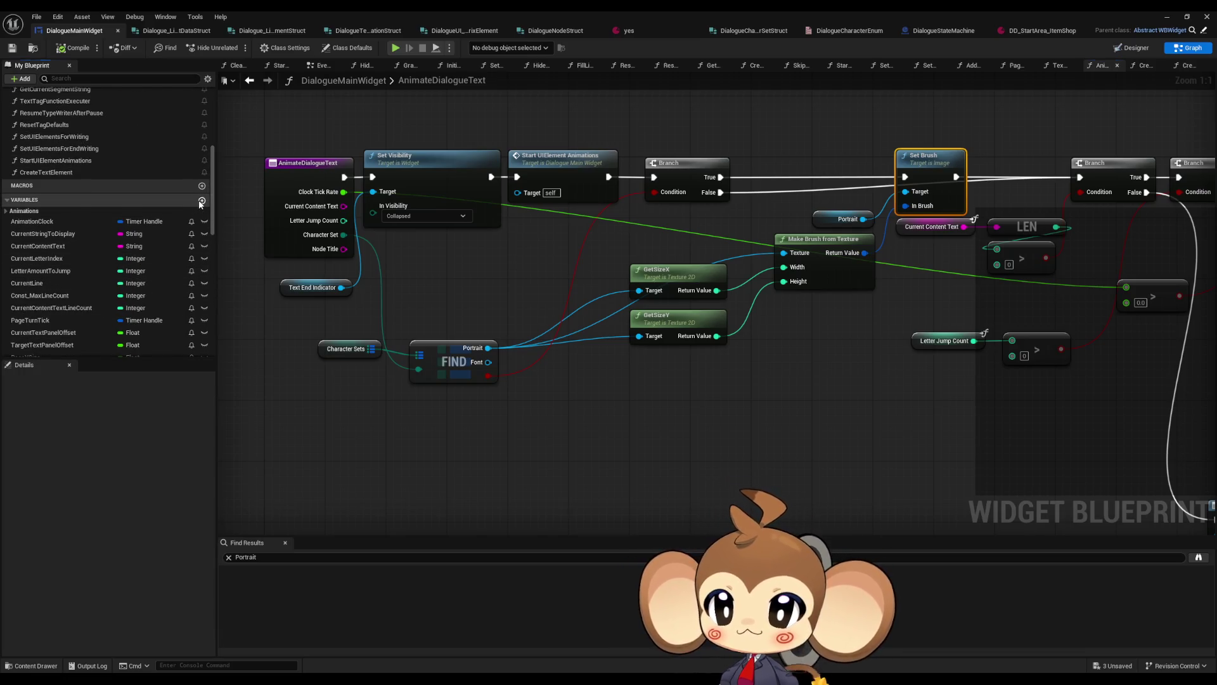
# Create a single-value Font variable named CurrentSetFont
pyautogui.click(21, 78)
pyautogui.write('CurrentSetFont')
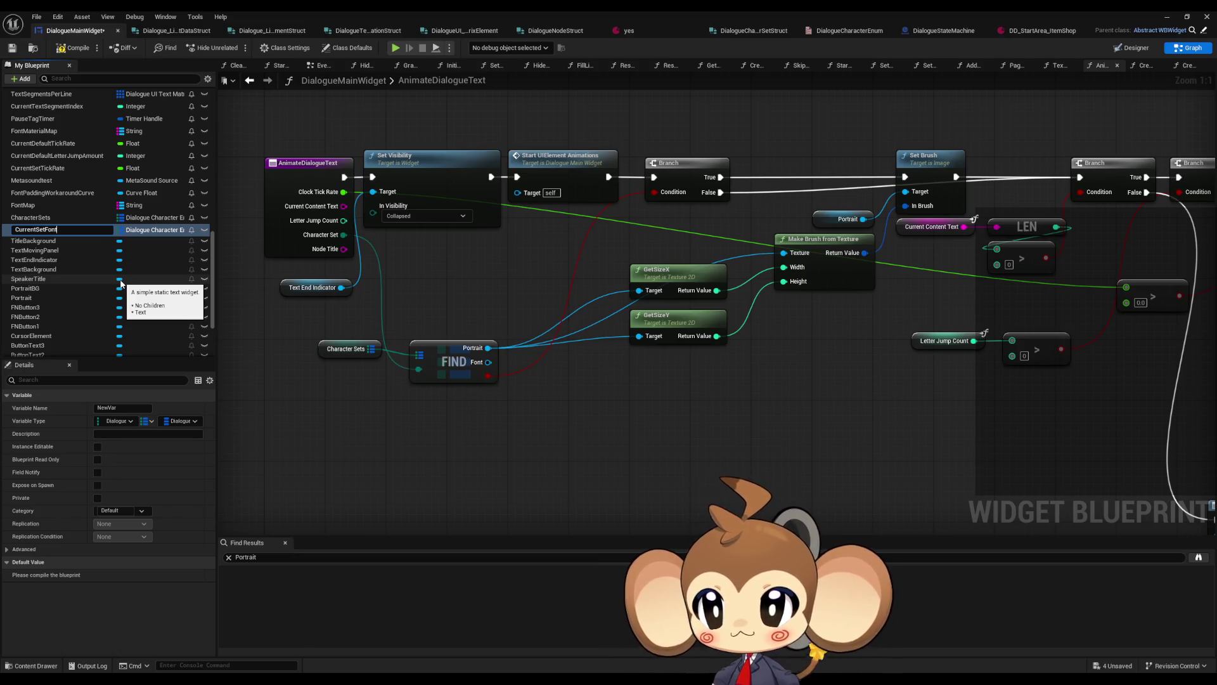
pyautogui.press('Return')
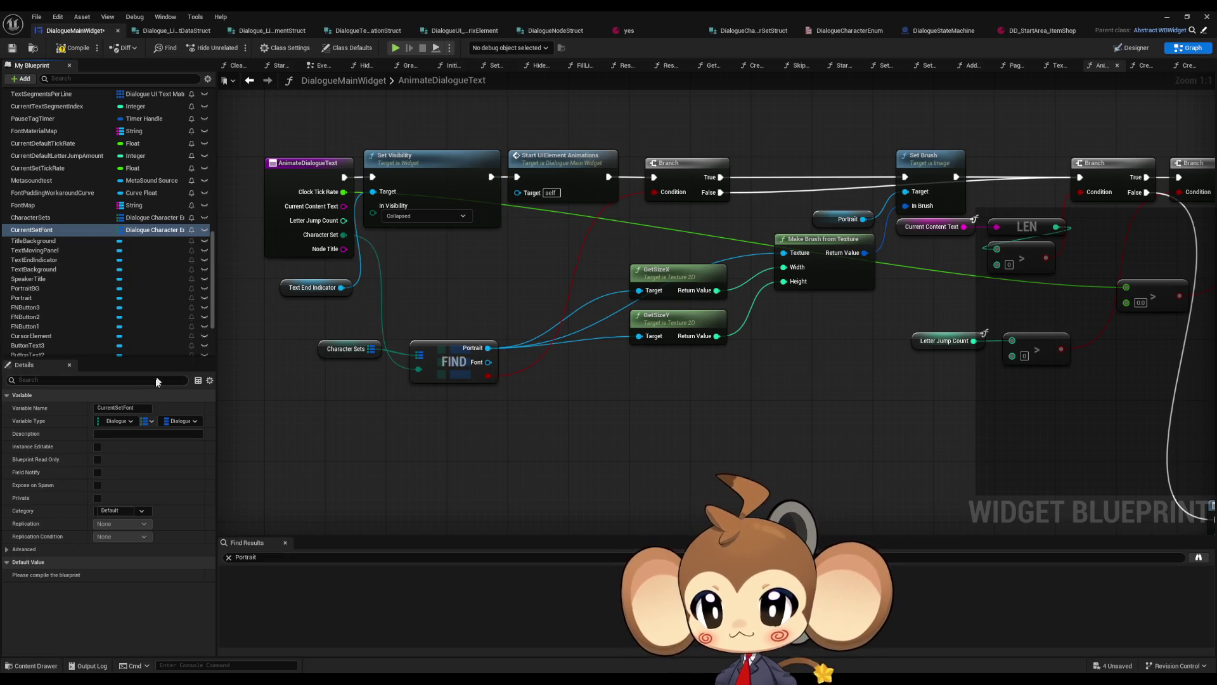
pyautogui.click(150, 421)
pyautogui.click(138, 430)
pyautogui.click(125, 422)
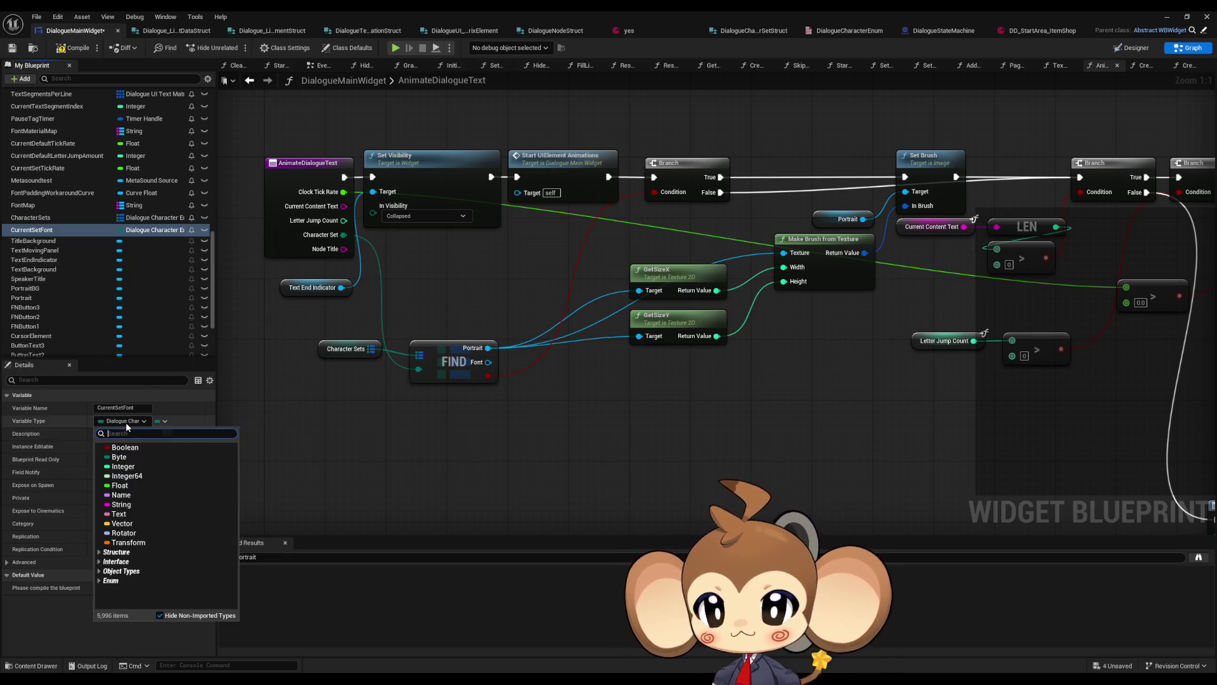
pyautogui.write('font')
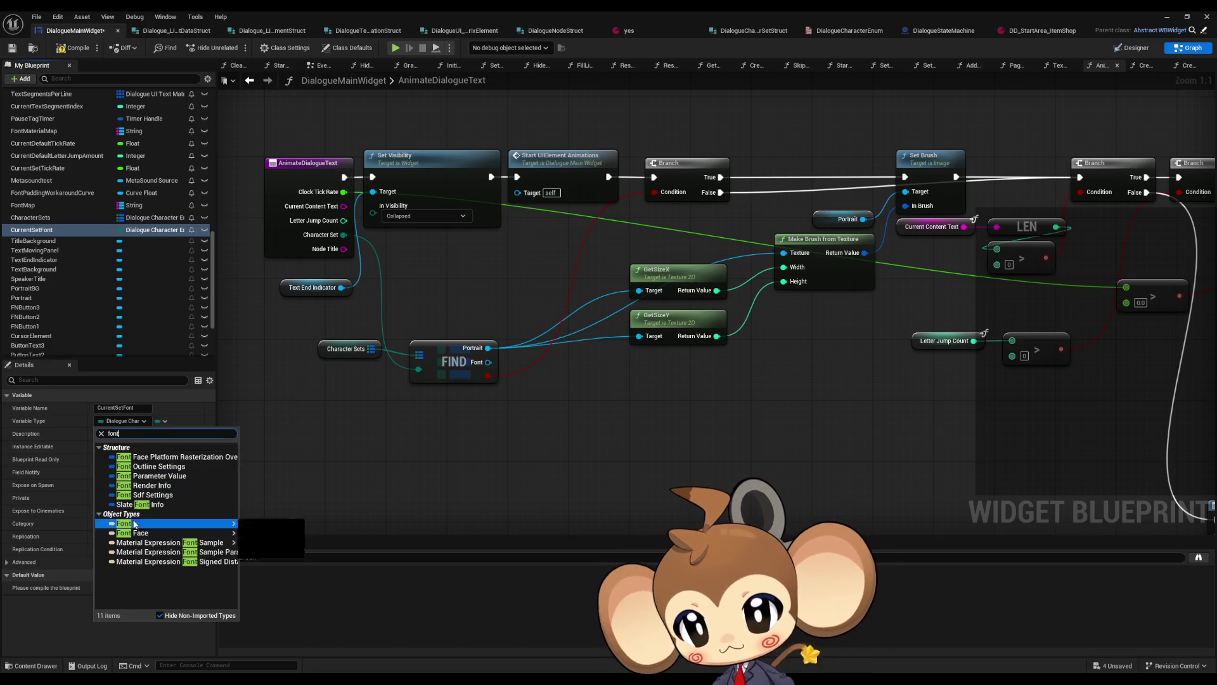
pyautogui.click(138, 517)
# Set CurrentSetFont from FIND's Font on the Branch True path before Set Brush
pyautogui.moveTo(38, 229); pyautogui.dragTo(710, 450)
pyautogui.click(710, 449)
pyautogui.moveTo(488, 362)
pyautogui.mouseDown()
pyautogui.moveTo(694, 451)
pyautogui.moveTo(791, 182)
pyautogui.moveTo(721, 177)
pyautogui.mouseUp()
pyautogui.moveTo(841, 177); pyautogui.dragTo(904, 177)
# Add a second CurrentSetFont setter using Roboto on the Branch False path
pyautogui.moveTo(31, 230); pyautogui.dragTo(779, 439)
pyautogui.click(771, 430)
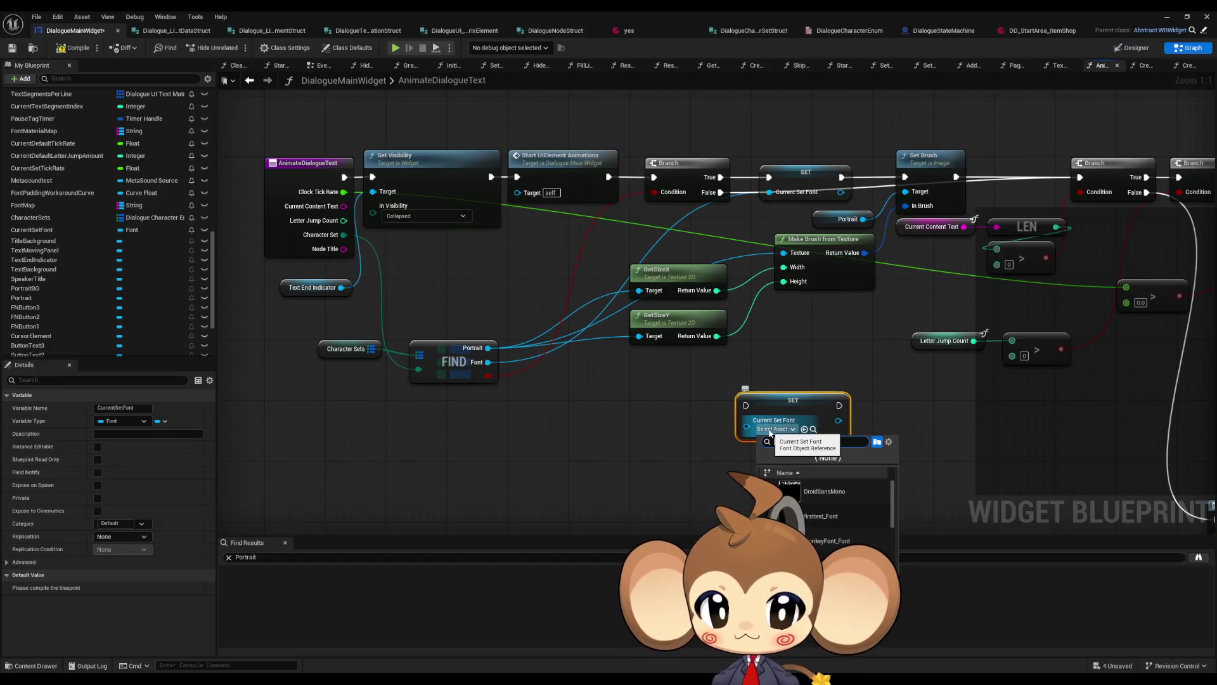
pyautogui.click(837, 491)
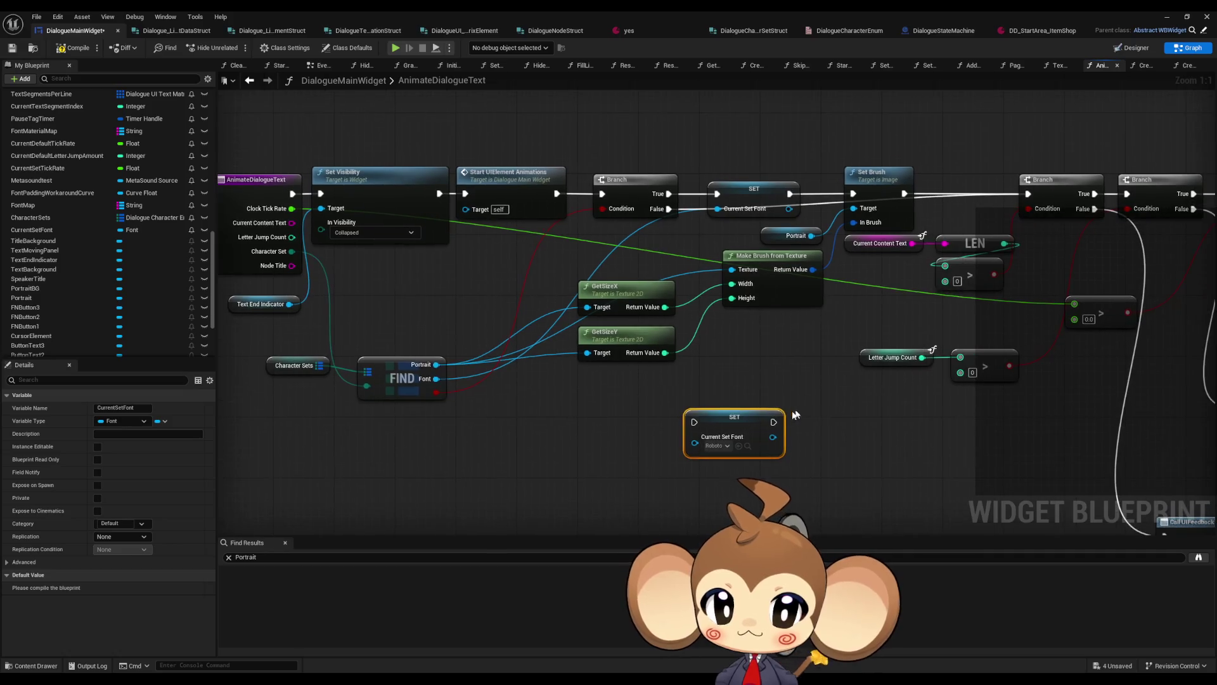
pyautogui.moveTo(773, 422)
pyautogui.mouseDown()
pyautogui.moveTo(932, 253)
pyautogui.moveTo(1046, 197)
pyautogui.moveTo(667, 209)
pyautogui.moveTo(691, 419)
pyautogui.moveTo(754, 409)
pyautogui.mouseUp()
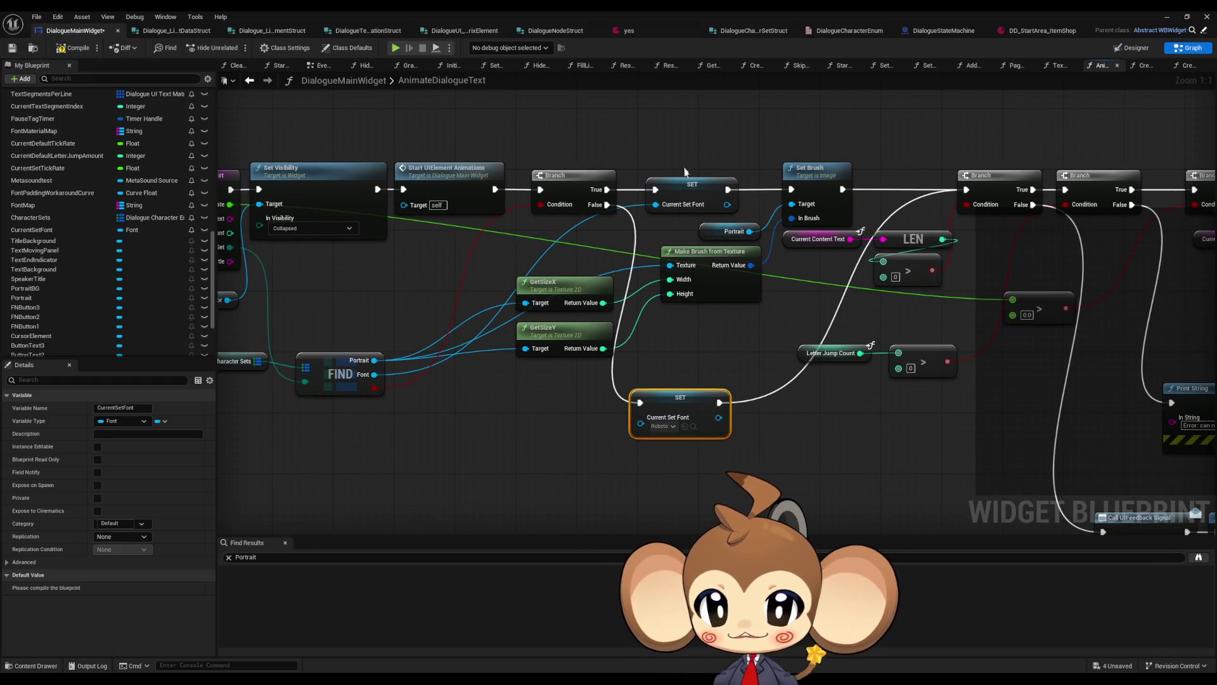
pyautogui.click(691, 197)
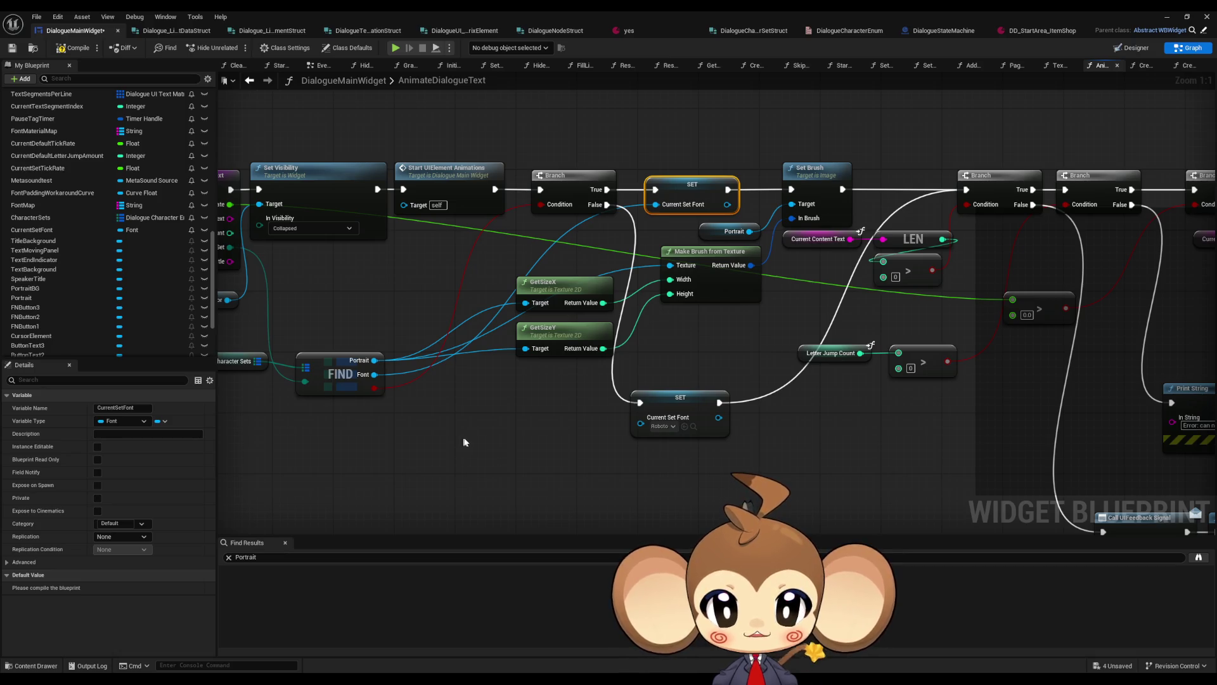
# Inspect the Portrait and Set Brush nodes in the AnimateDialogueText graph
pyautogui.moveTo(463, 442); pyautogui.dragTo(505, 429)
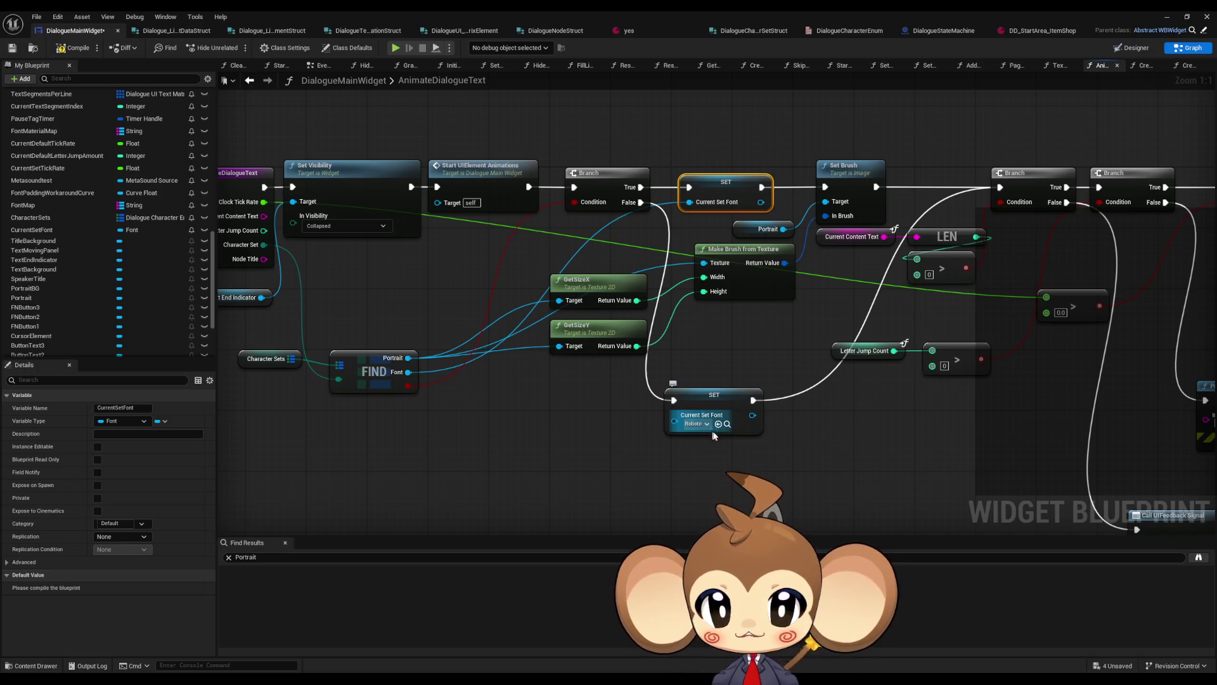
pyautogui.click(764, 229)
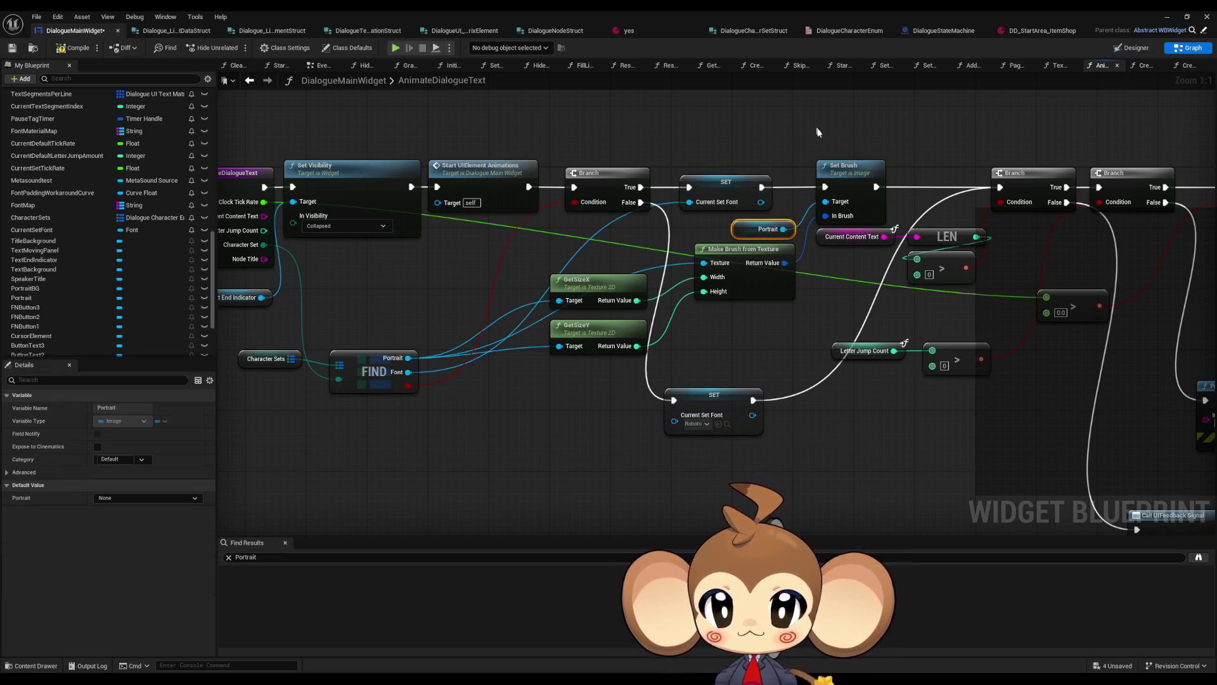
pyautogui.click(843, 166)
pyautogui.moveTo(798, 218); pyautogui.dragTo(739, 210)
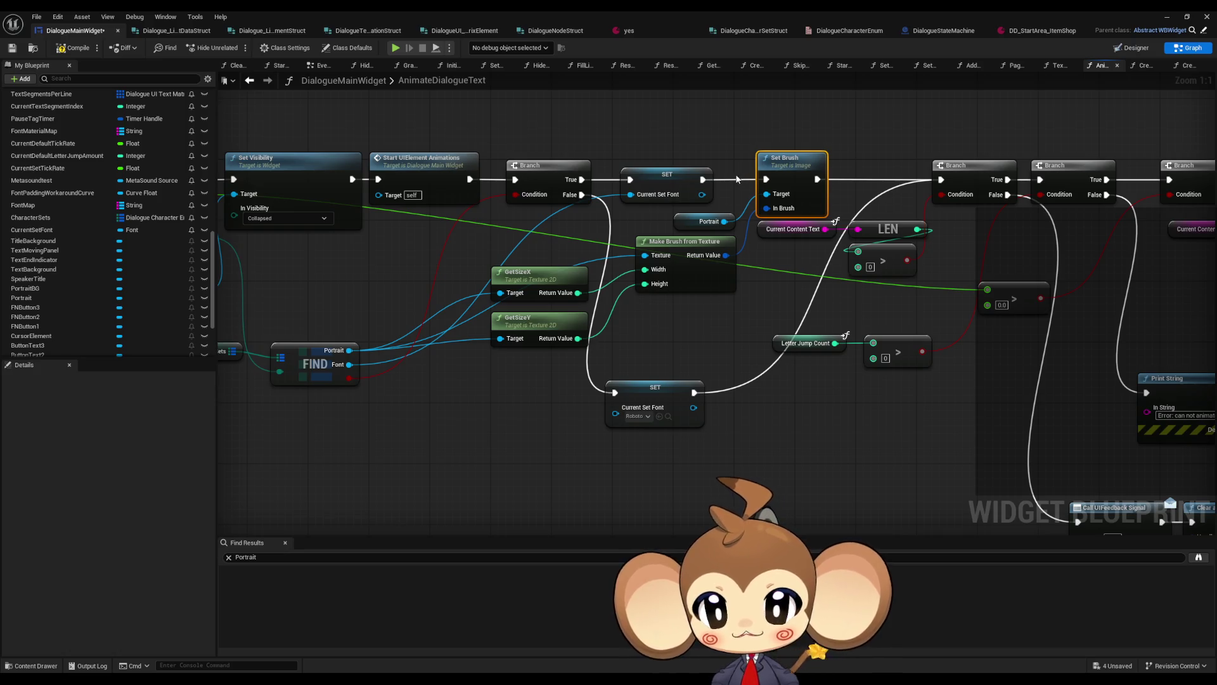
pyautogui.moveTo(643, 255); pyautogui.dragTo(721, 232)
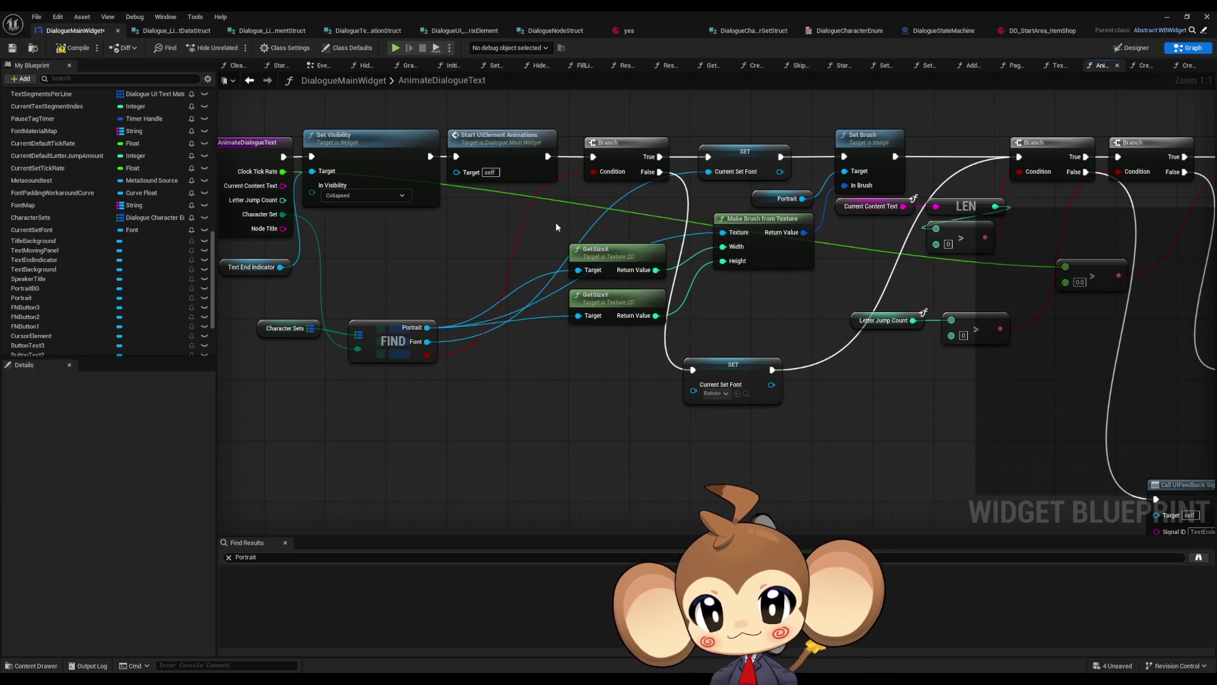
# Copy the GetSizeX/GetSizeY, Make Brush from Texture, Portrait and Set Brush nodes and paste them below
pyautogui.moveTo(602, 230); pyautogui.dragTo(736, 315)
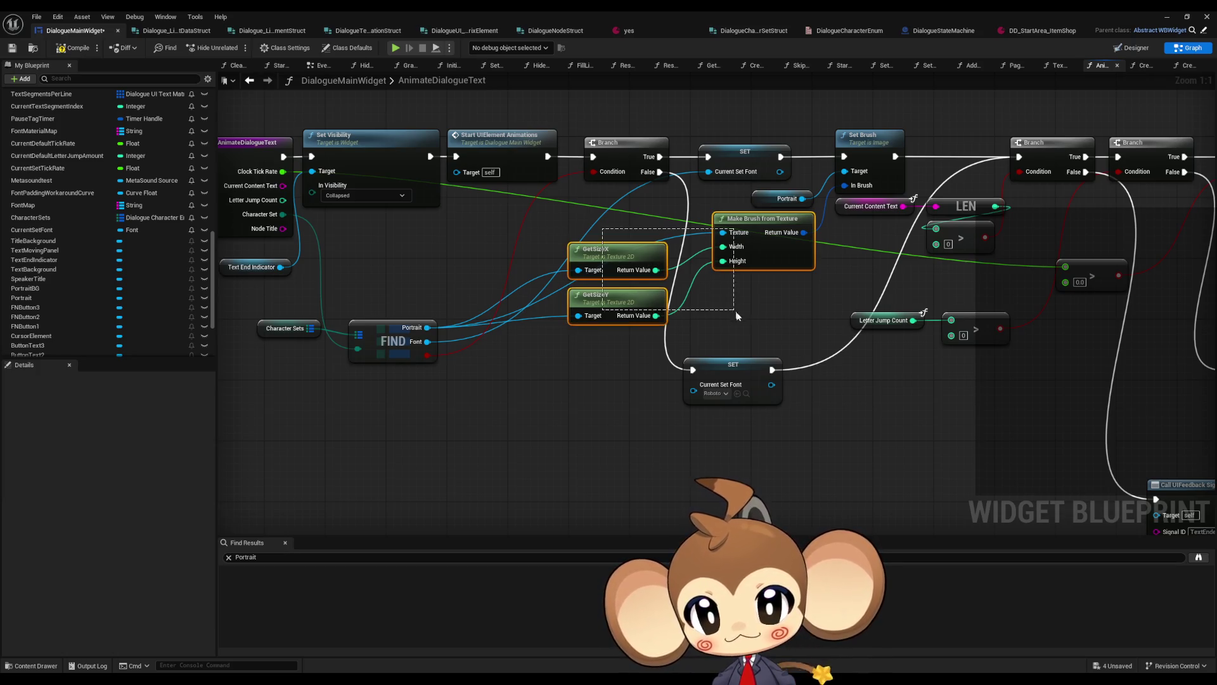
pyautogui.keyDown('ctrl'); pyautogui.click(785, 199); pyautogui.keyUp('ctrl')
pyautogui.hotkey('ctrl', 'c')
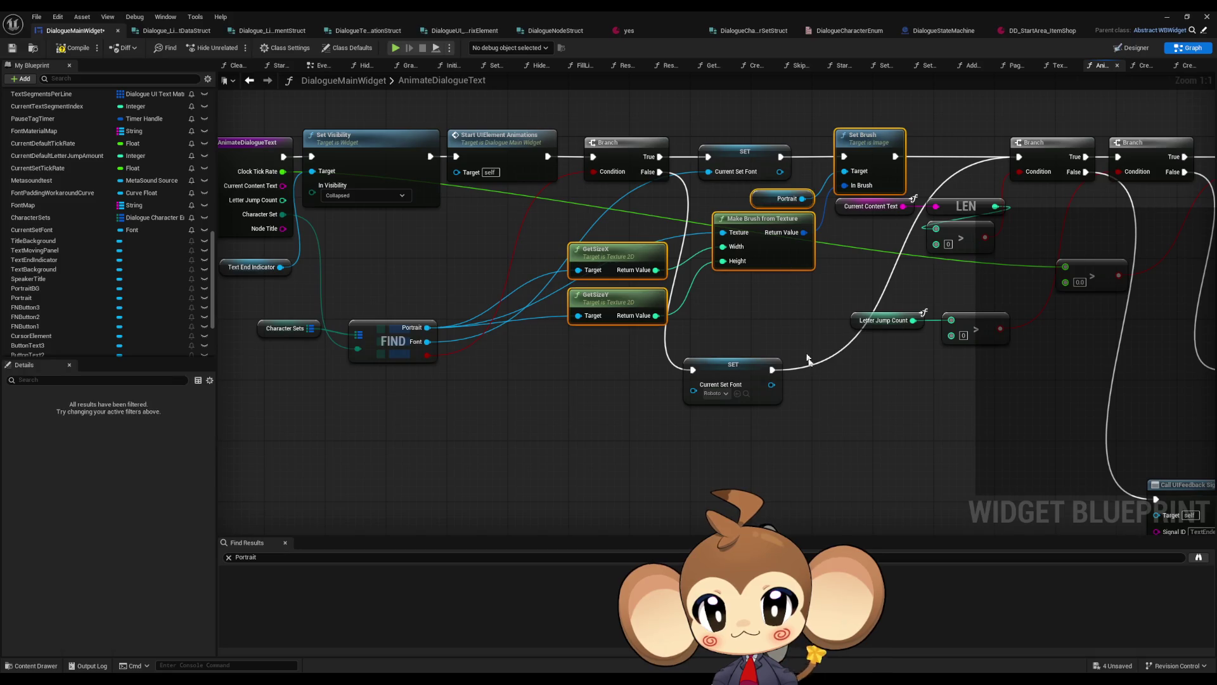
pyautogui.moveTo(793, 422); pyautogui.dragTo(794, 344)
pyautogui.hotkey('ctrl', 'v')
pyautogui.moveTo(913, 345); pyautogui.dragTo(822, 345)
pyautogui.click(634, 393)
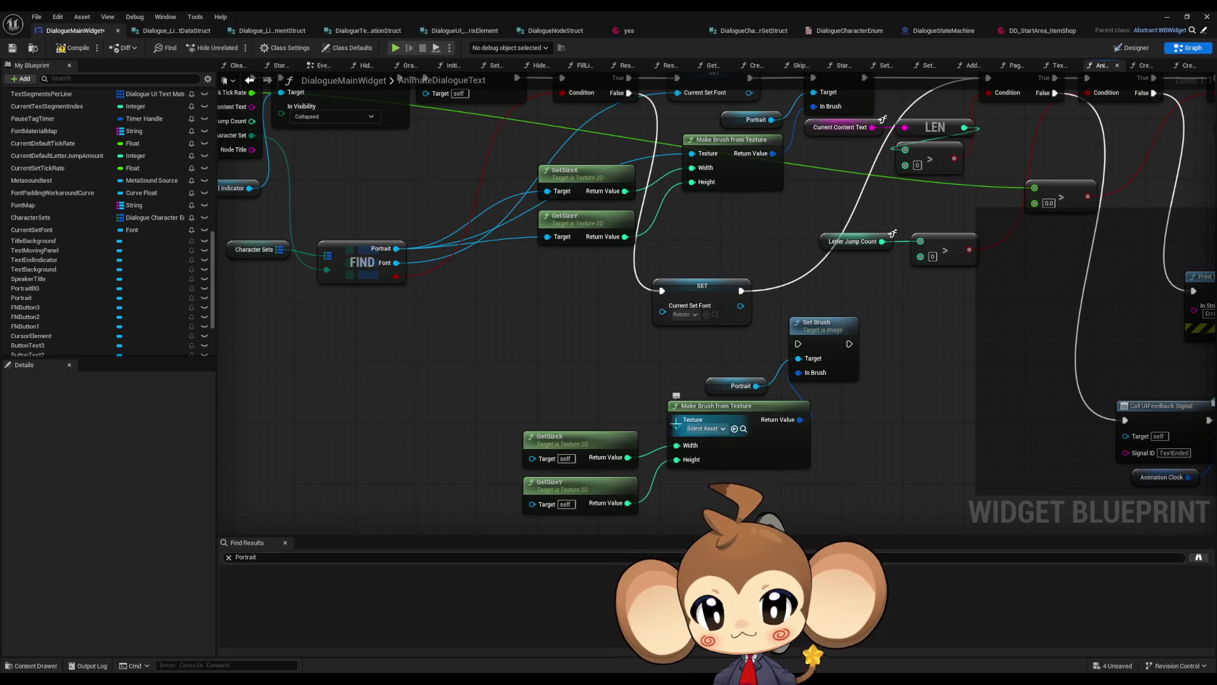
# Set the copied Make Brush from Texture node's texture to Dummy1
pyautogui.moveTo(676, 426); pyautogui.dragTo(470, 415)
pyautogui.write('paste')
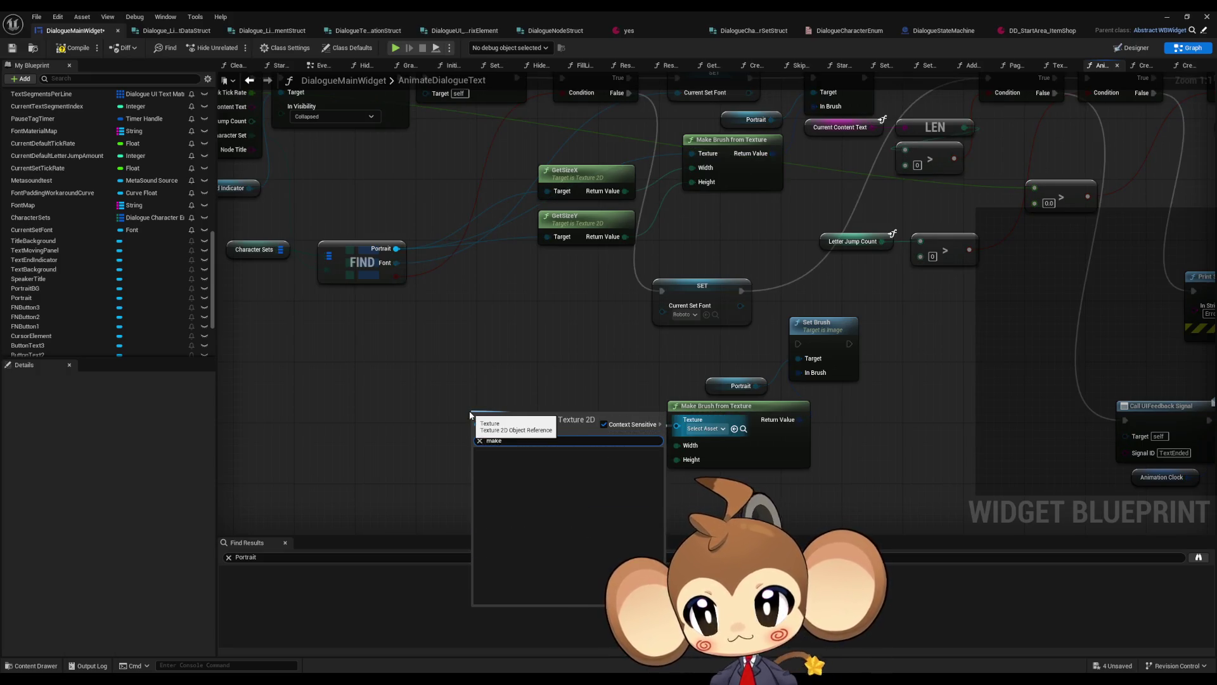
pyautogui.press('Return')
pyautogui.moveTo(517, 373)
pyautogui.mouseDown()
pyautogui.moveTo(516, 400)
pyautogui.moveTo(562, 363)
pyautogui.mouseUp()
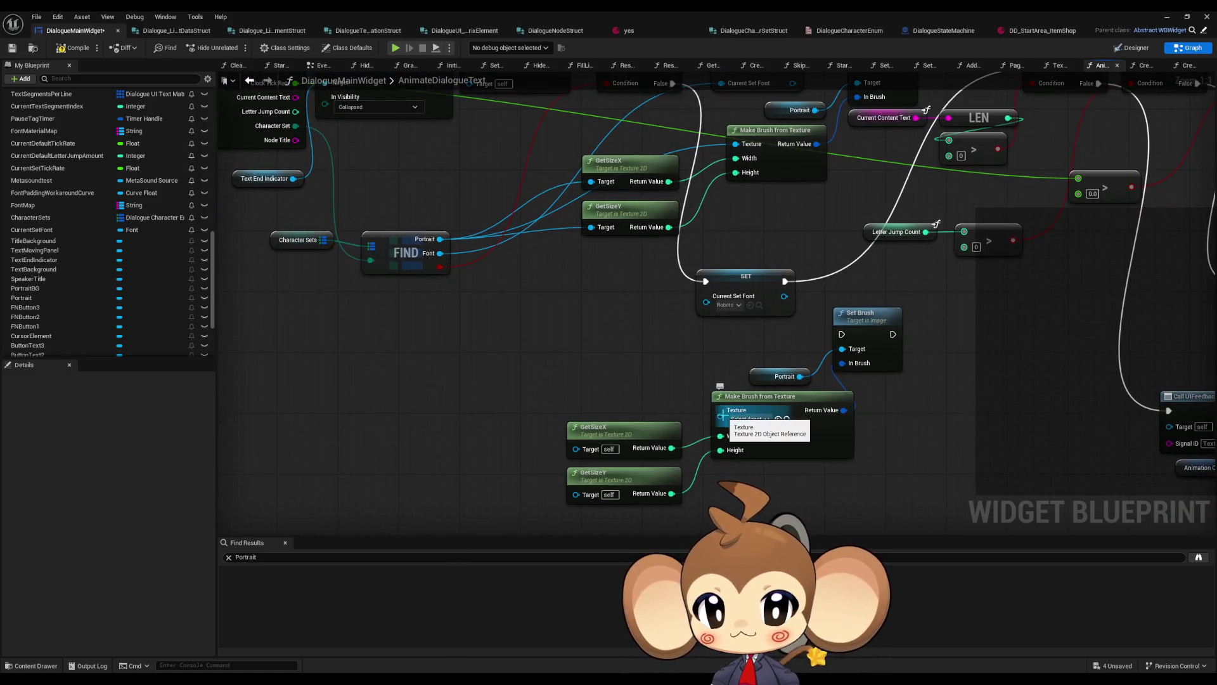
pyautogui.click(749, 419)
pyautogui.scroll(-2, 817, 500)
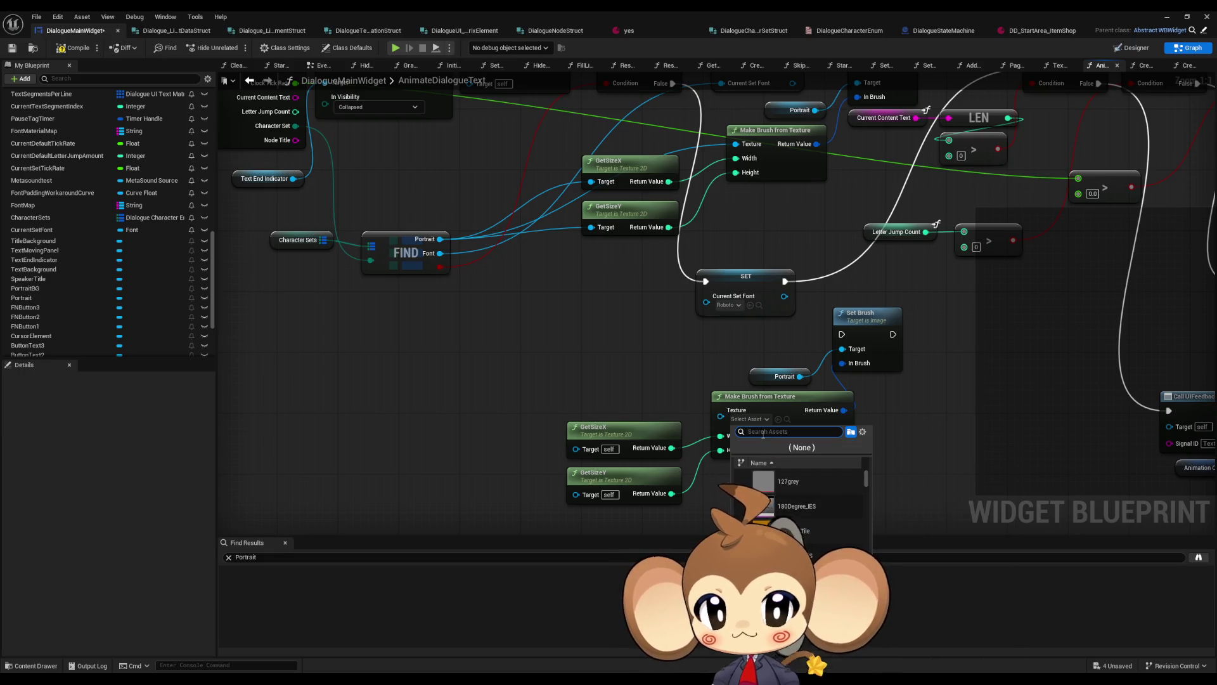
pyautogui.write('dummy')
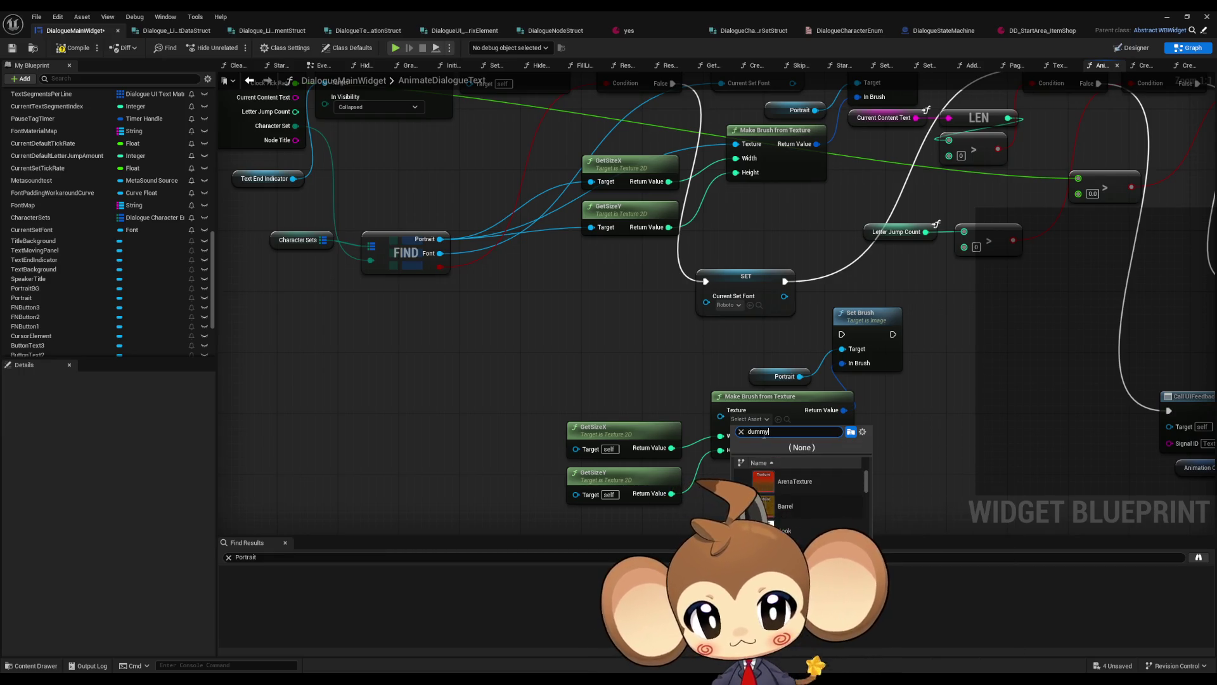
pyautogui.scroll(-3, 807, 508)
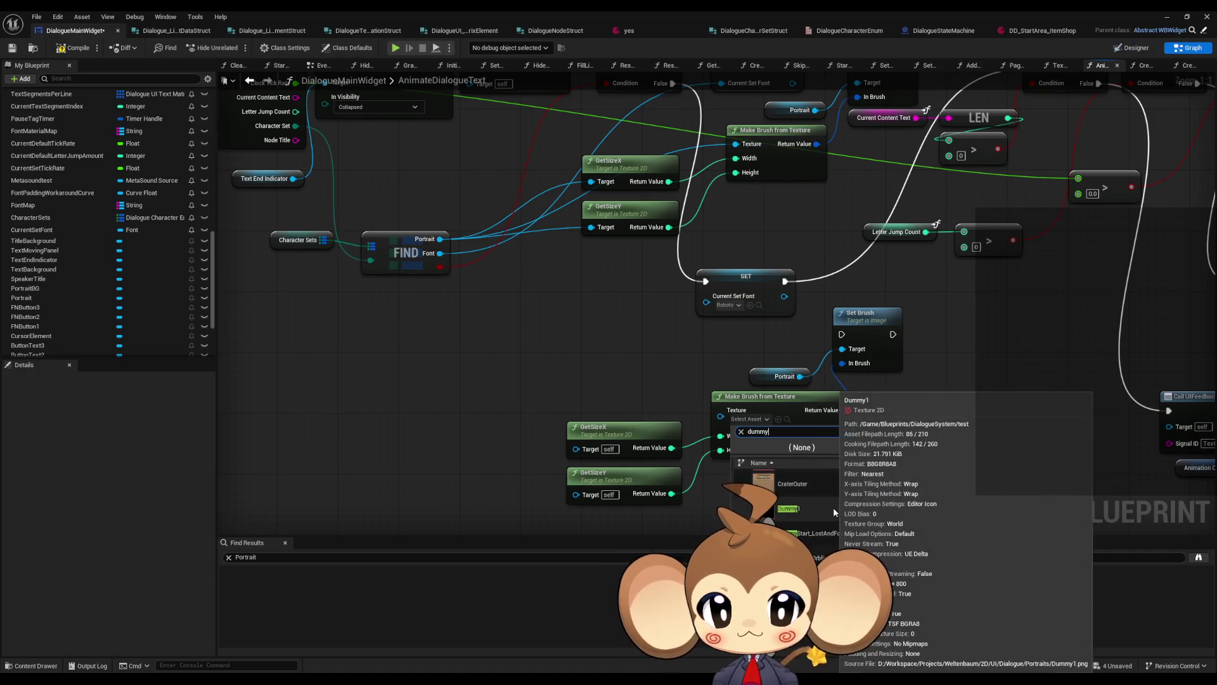
pyautogui.click(833, 513)
# Try a brush-texture node on the copy, delete it, and reassign Dummy1 as its texture
pyautogui.moveTo(720, 416); pyautogui.dragTo(519, 389)
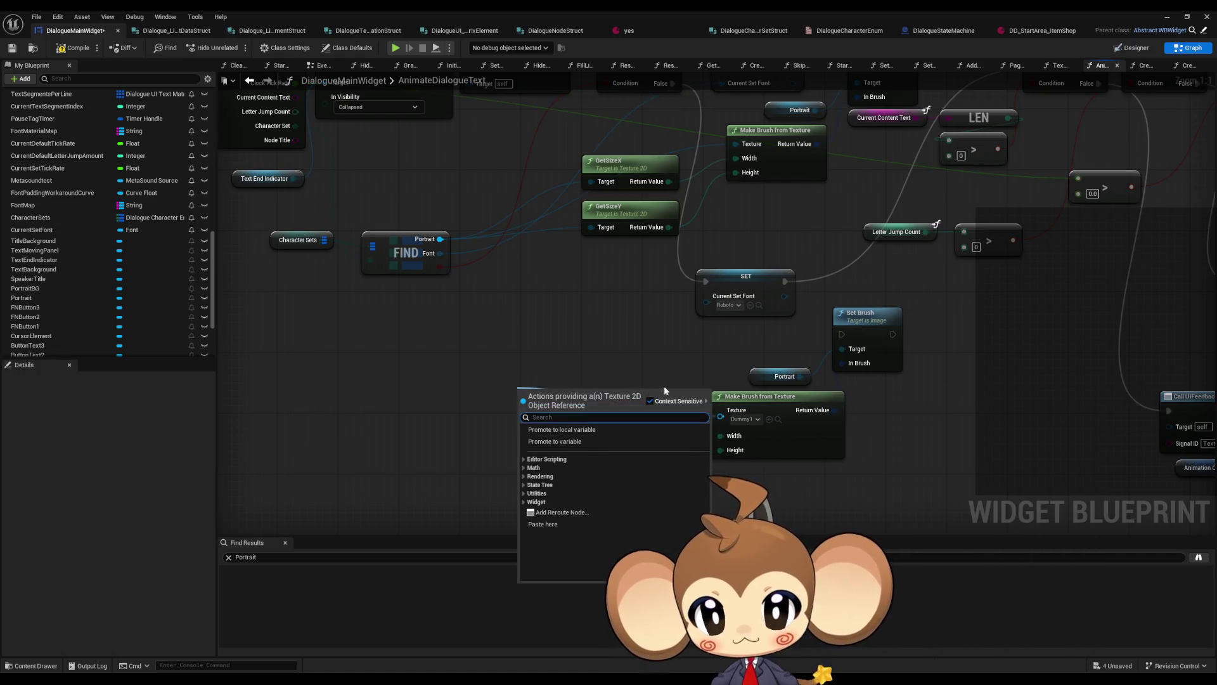
pyautogui.click(523, 502)
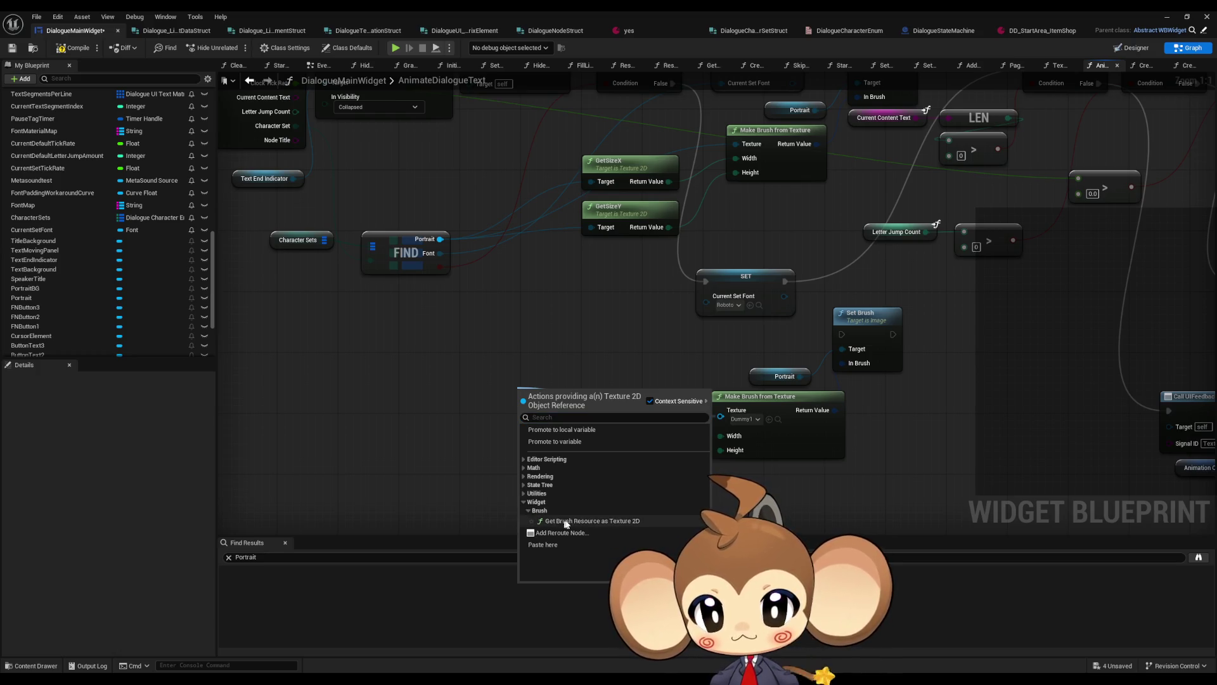
pyautogui.click(571, 520)
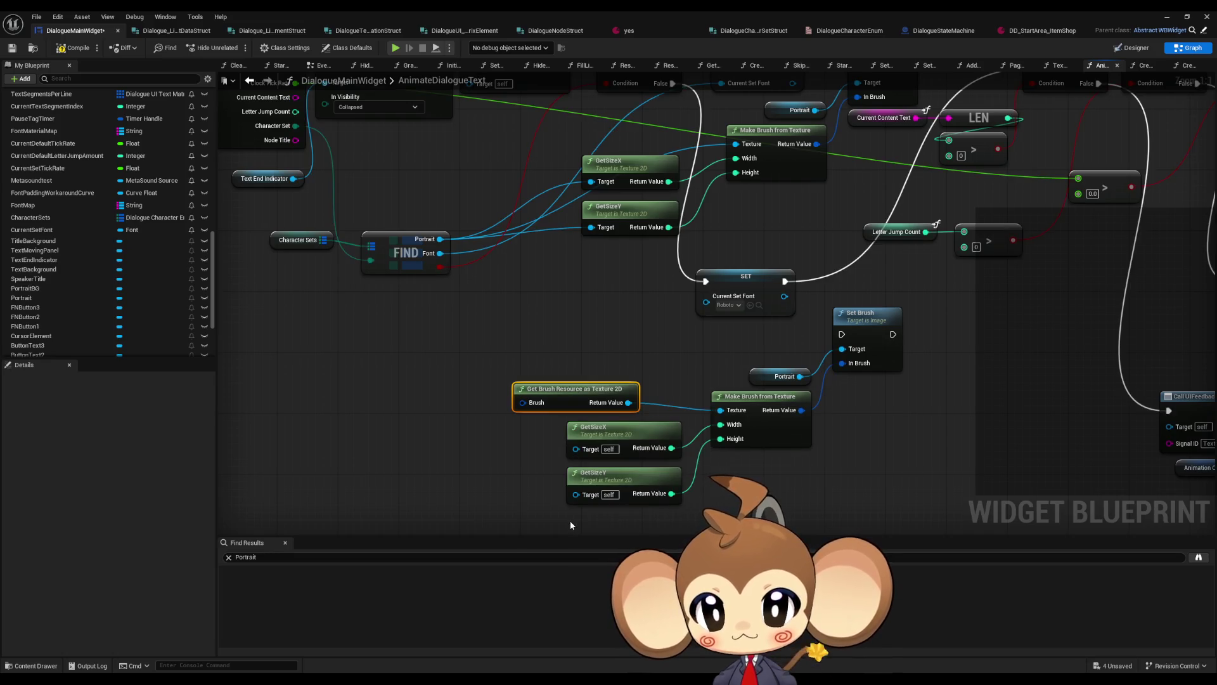
pyautogui.press('Delete')
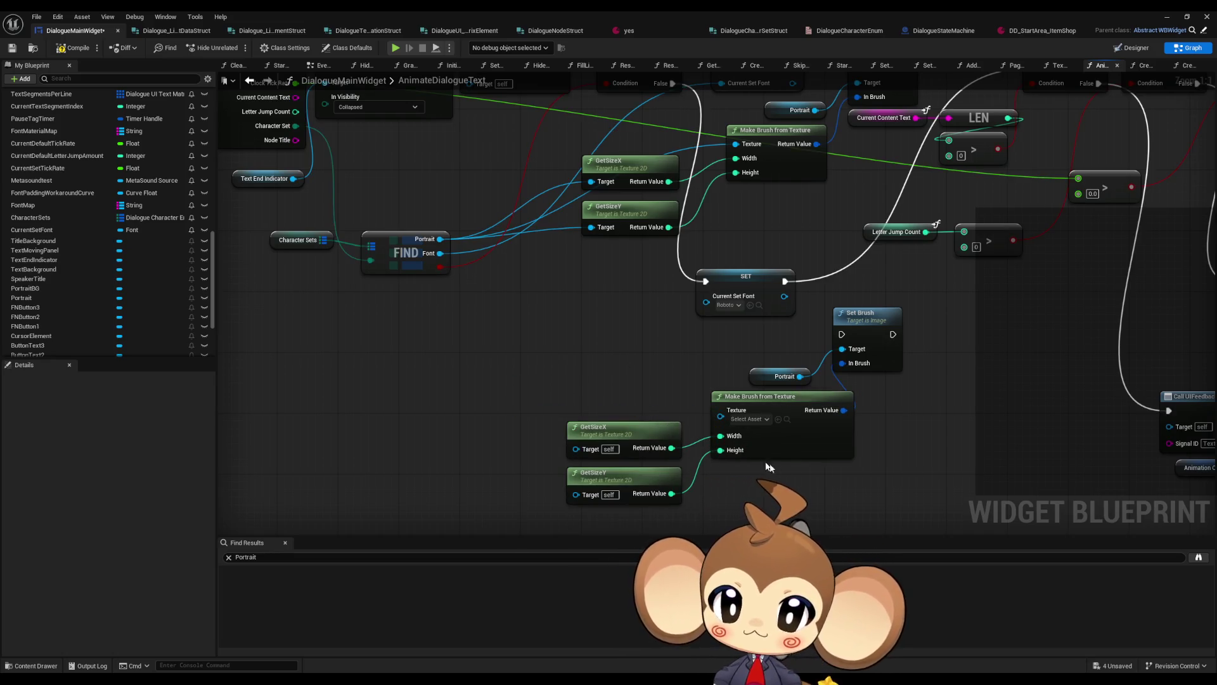
pyautogui.moveTo(793, 472); pyautogui.dragTo(665, 483)
pyautogui.scroll(-2, 715, 362)
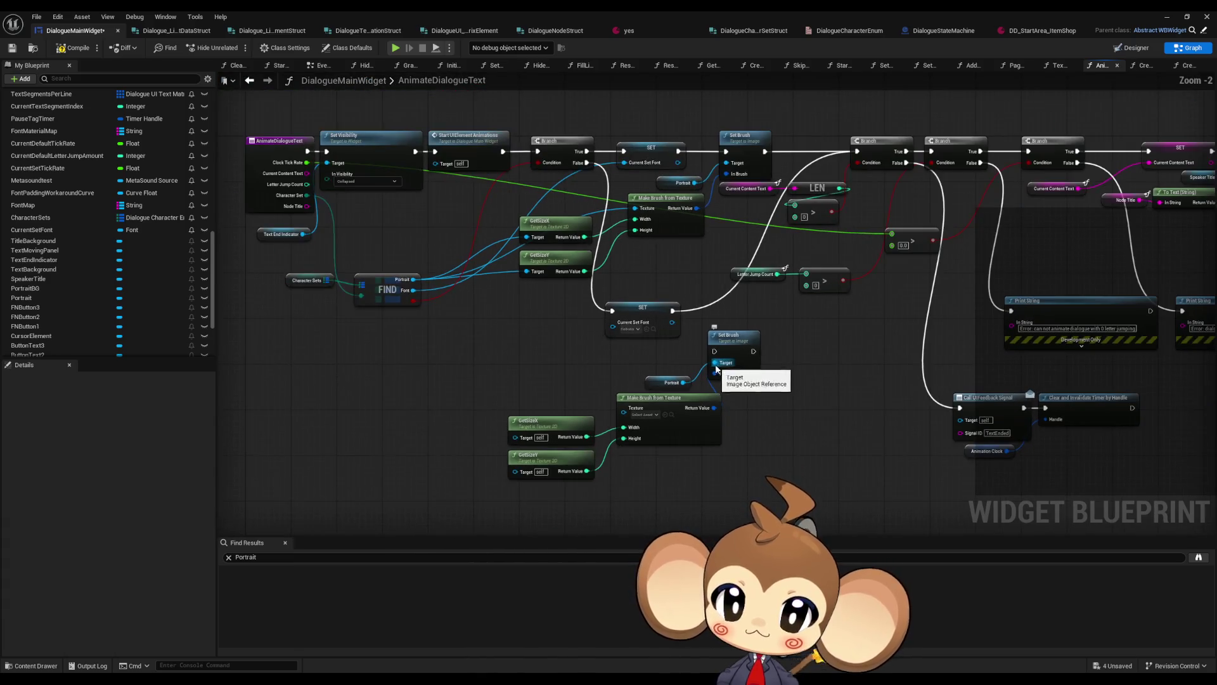
pyautogui.scroll(2, 739, 389)
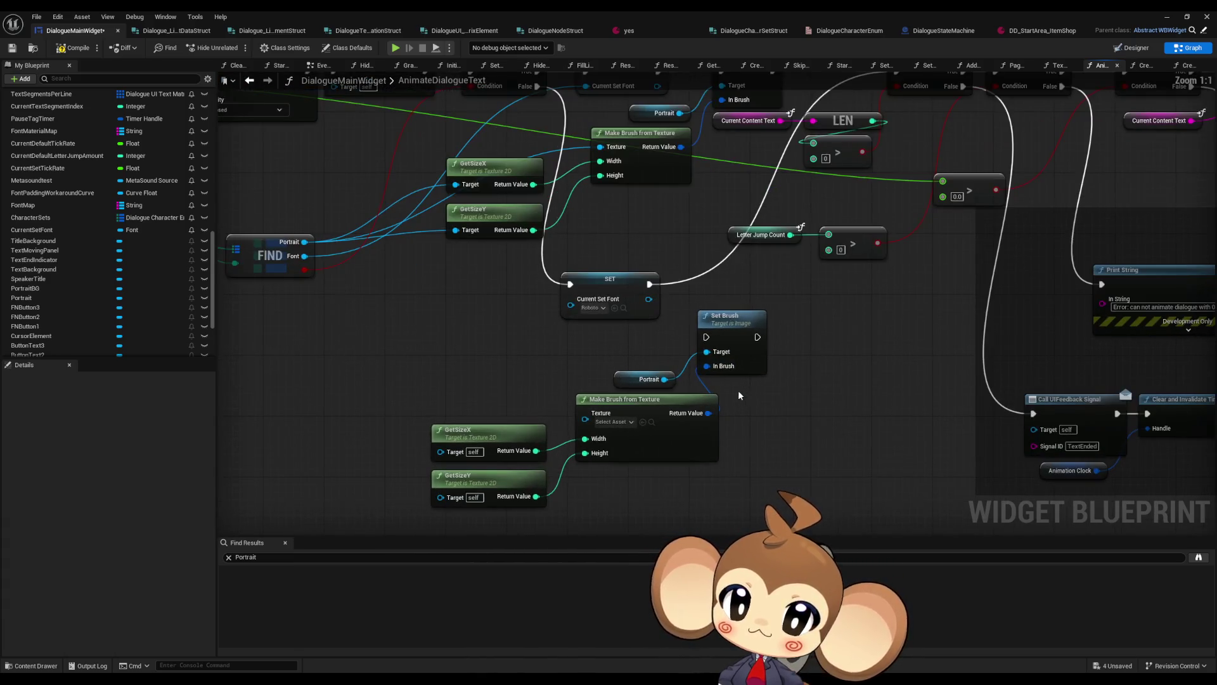
pyautogui.click(625, 422)
pyautogui.write('dummy1')
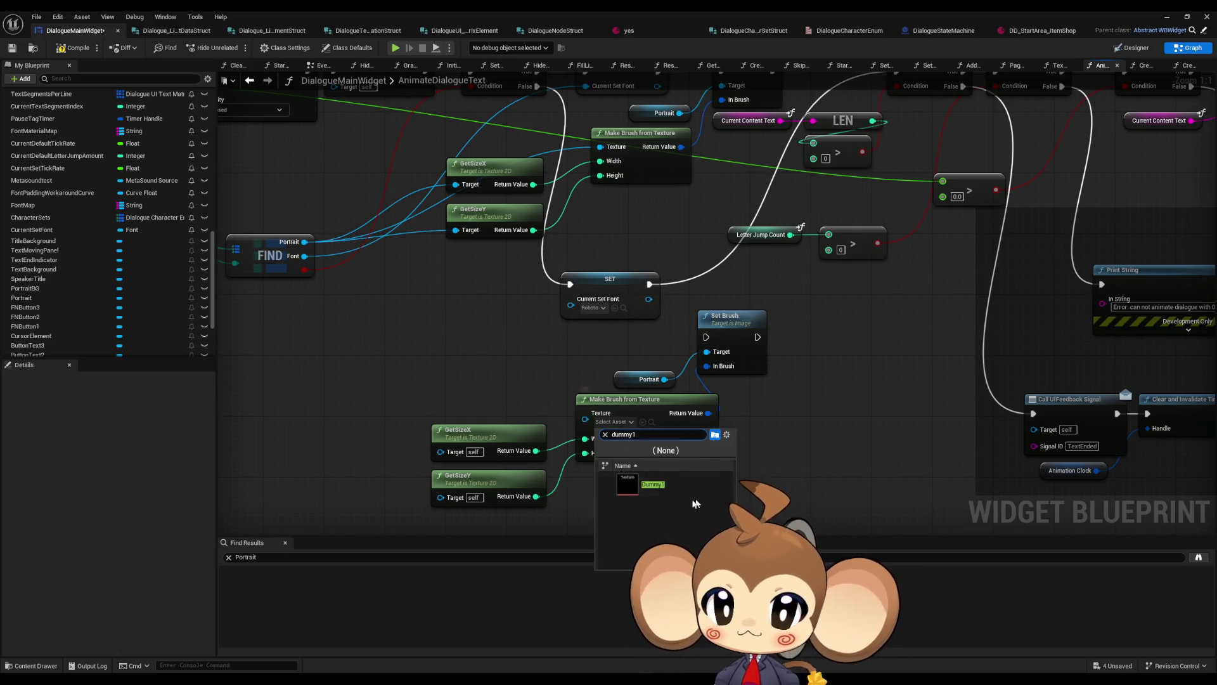
pyautogui.click(633, 488)
# Open the Dummy1 texture from the Content Browser to confirm it is 800x800
pyautogui.scroll(-1, 761, 404)
pyautogui.moveTo(754, 400)
pyautogui.mouseDown()
pyautogui.moveTo(665, 343)
pyautogui.moveTo(652, 299)
pyautogui.mouseUp()
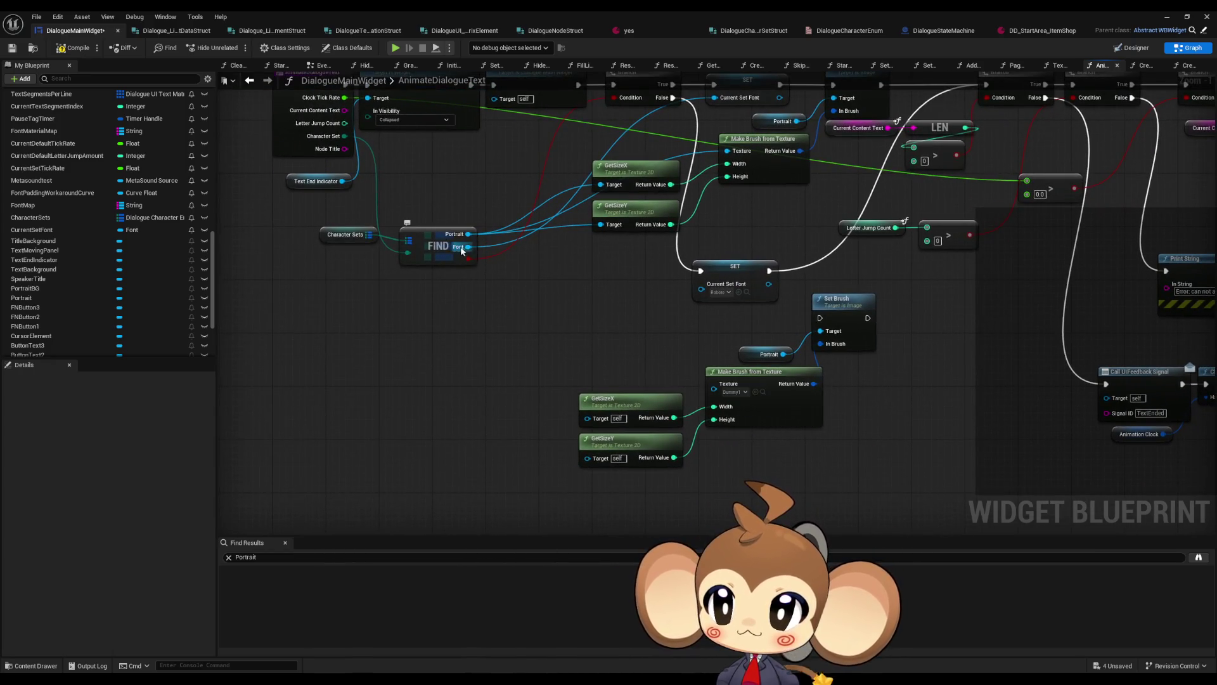
pyautogui.moveTo(636, 211); pyautogui.dragTo(597, 209)
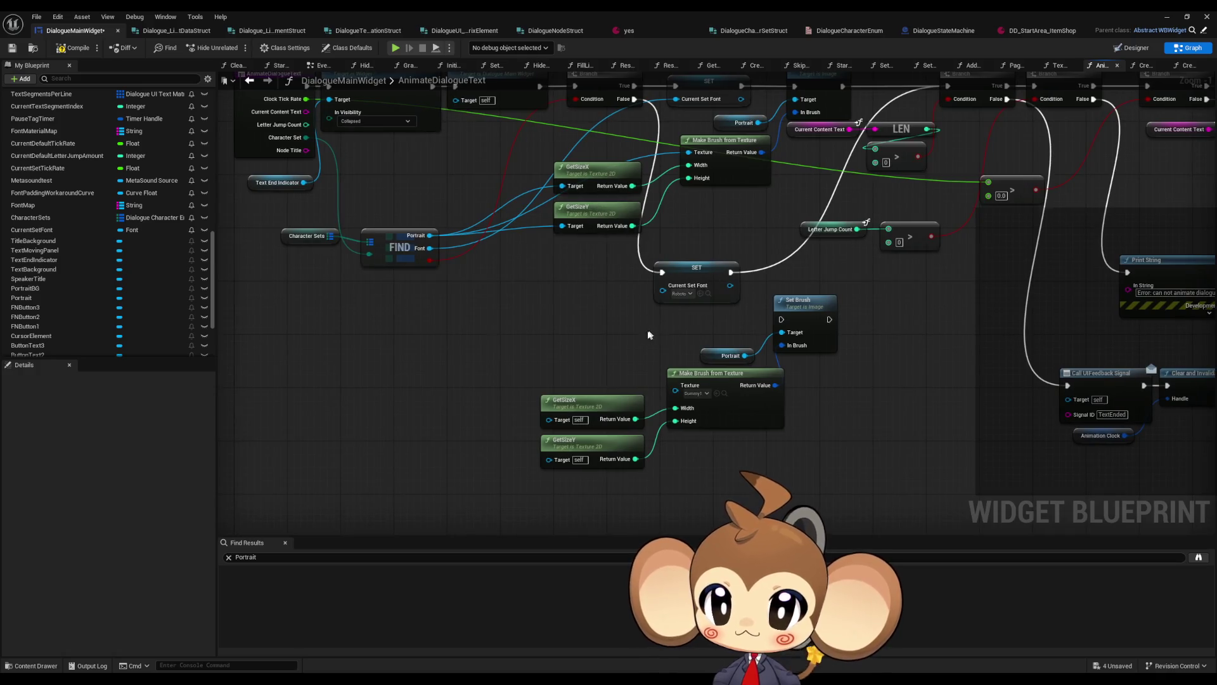
pyautogui.moveTo(643, 338); pyautogui.dragTo(591, 325)
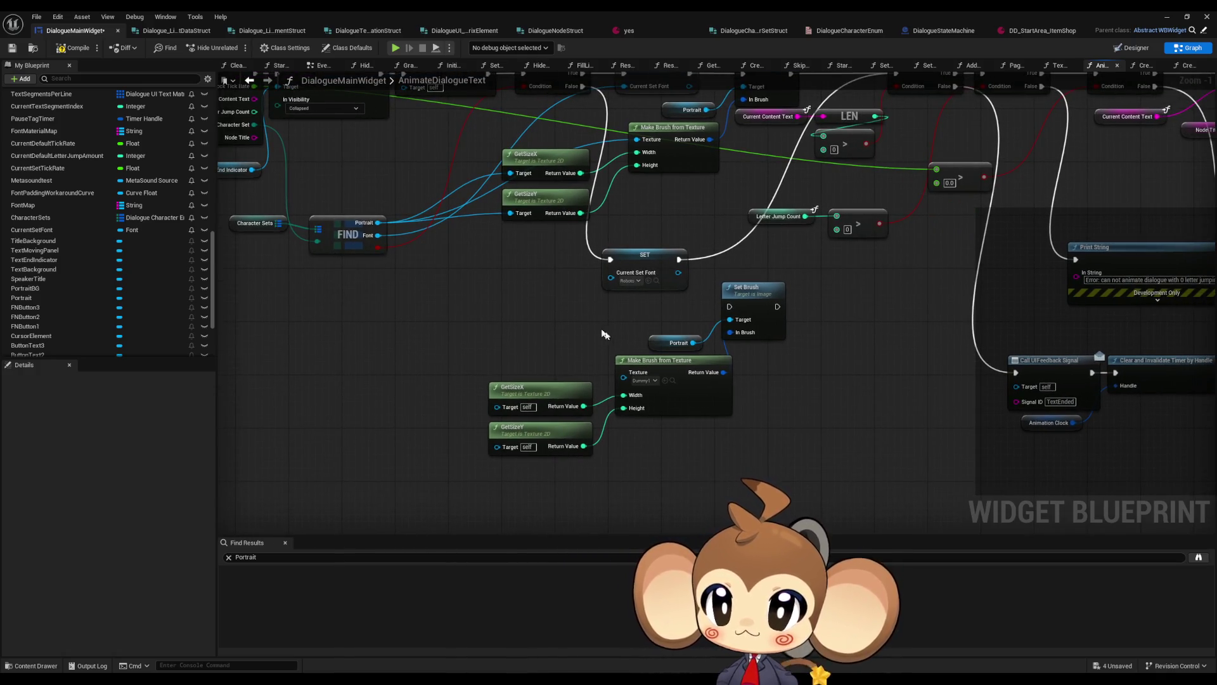
pyautogui.doubleClick(638, 16)
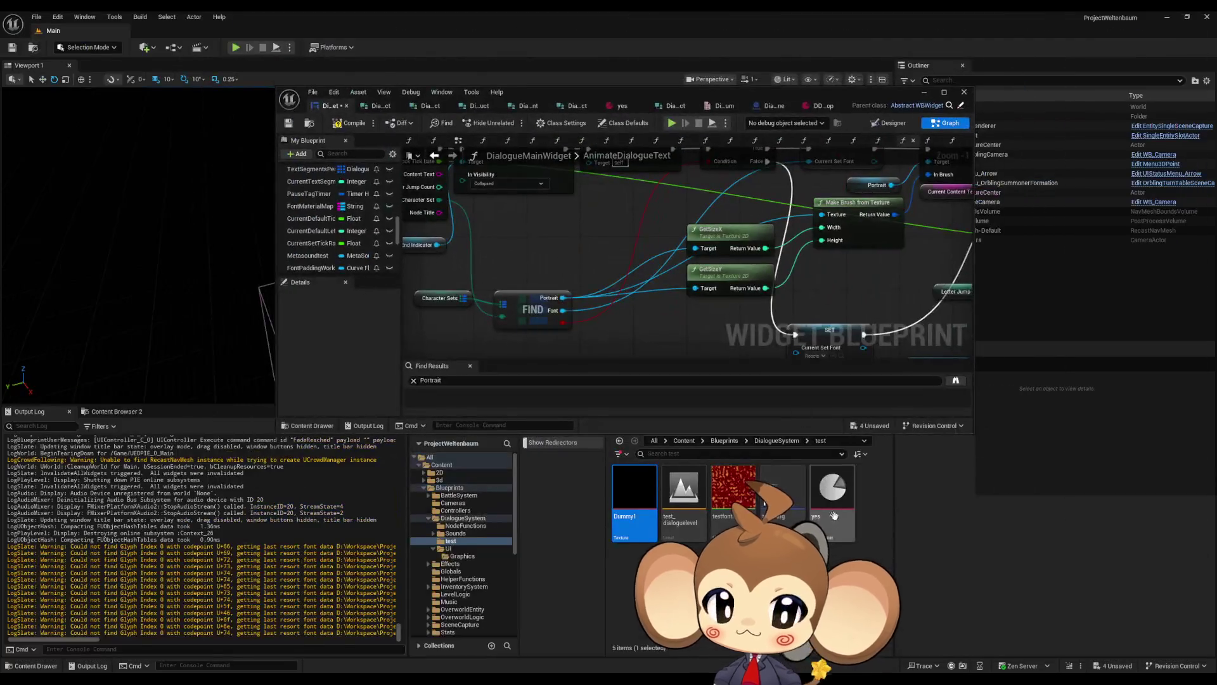
pyautogui.doubleClick(644, 505)
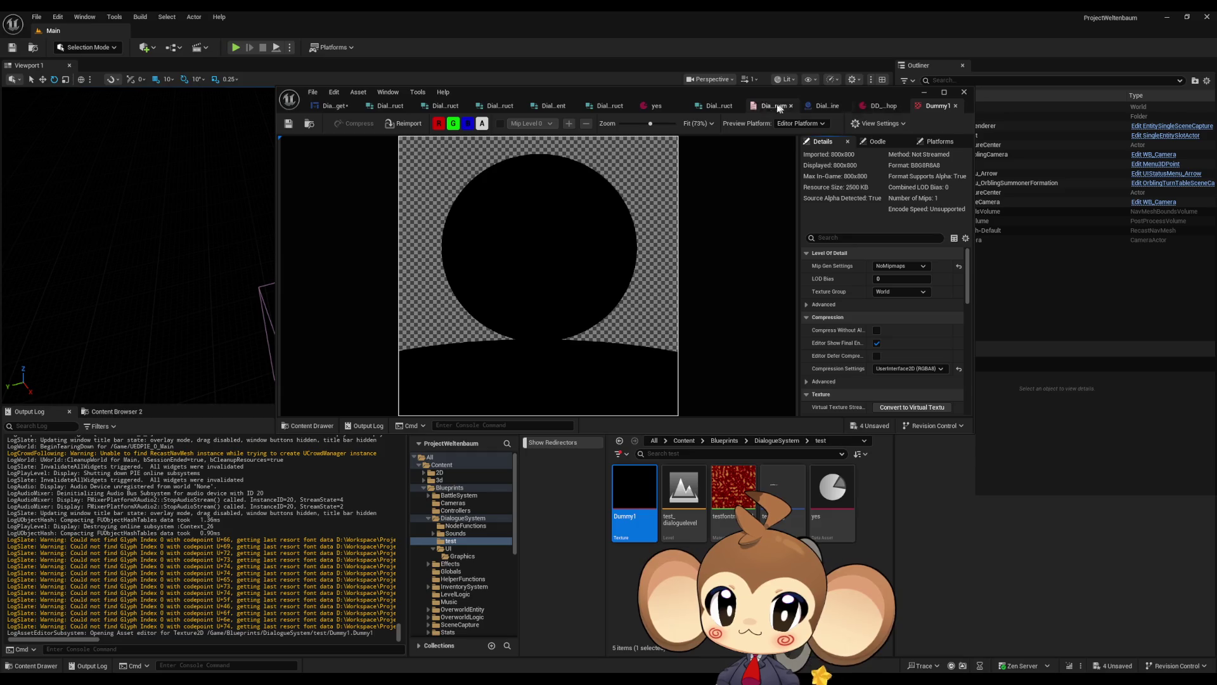
# Return to the full-screen dialogue widget graph and select the lower GetSizeX and GetSizeY nodes
pyautogui.click(651, 105)
pyautogui.click(328, 105)
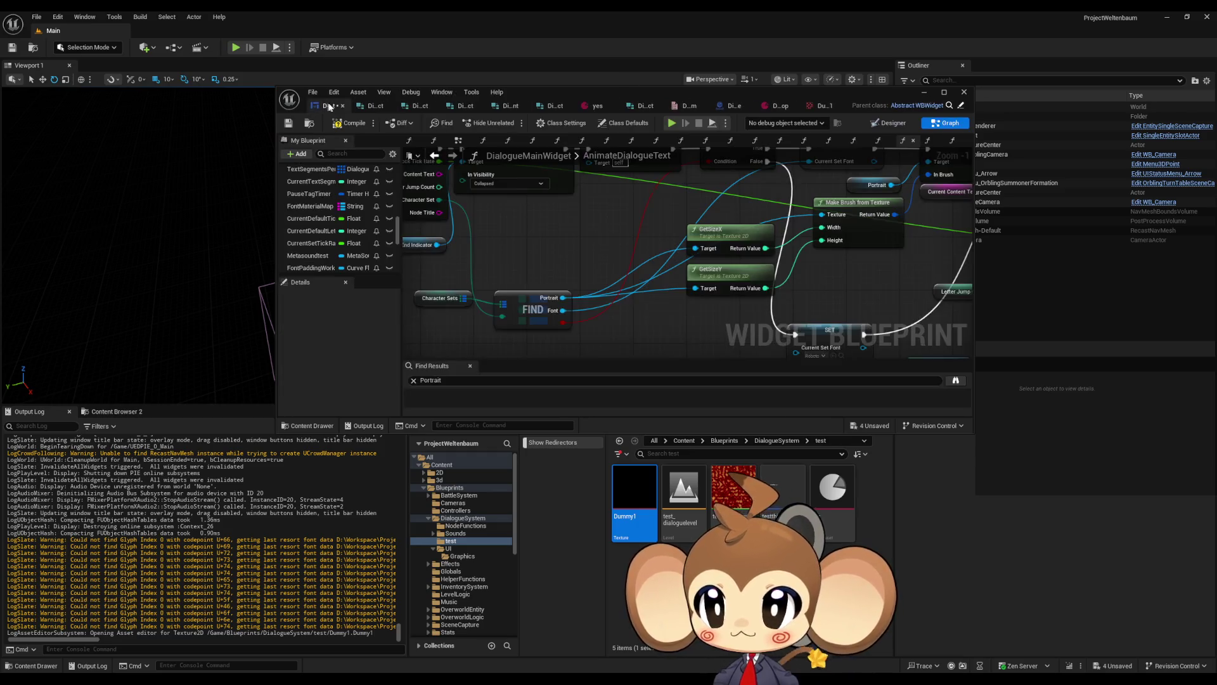
pyautogui.doubleClick(534, 96)
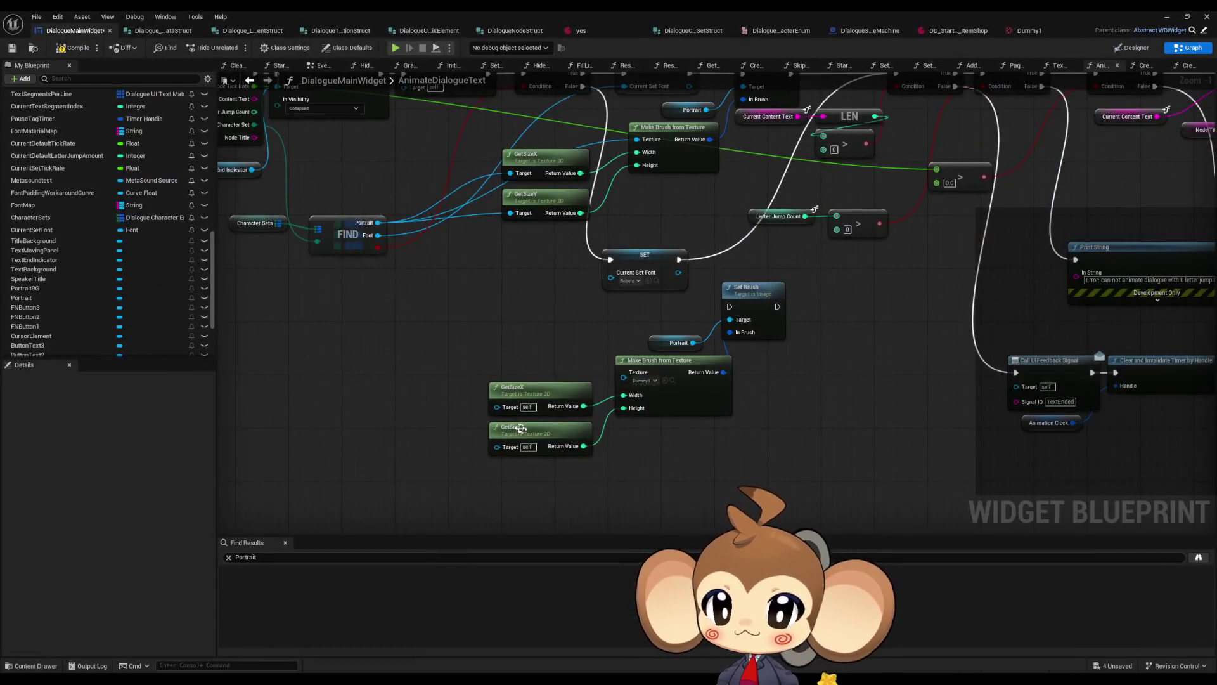
pyautogui.moveTo(521, 374); pyautogui.dragTo(542, 455)
# Delete the lower GetSize nodes, wire SET into Set Brush and the Branch, and tidy the fallback nodes
pyautogui.press('Delete')
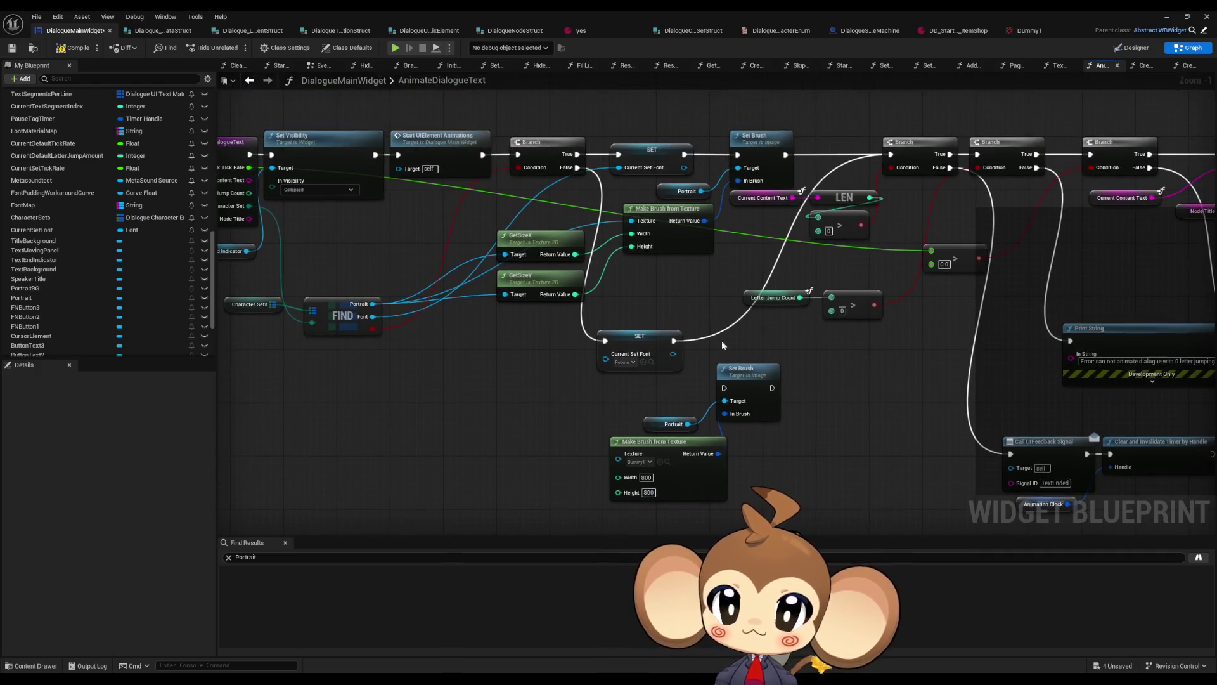
pyautogui.moveTo(723, 388); pyautogui.dragTo(674, 343)
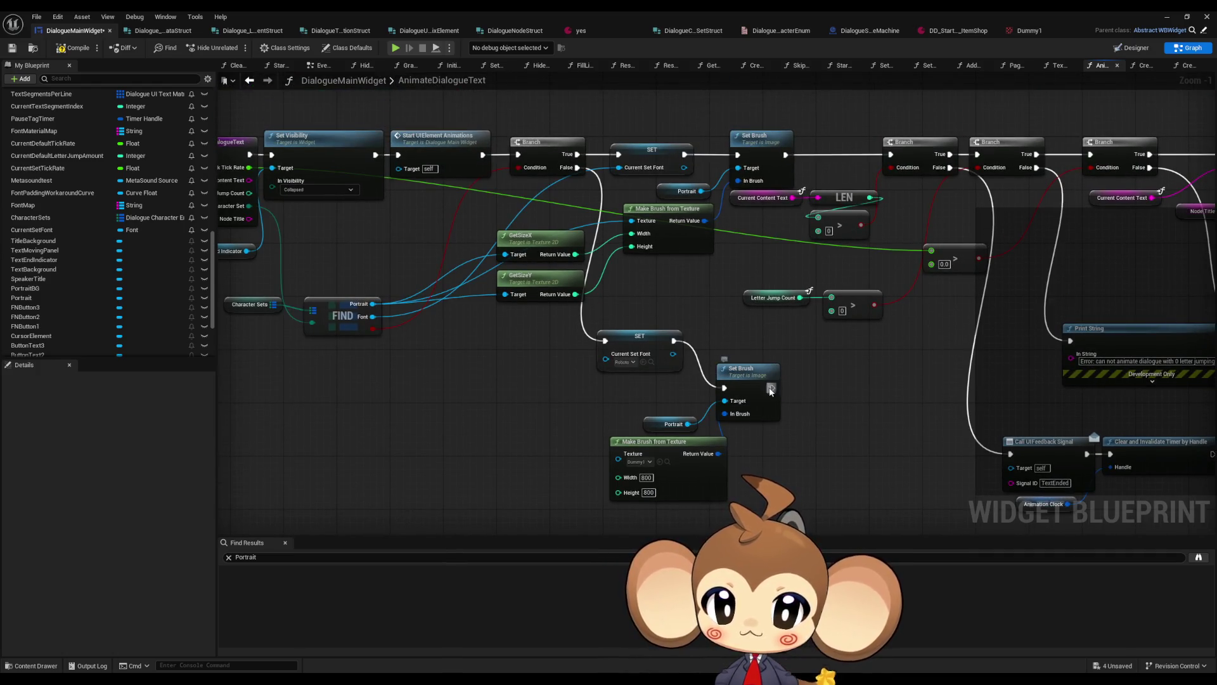
pyautogui.moveTo(772, 387); pyautogui.dragTo(890, 165)
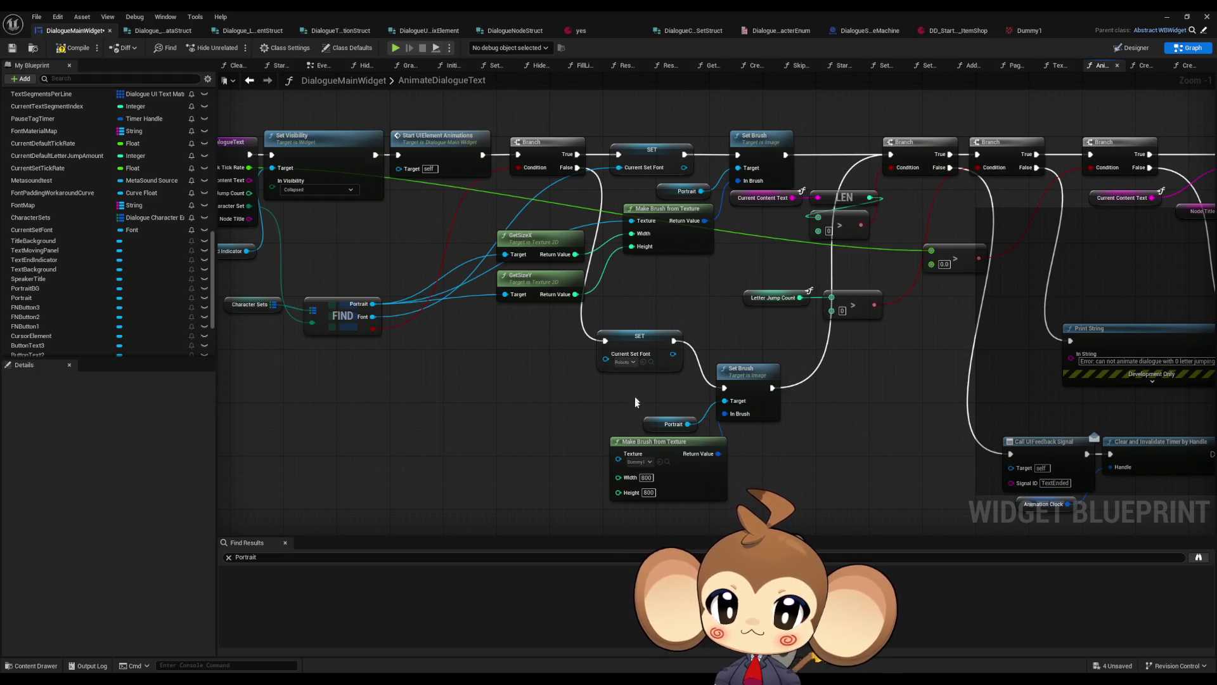
pyautogui.moveTo(636, 402); pyautogui.dragTo(729, 504)
pyautogui.moveTo(666, 441); pyautogui.dragTo(639, 408)
pyautogui.moveTo(747, 380); pyautogui.dragTo(739, 335)
pyautogui.moveTo(548, 322); pyautogui.dragTo(741, 443)
pyautogui.moveTo(728, 326); pyautogui.dragTo(735, 393)
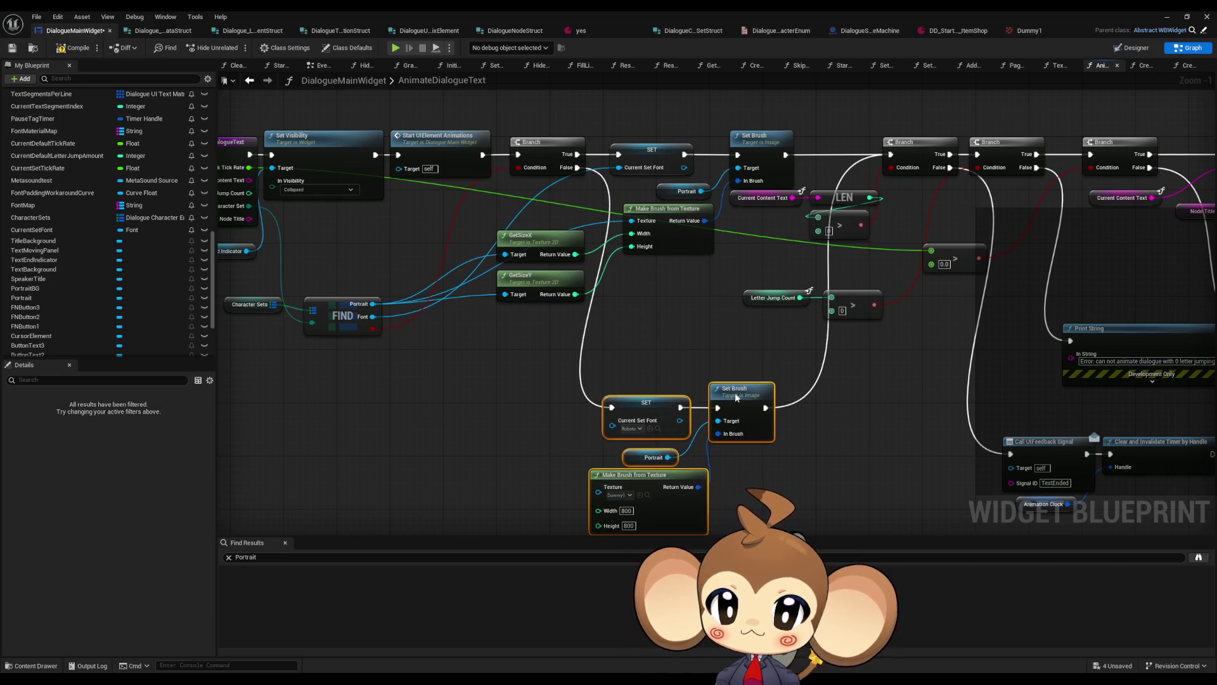
pyautogui.click(708, 342)
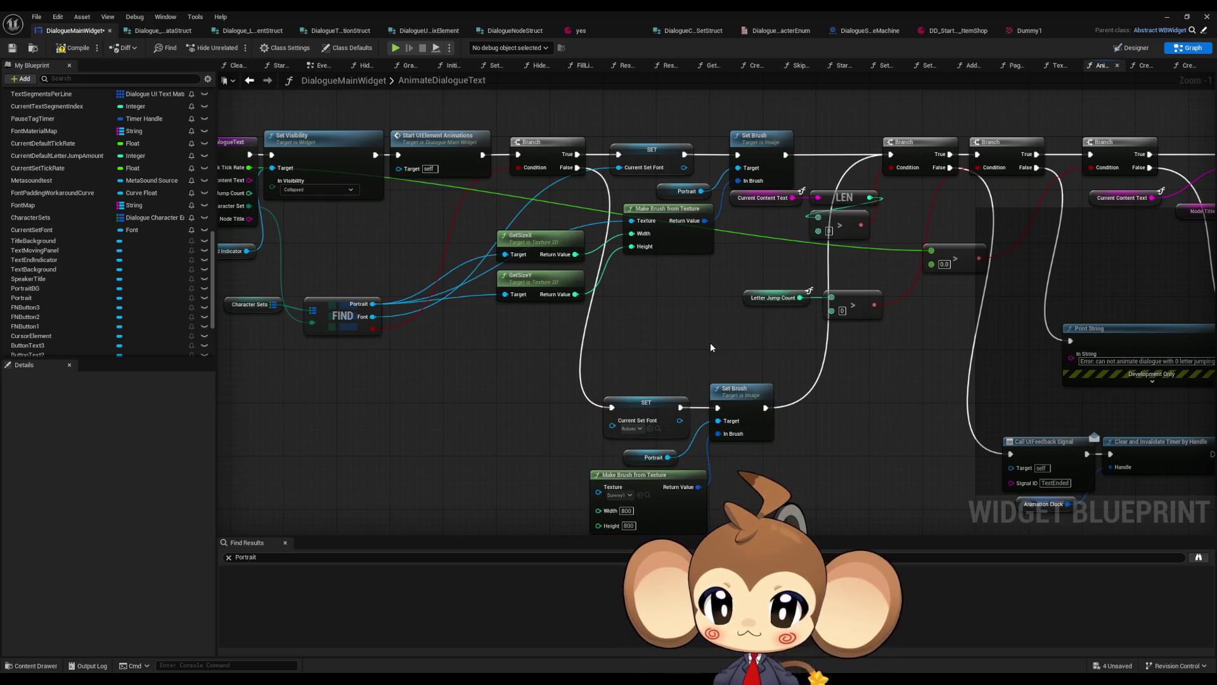
# Add a comment 'Error set. plug this in if you have error portrait' above the fallback nodes
pyautogui.scroll(-2, 709, 347)
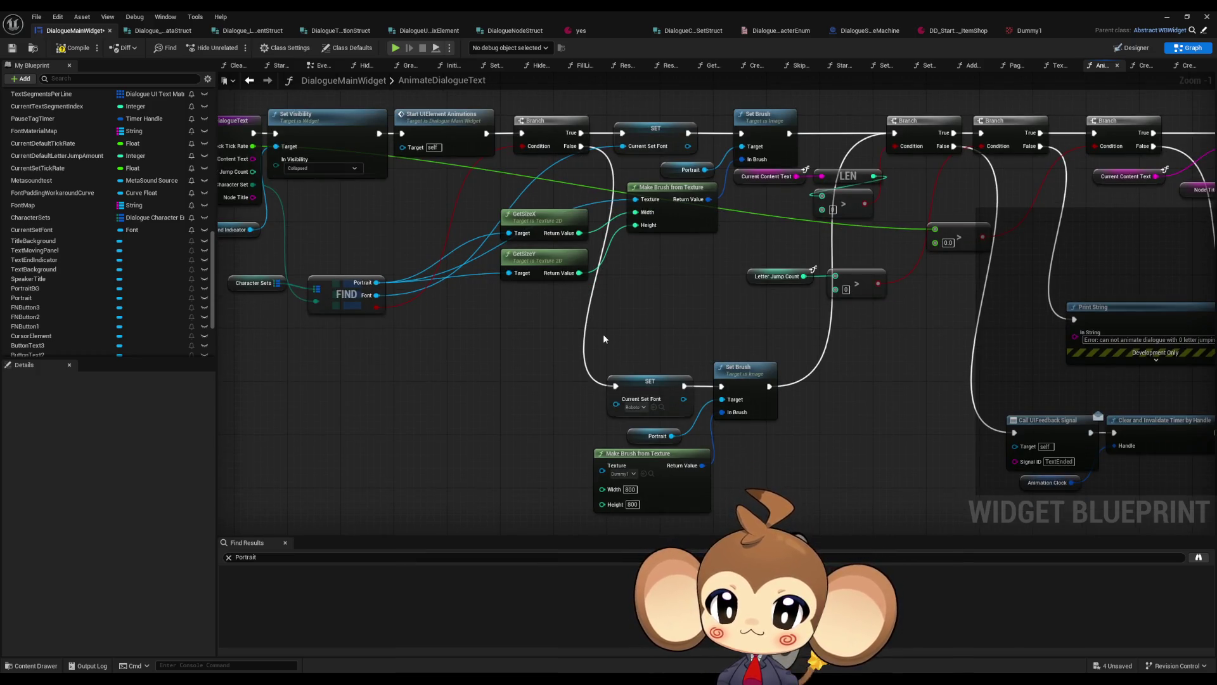
pyautogui.press('c')
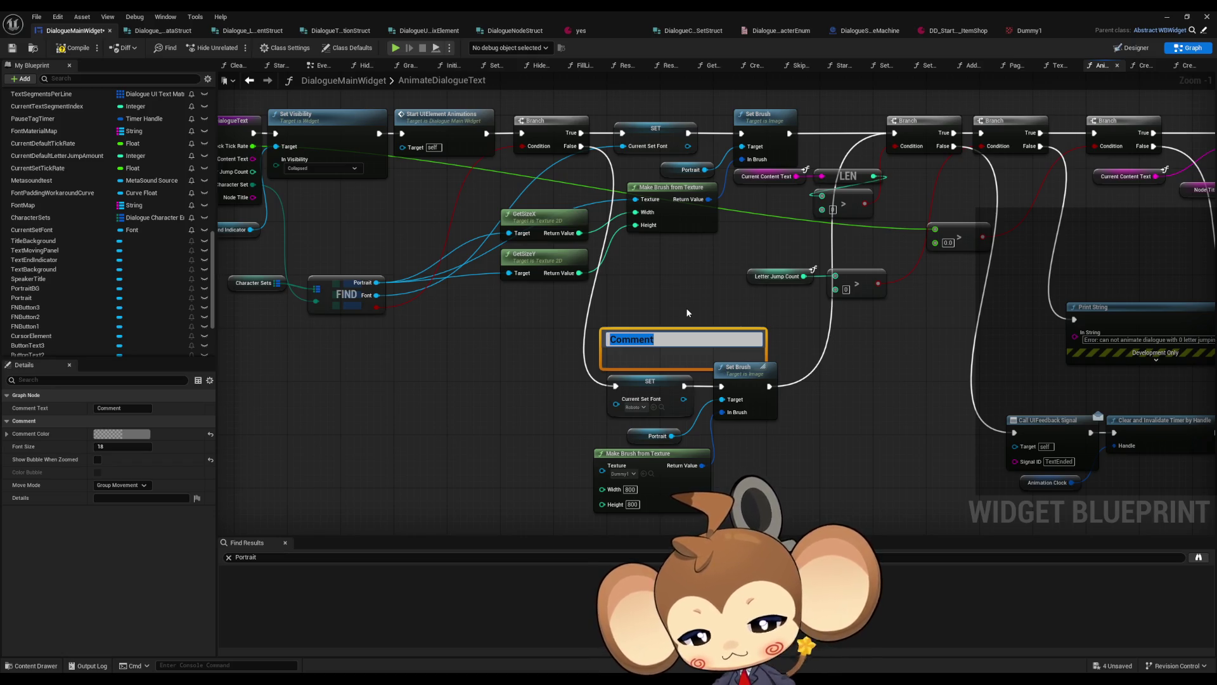
pyautogui.write('Error se')
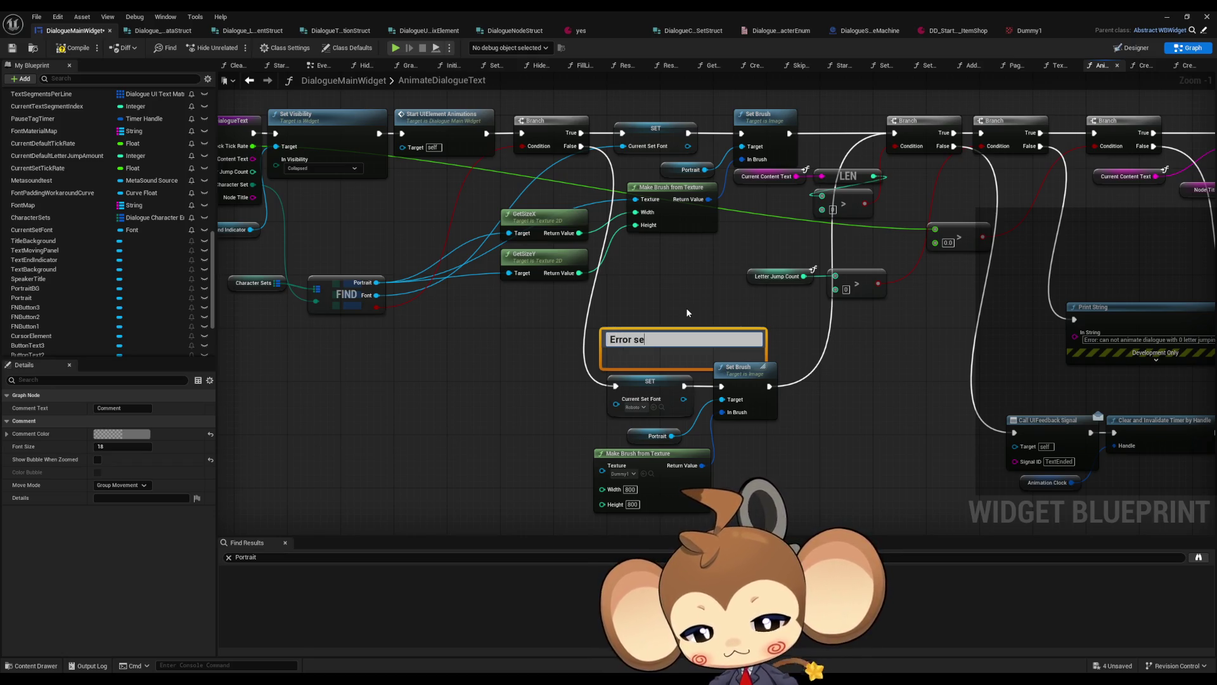
pyautogui.write('t.')
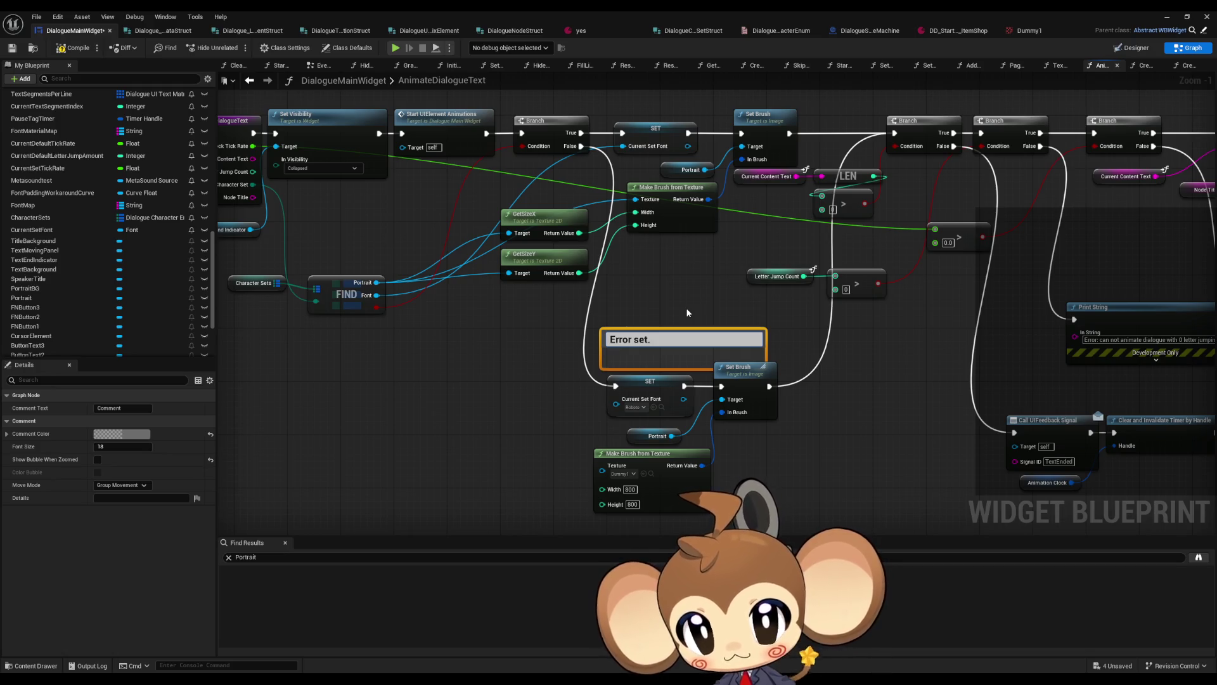
pyautogui.write(' plug th')
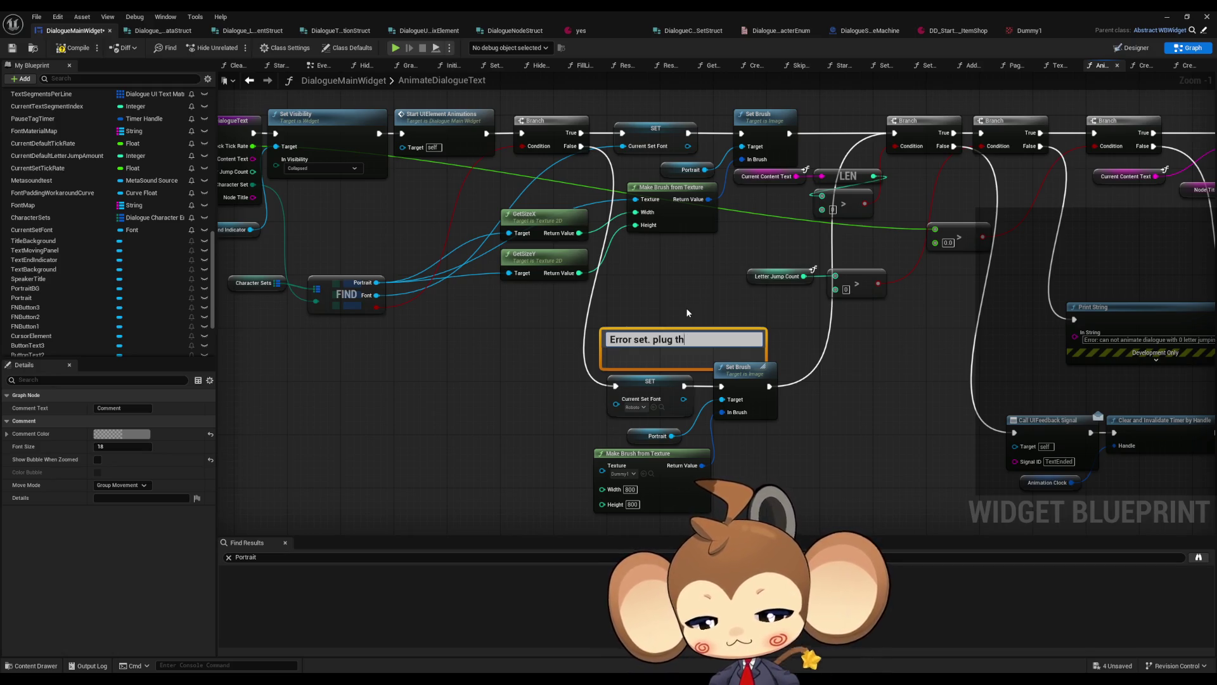
pyautogui.write('is in if you have e')
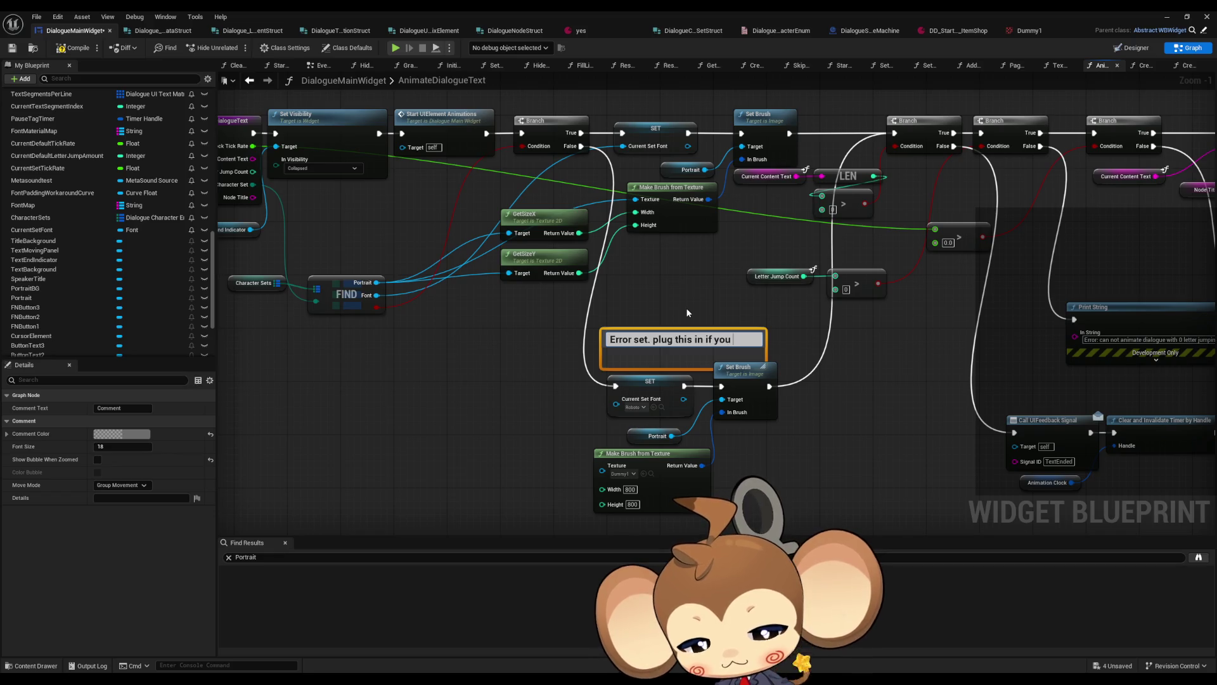
pyautogui.write('rror')
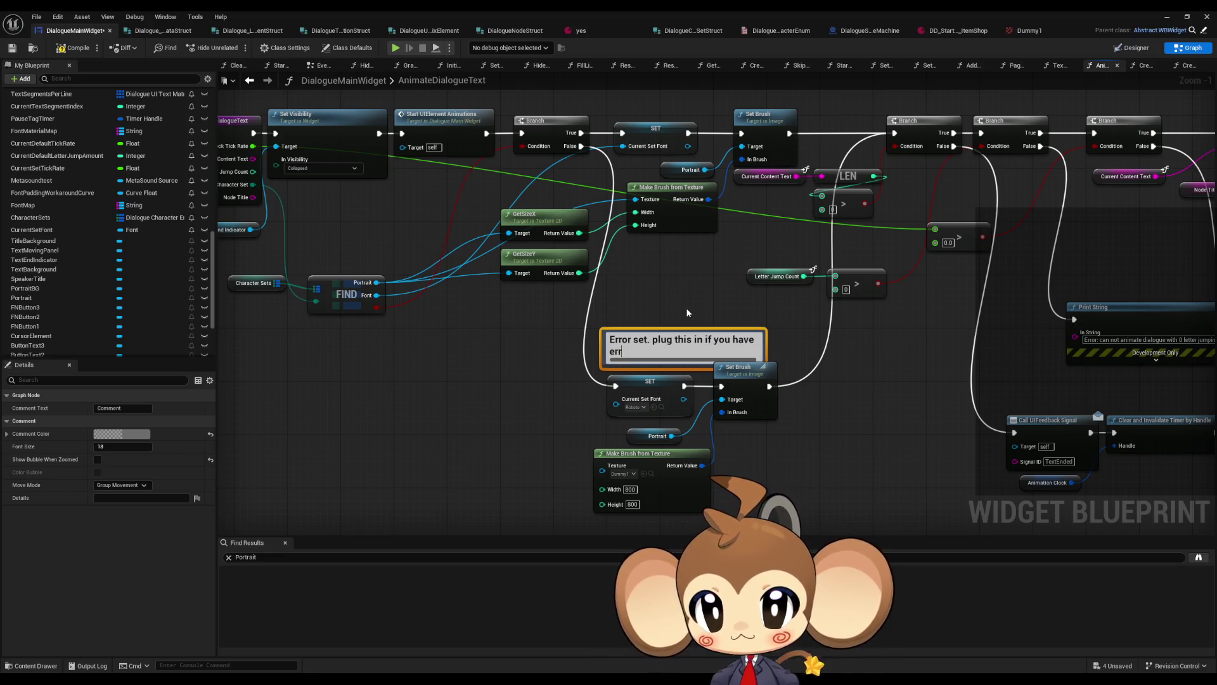
pyautogui.write(' p')
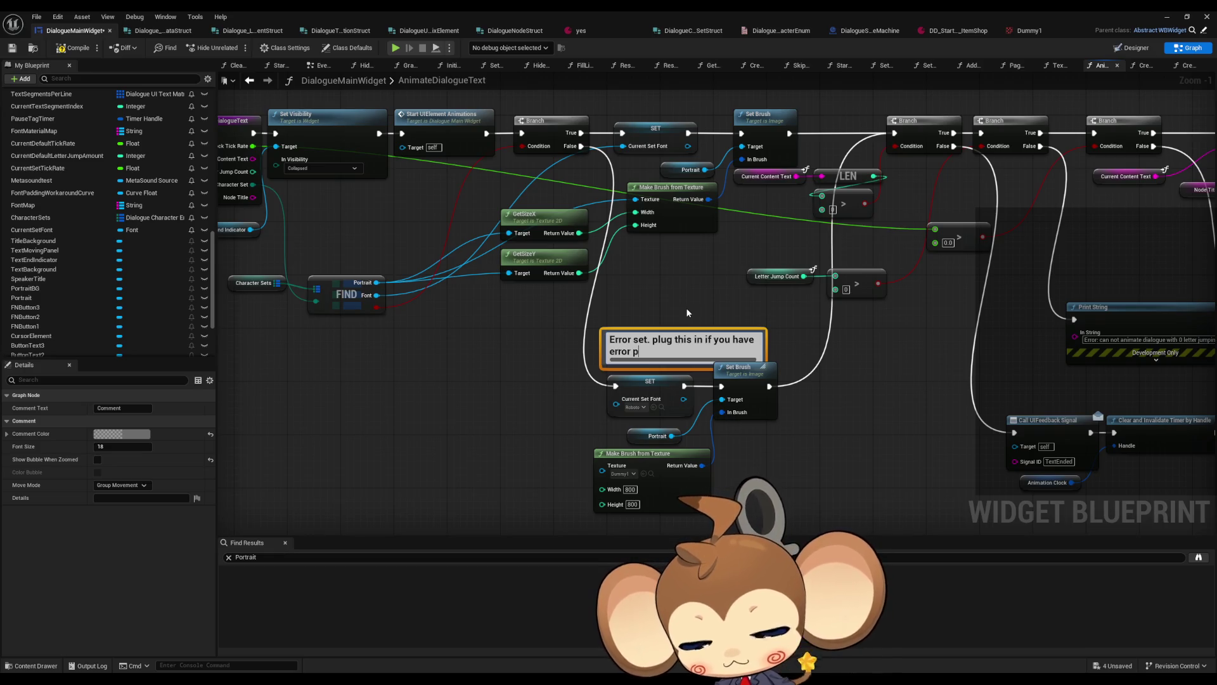
pyautogui.write('ortrait')
pyautogui.press('Return')
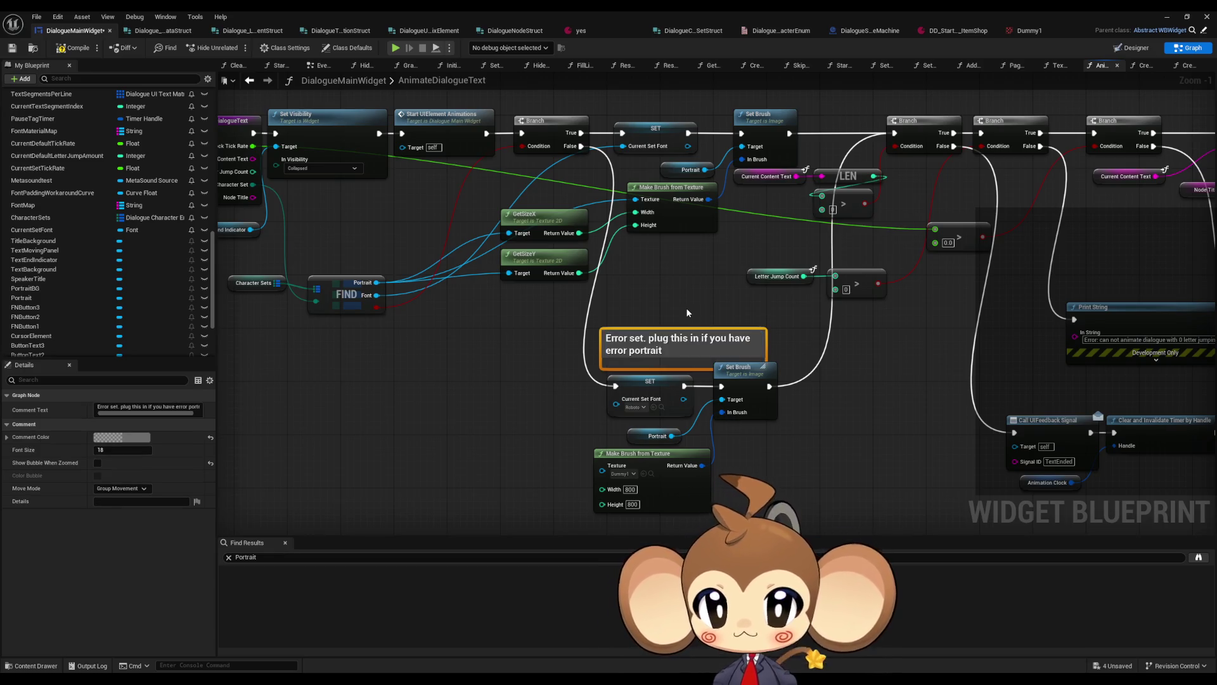
# Disconnect the Branch False and Set Brush exec wires from the fallback chain
pyautogui.moveTo(583, 140); pyautogui.dragTo(894, 133)
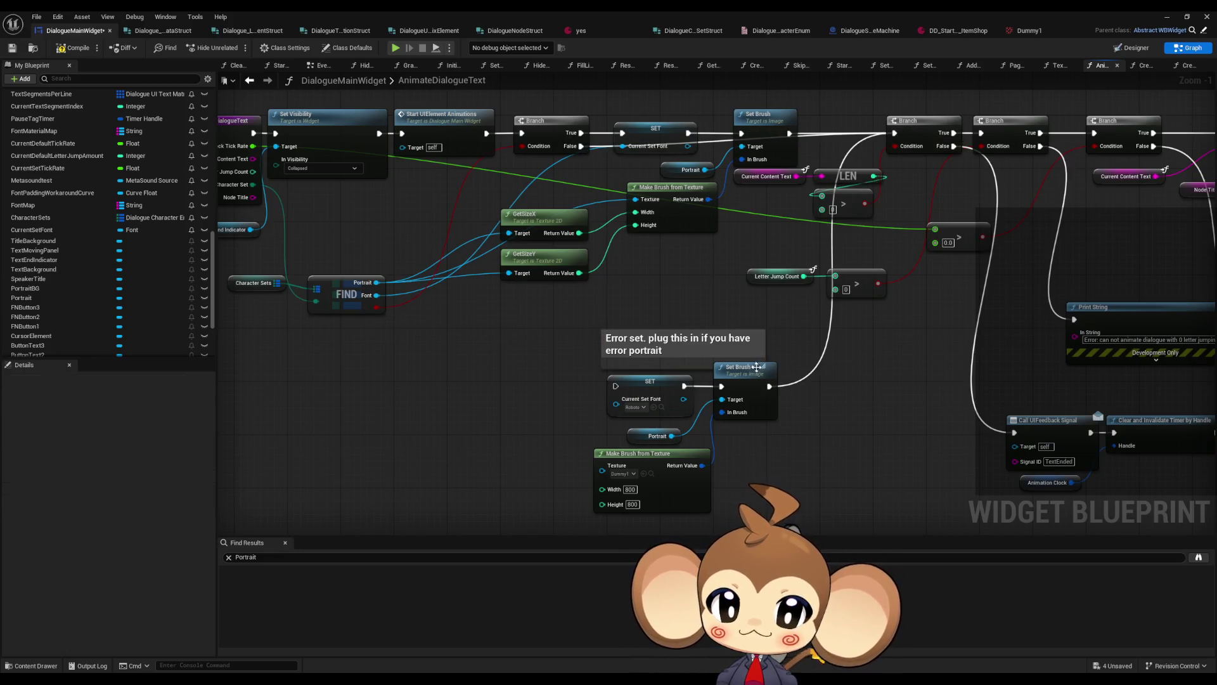
pyautogui.keyDown('alt'); pyautogui.click(769, 386); pyautogui.keyUp('alt')
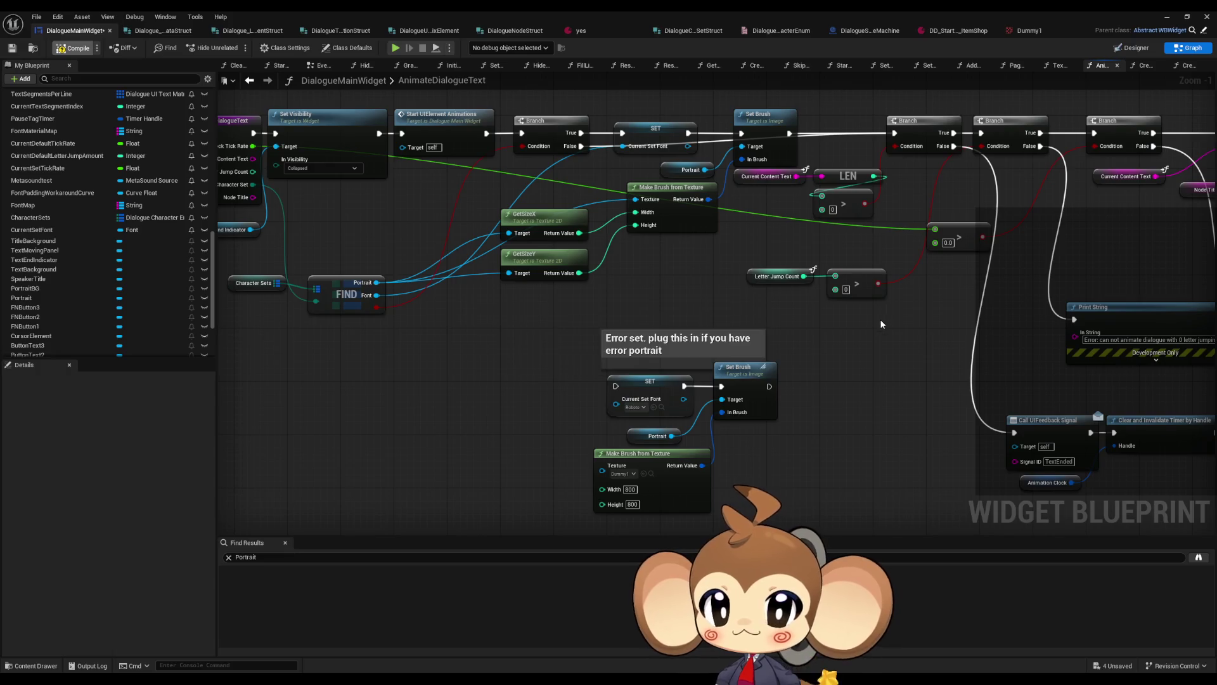
pyautogui.moveTo(892, 279); pyautogui.dragTo(941, 207)
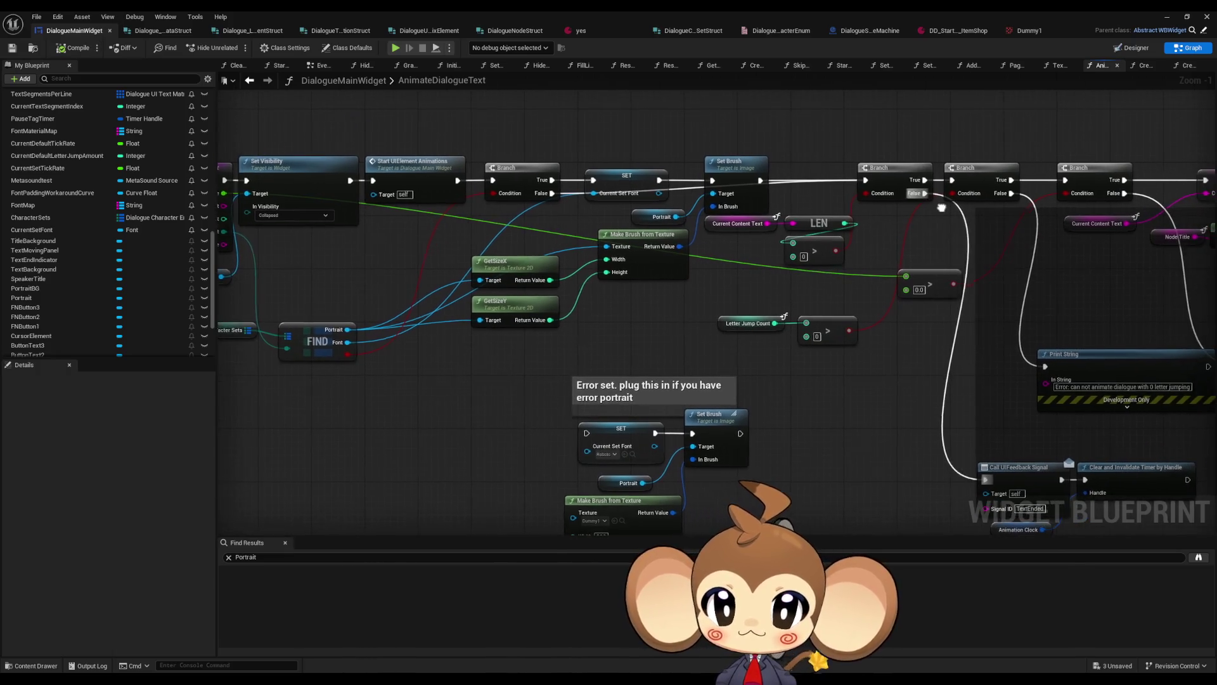
# Open the CreateTextElement function via CreateTextSegmentAddToCurrentLineAndExecuteTags
pyautogui.scroll(-4, 774, 302)
pyautogui.moveTo(915, 302); pyautogui.dragTo(293, 295)
pyautogui.scroll(4, 293, 295)
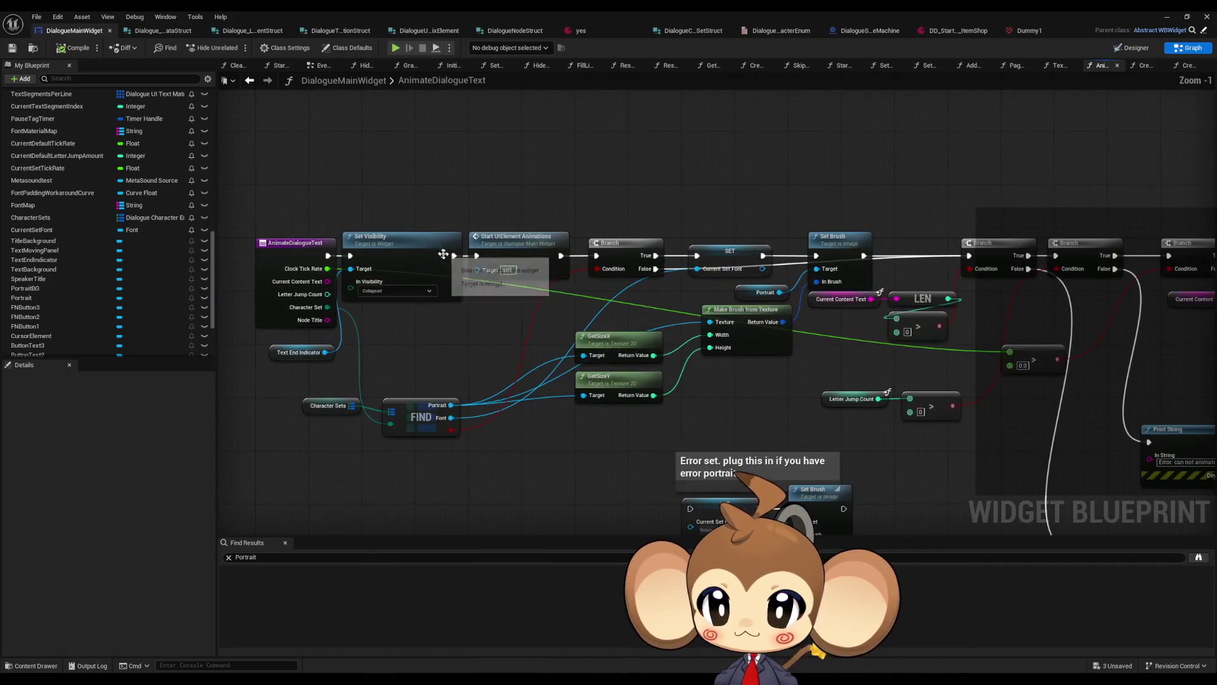
pyautogui.scroll(5, 124, 238)
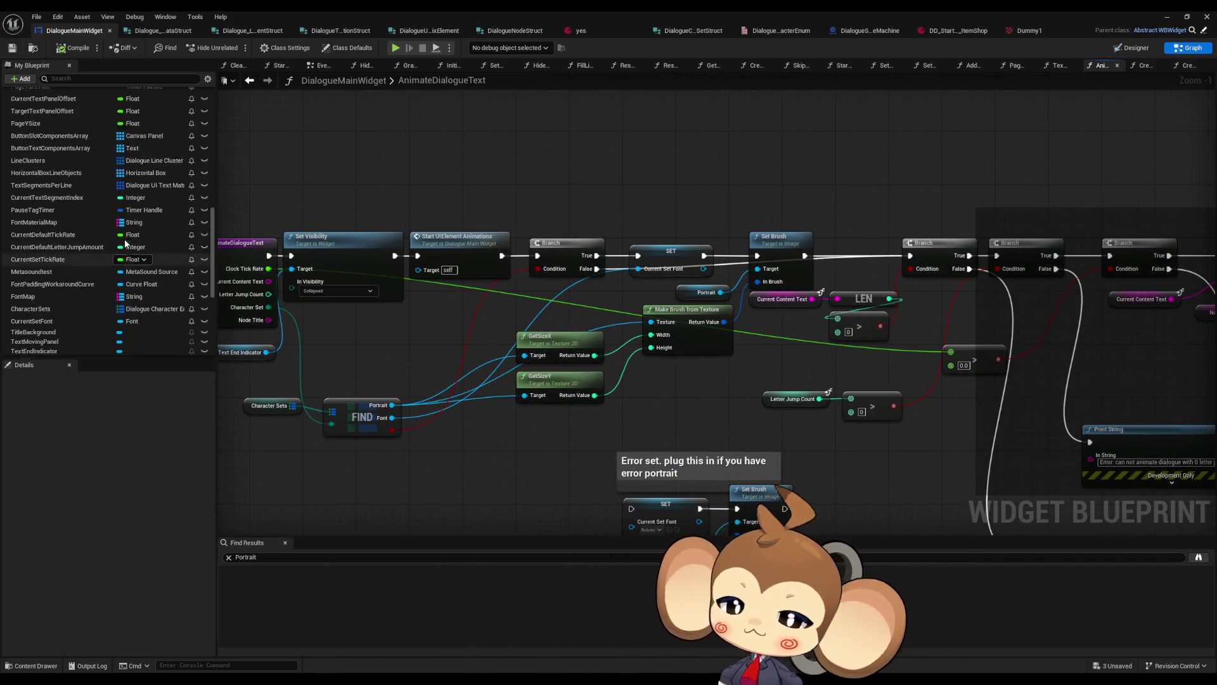
pyautogui.scroll(6, 119, 247)
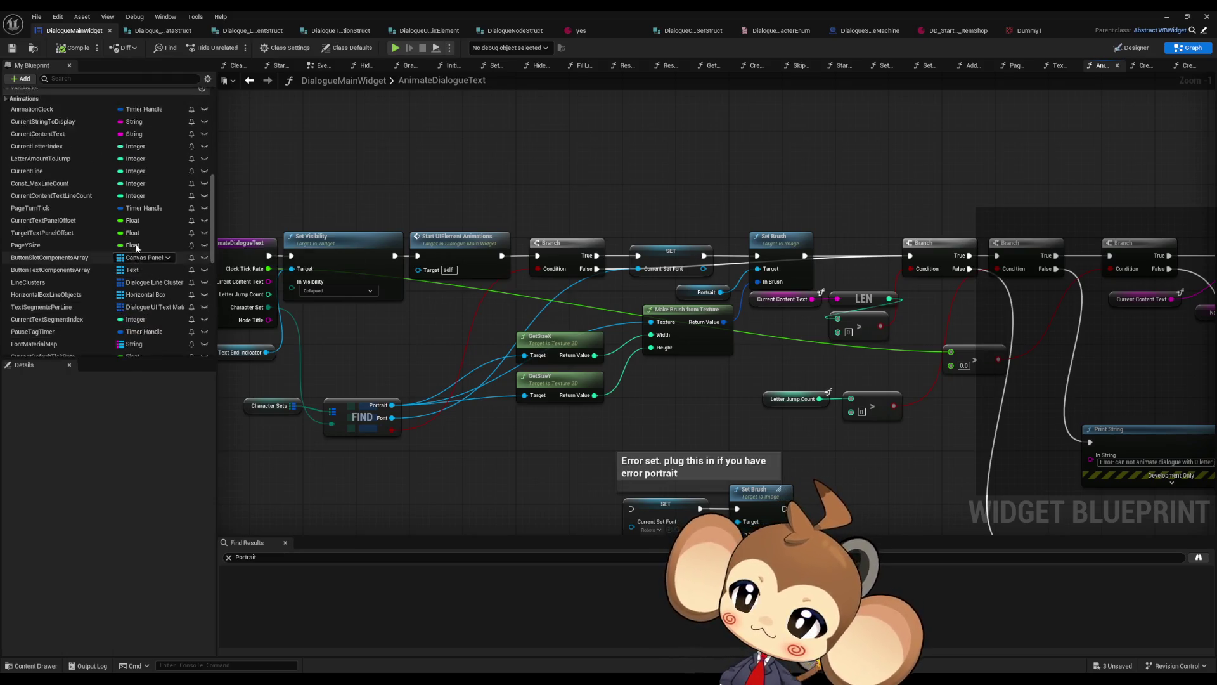
pyautogui.scroll(6, 118, 232)
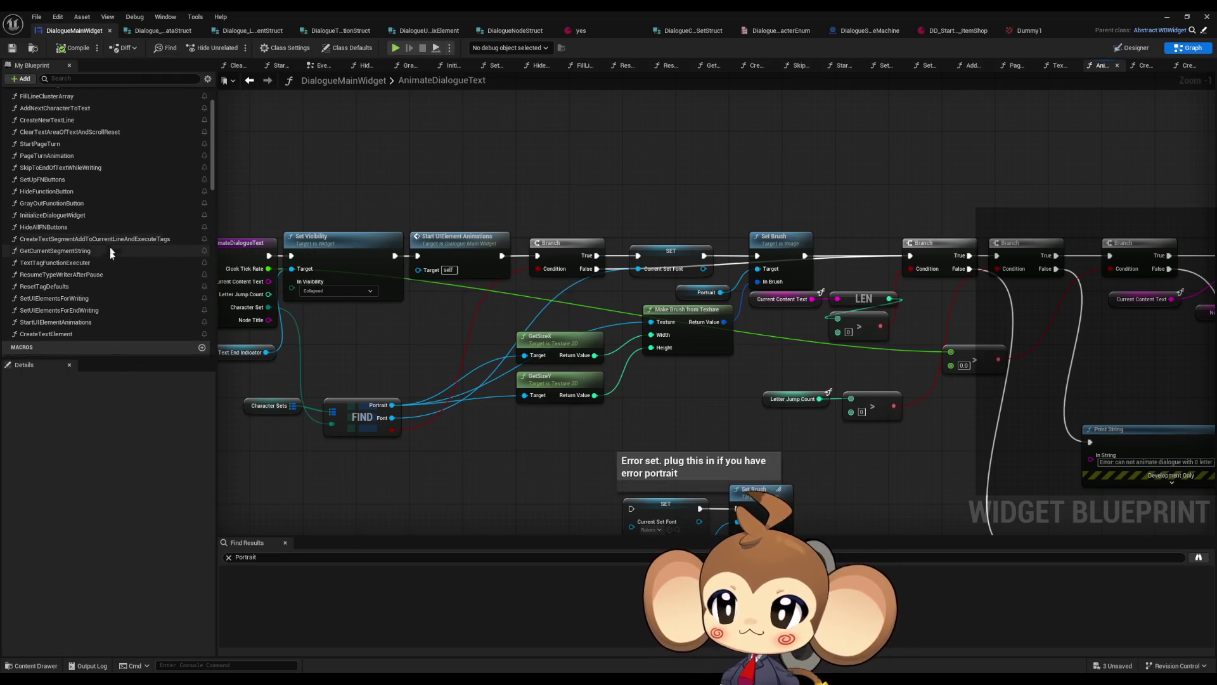
pyautogui.doubleClick(89, 282)
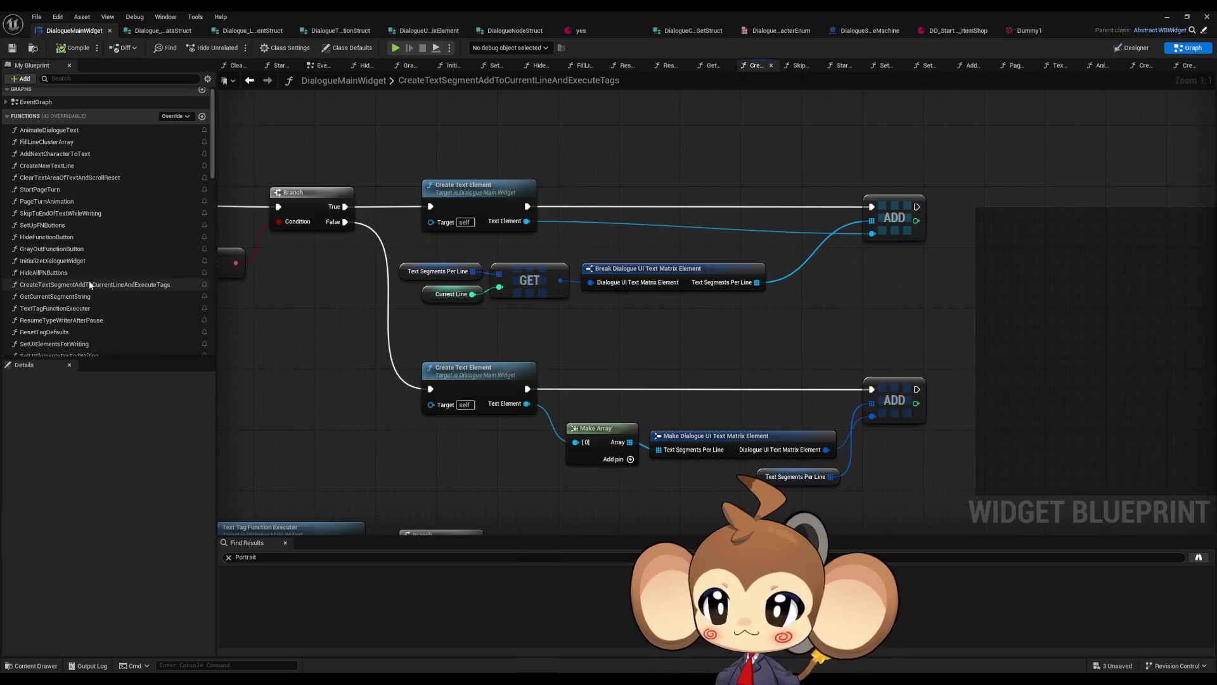
pyautogui.doubleClick(620, 217)
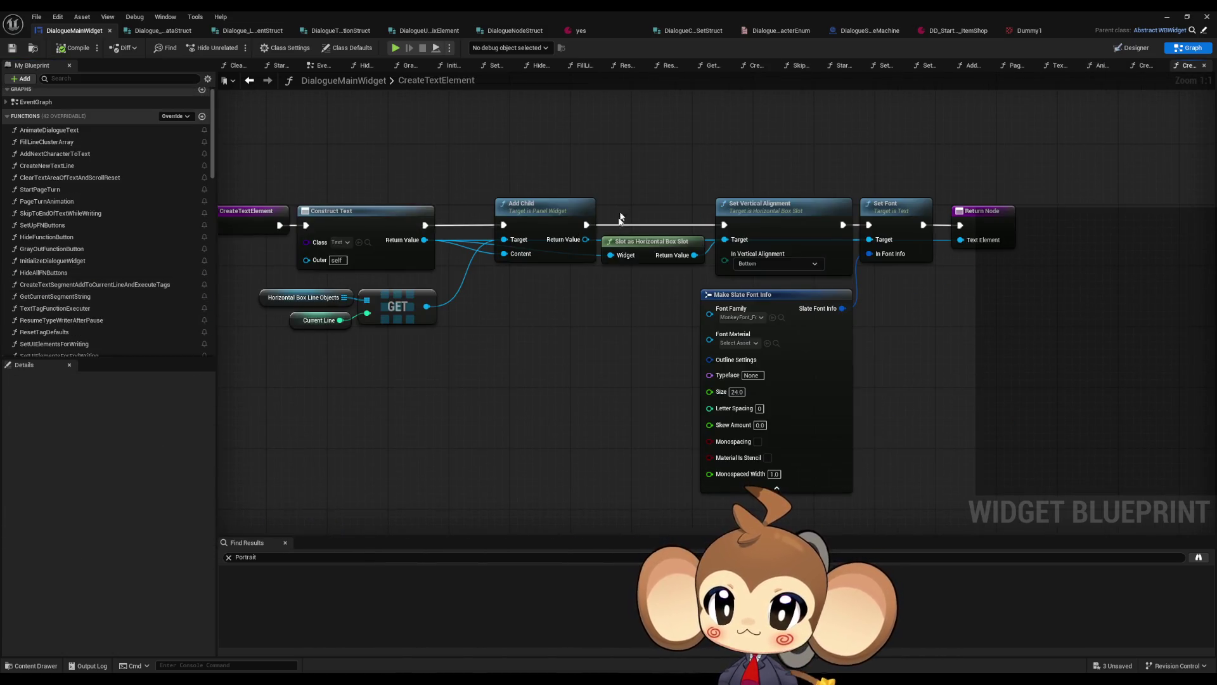
# Wire a CurrentSetFont getter into Make Slate Font Info's Font Family, compile, and return to the level editor
pyautogui.moveTo(560, 334); pyautogui.dragTo(656, 333)
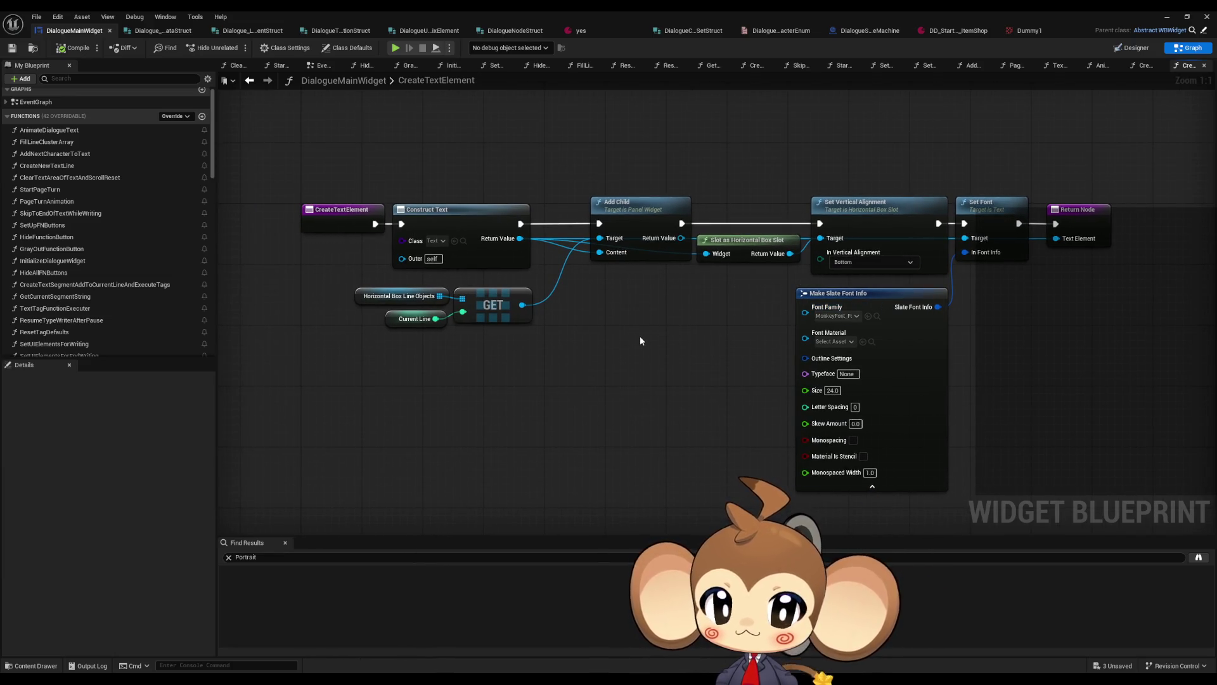
pyautogui.moveTo(640, 340); pyautogui.dragTo(618, 317)
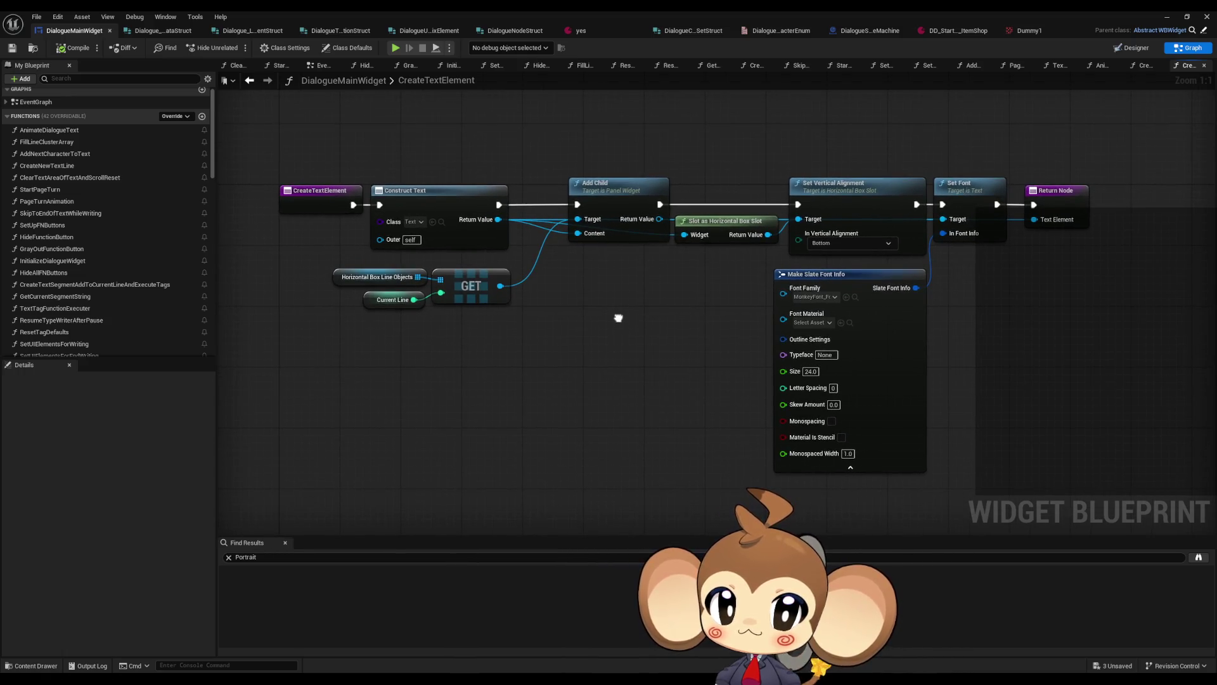
pyautogui.scroll(-8, 121, 241)
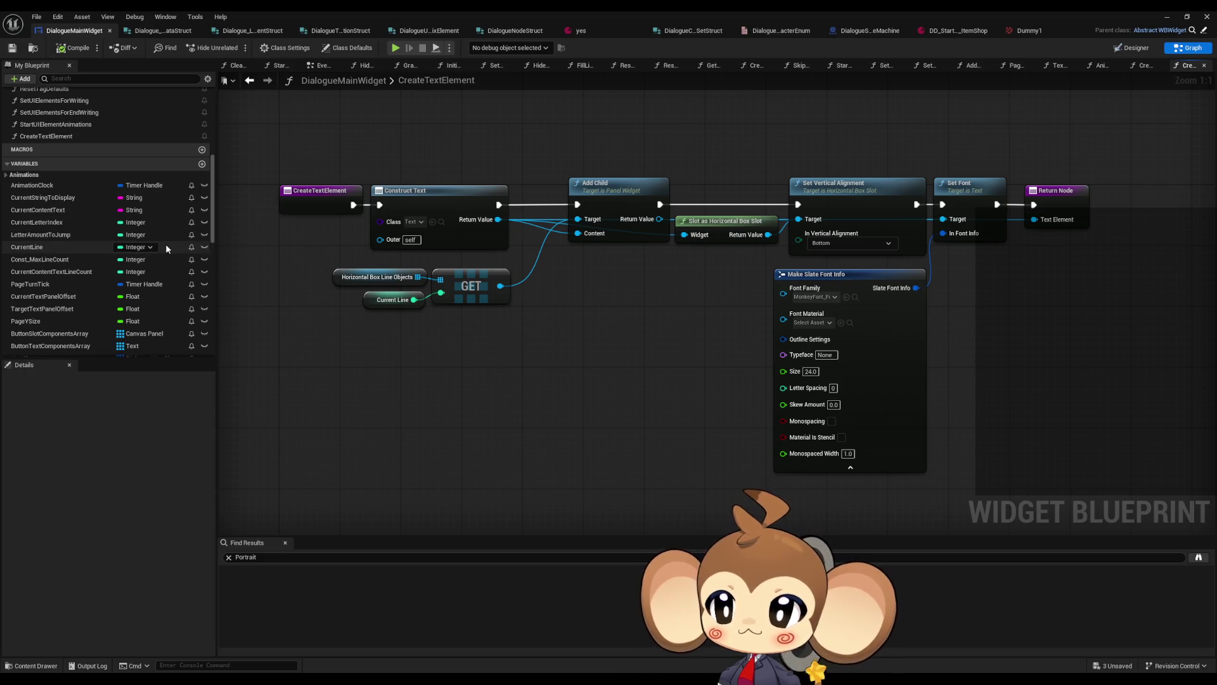
pyautogui.scroll(-3, 166, 246)
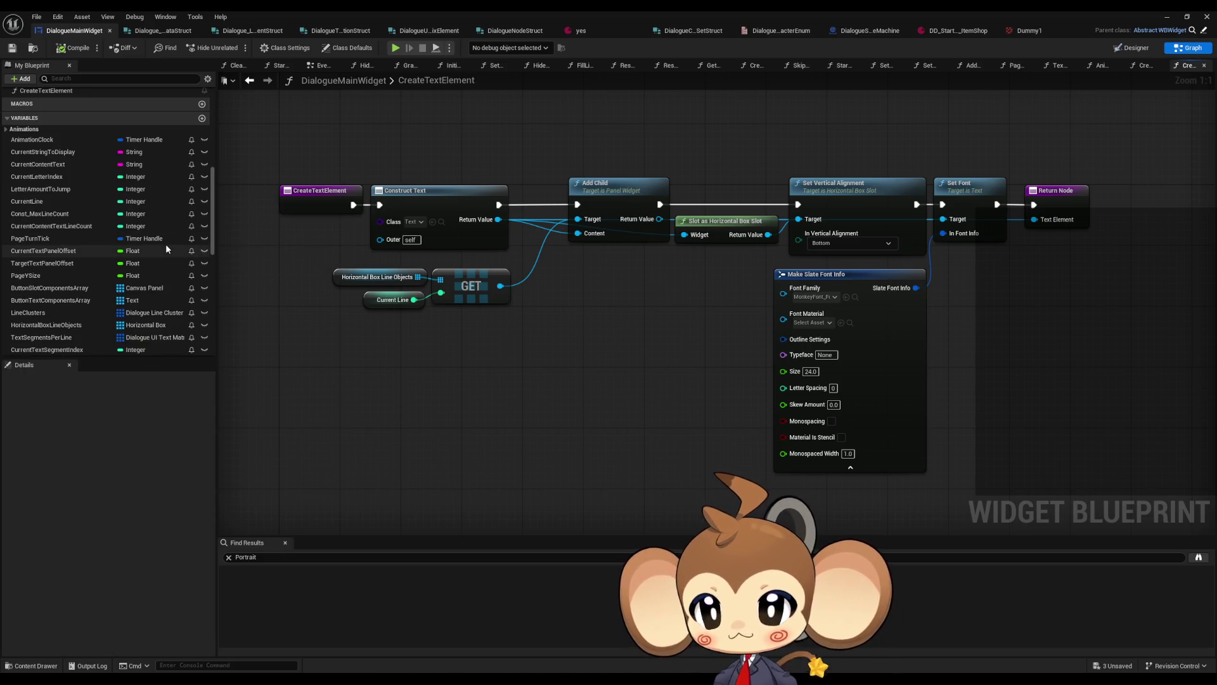
pyautogui.scroll(-2, 166, 247)
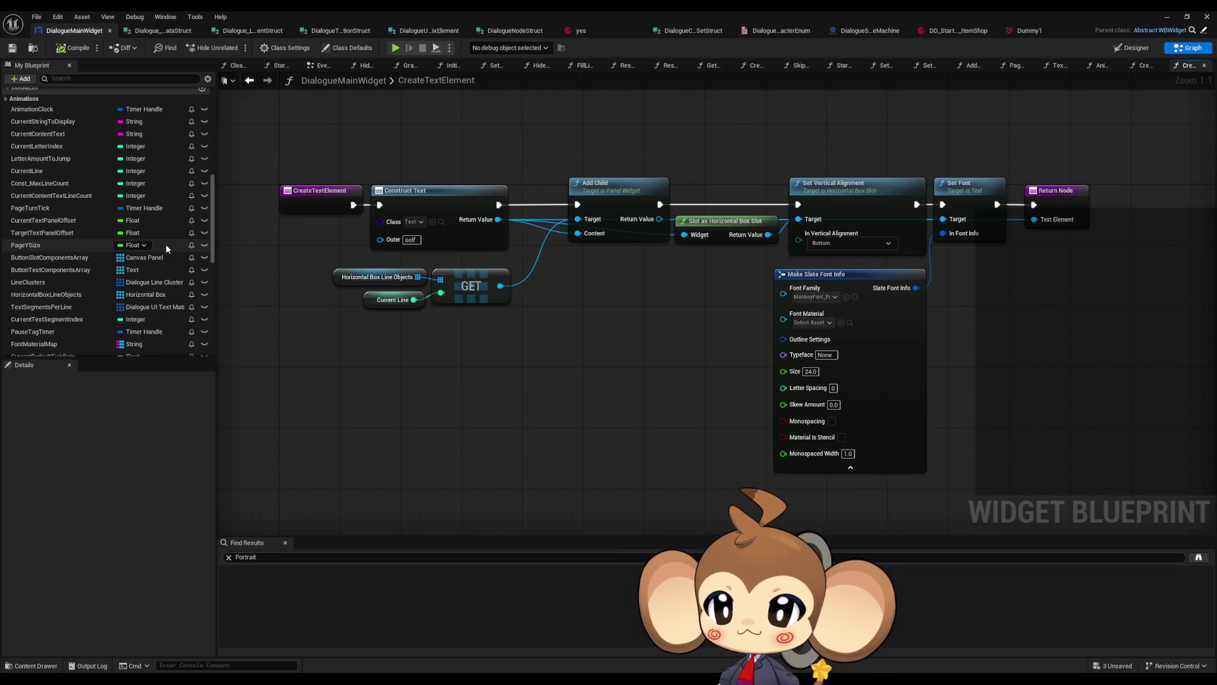
pyautogui.scroll(-9, 166, 248)
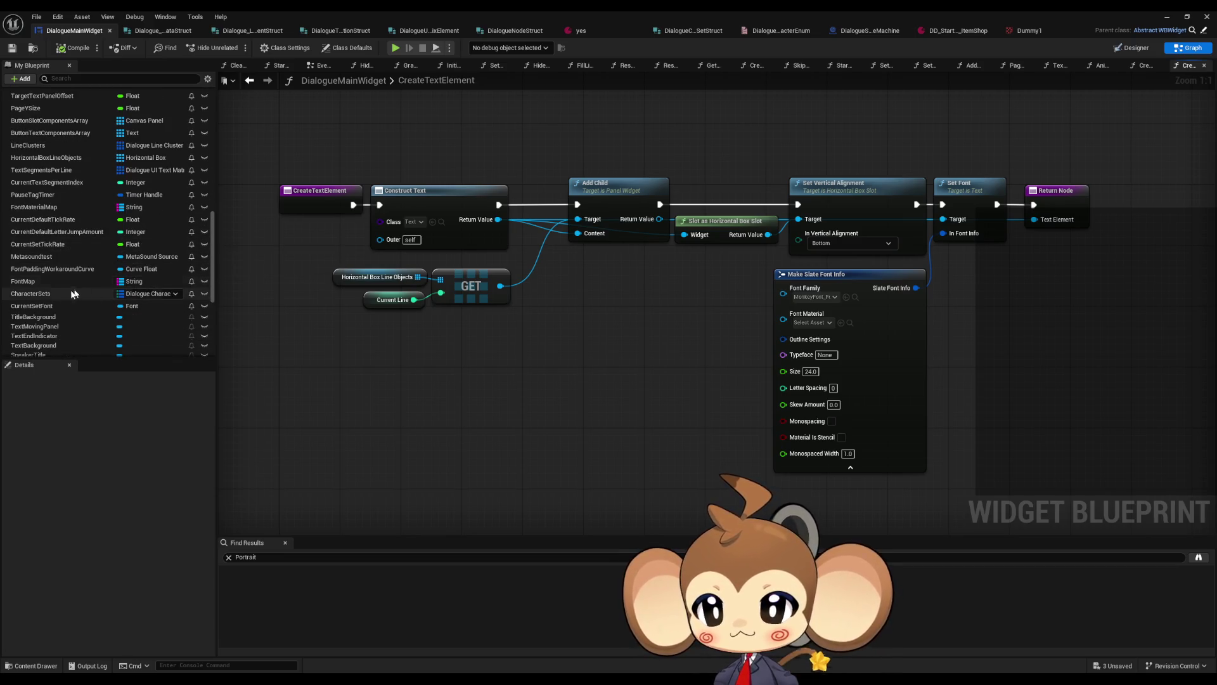
pyautogui.moveTo(35, 306)
pyautogui.mouseDown()
pyautogui.moveTo(686, 310)
pyautogui.moveTo(783, 293)
pyautogui.mouseUp()
pyautogui.click(656, 322)
pyautogui.moveTo(628, 303); pyautogui.dragTo(711, 297)
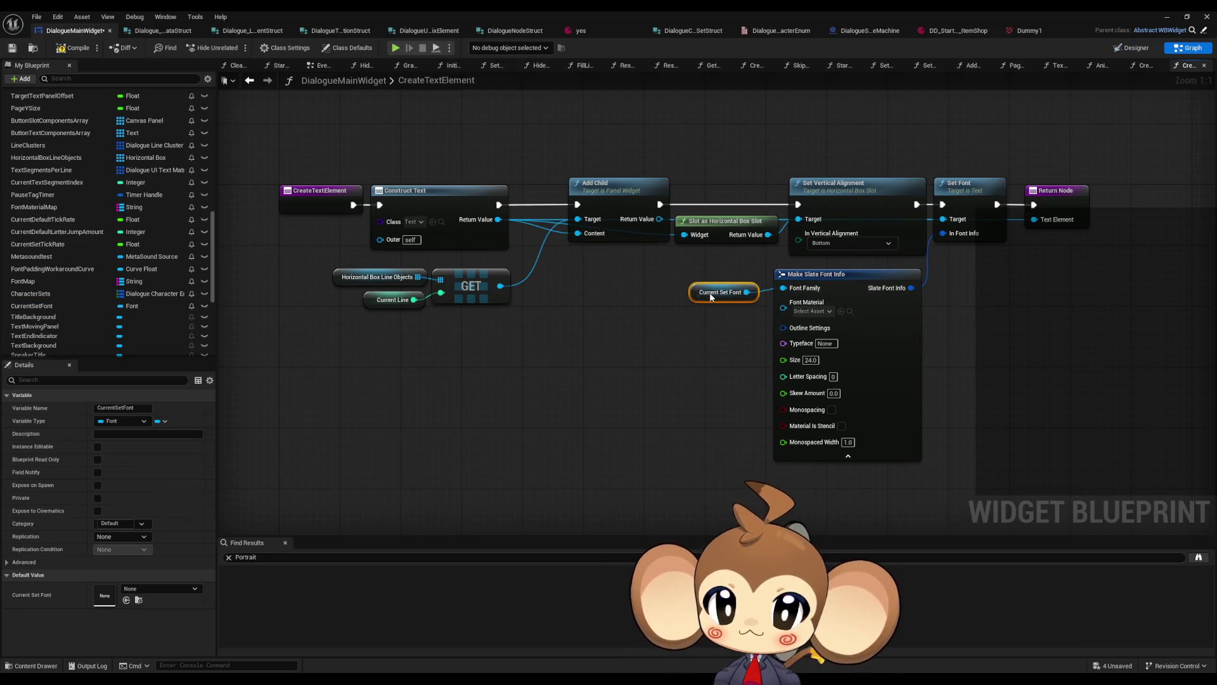
pyautogui.click(682, 339)
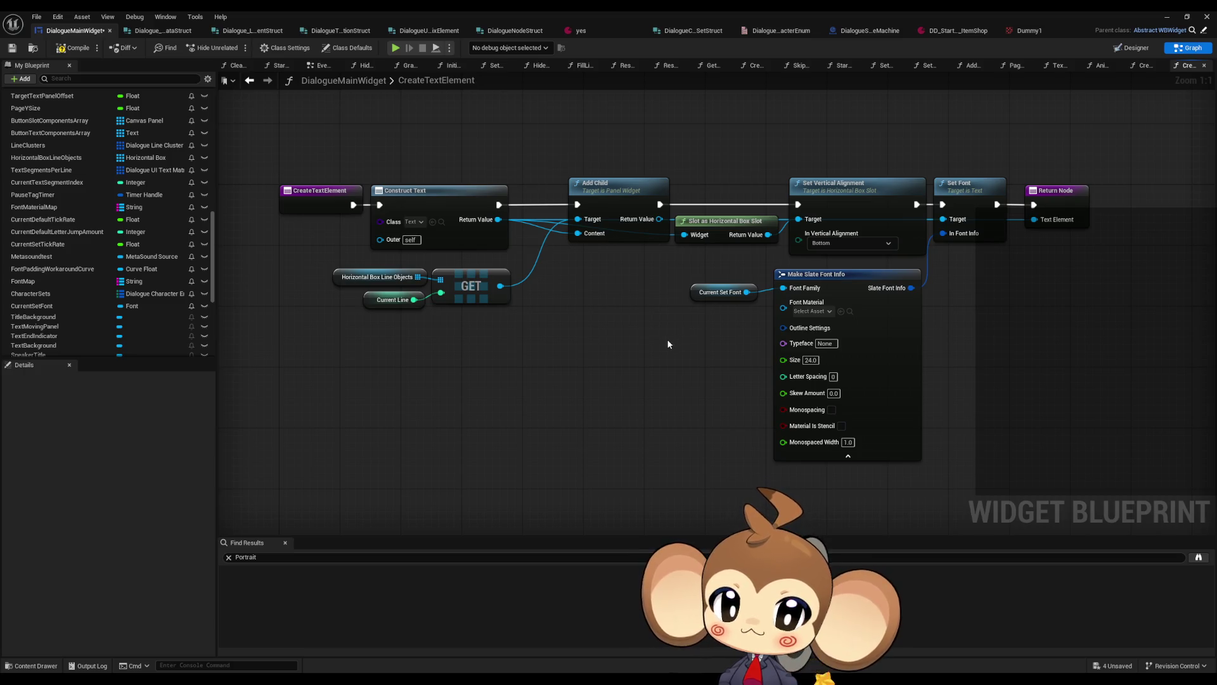
pyautogui.click(73, 49)
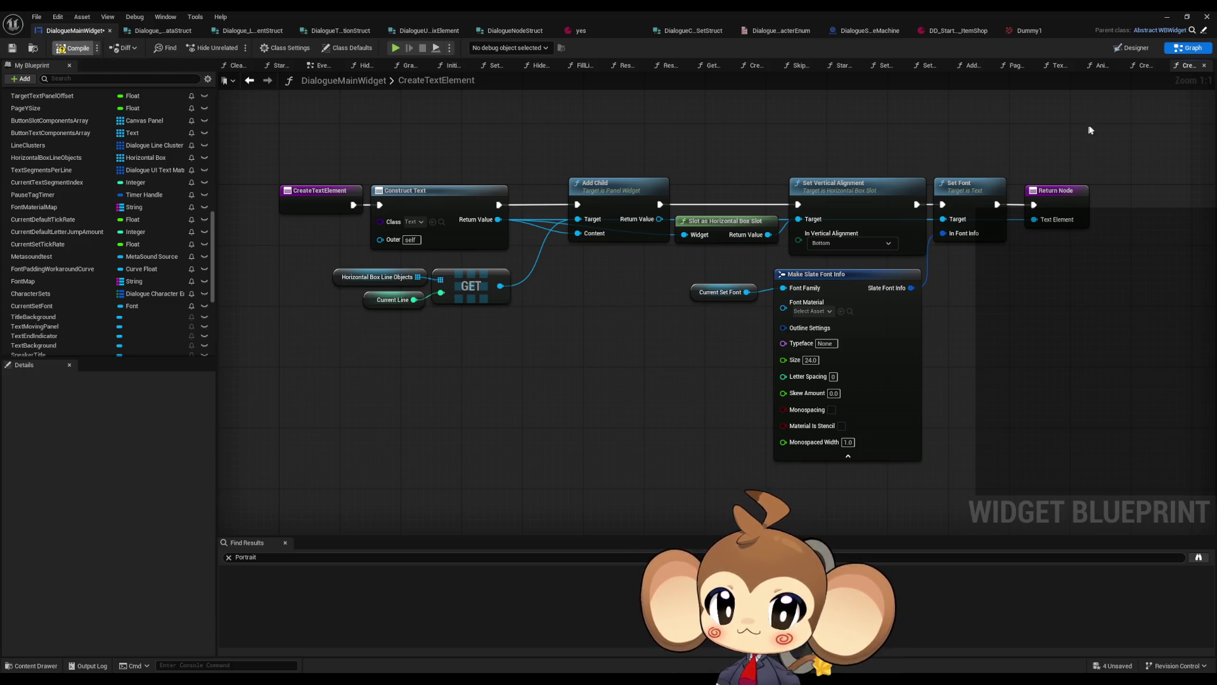
pyautogui.click(1166, 17)
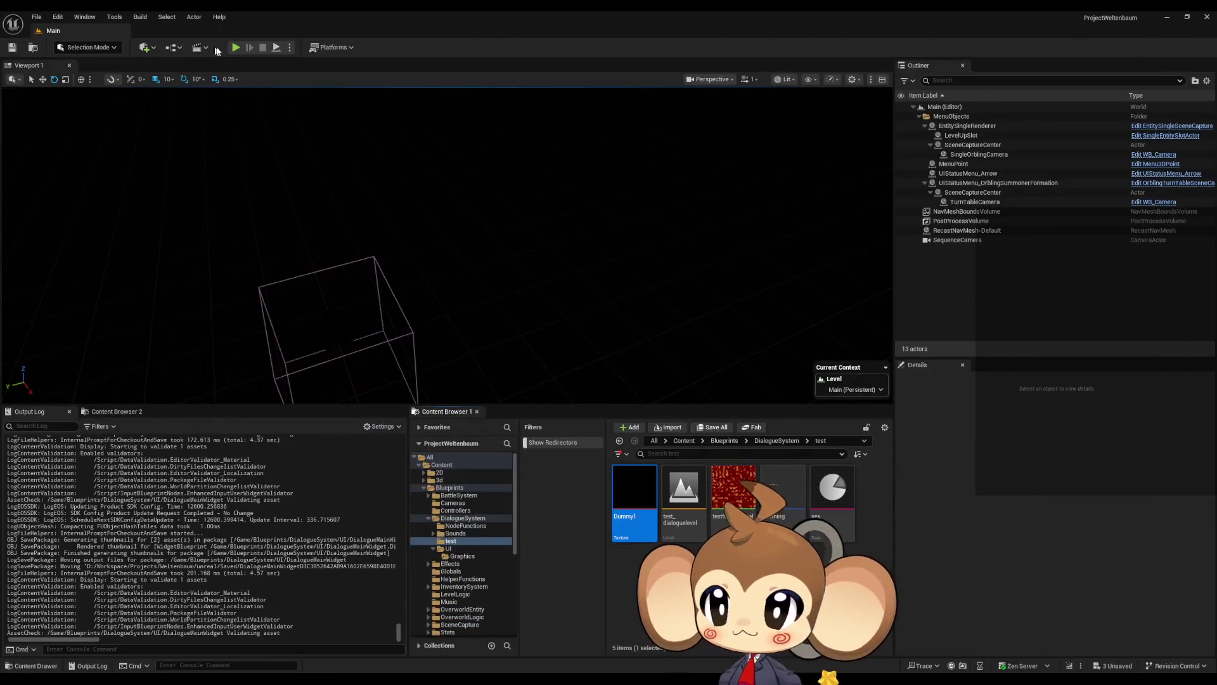
pyautogui.click(217, 52)
pyautogui.press('Return')
pyautogui.press('Return')
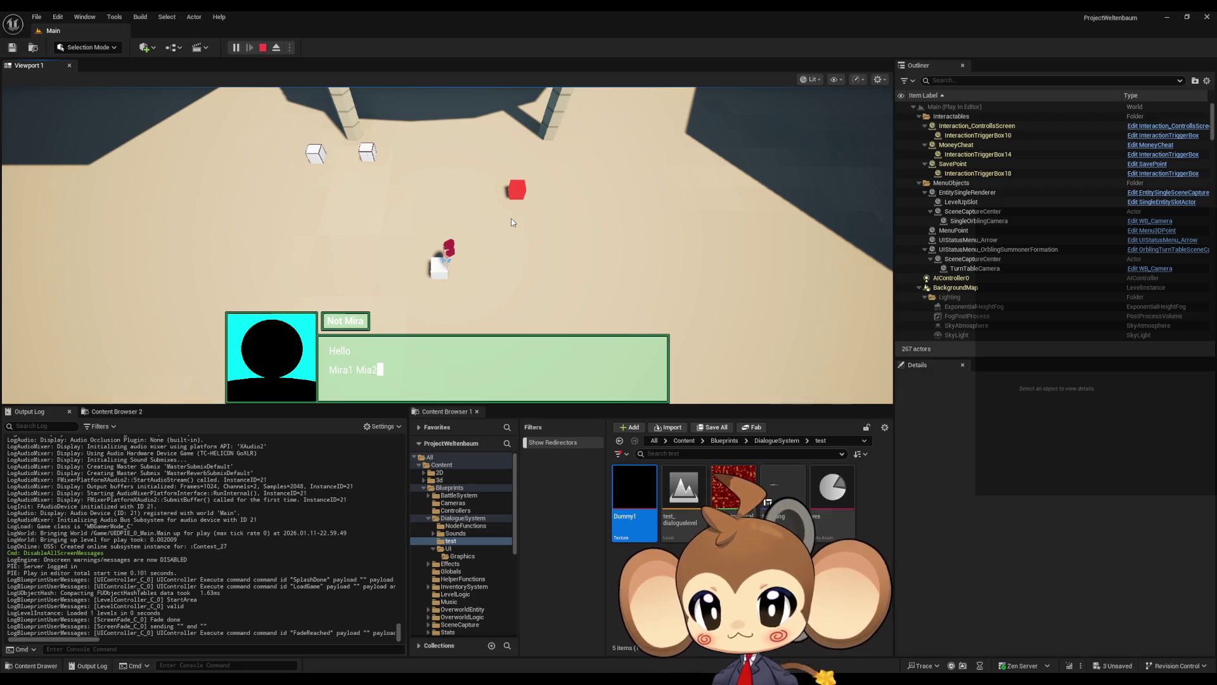
pyautogui.click(368, 378)
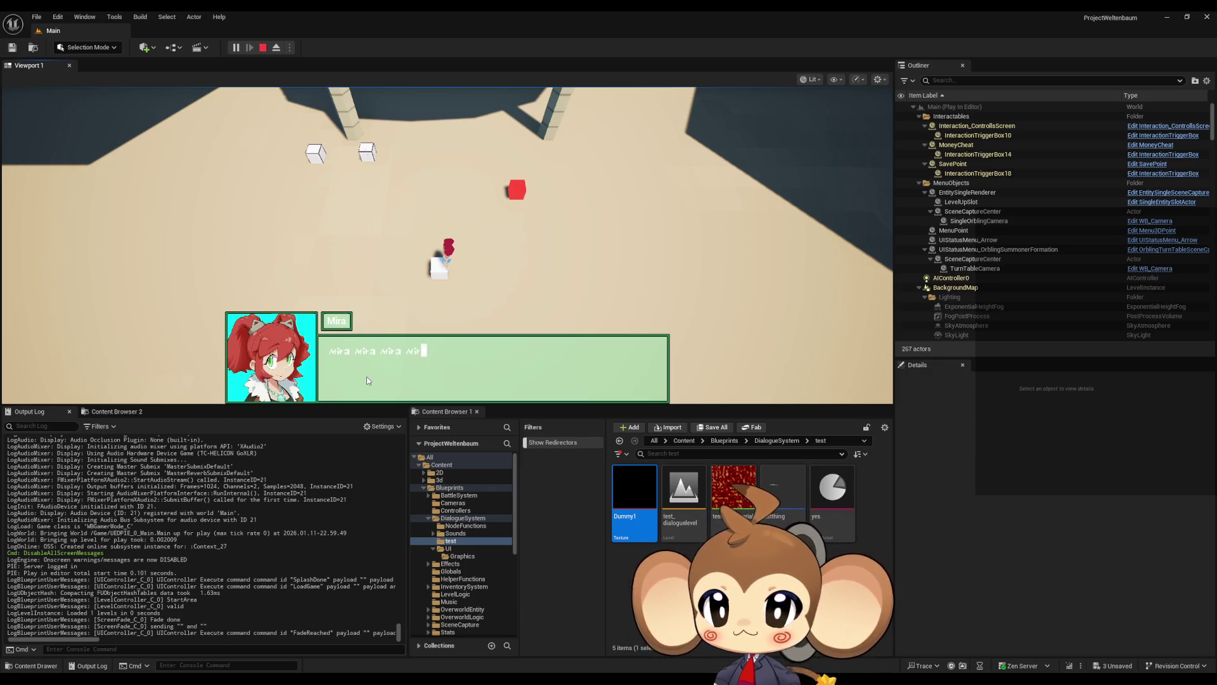
pyautogui.click(367, 379)
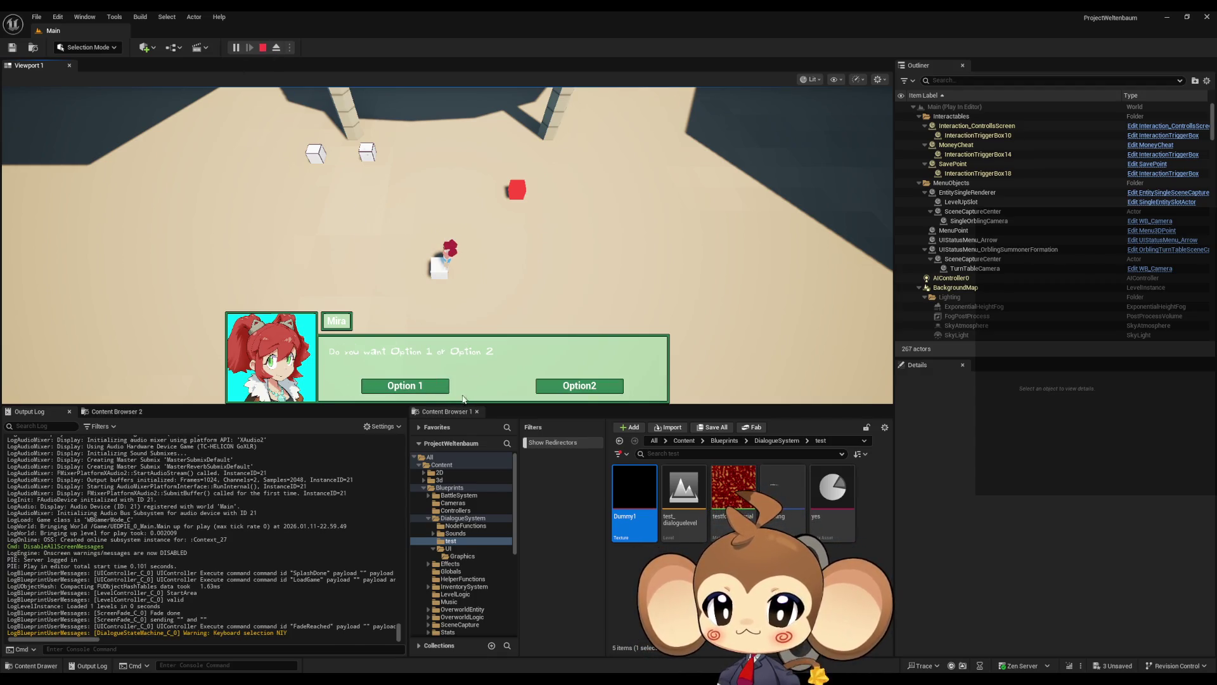
pyautogui.click(444, 388)
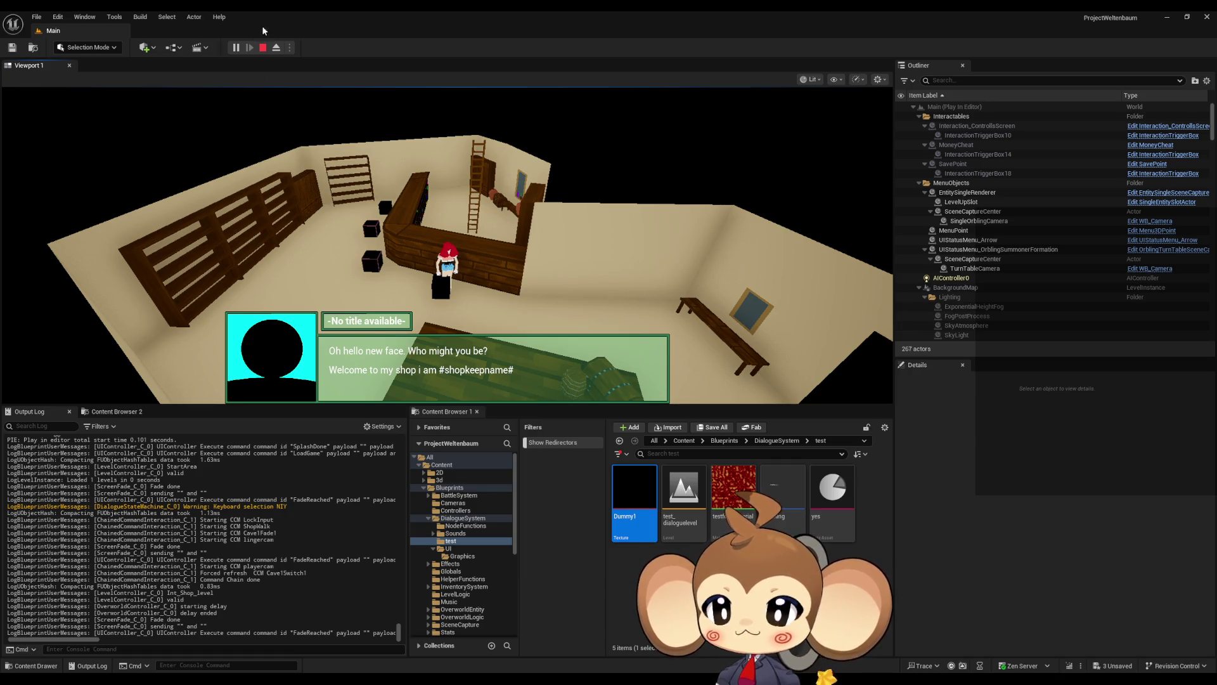
pyautogui.click(264, 48)
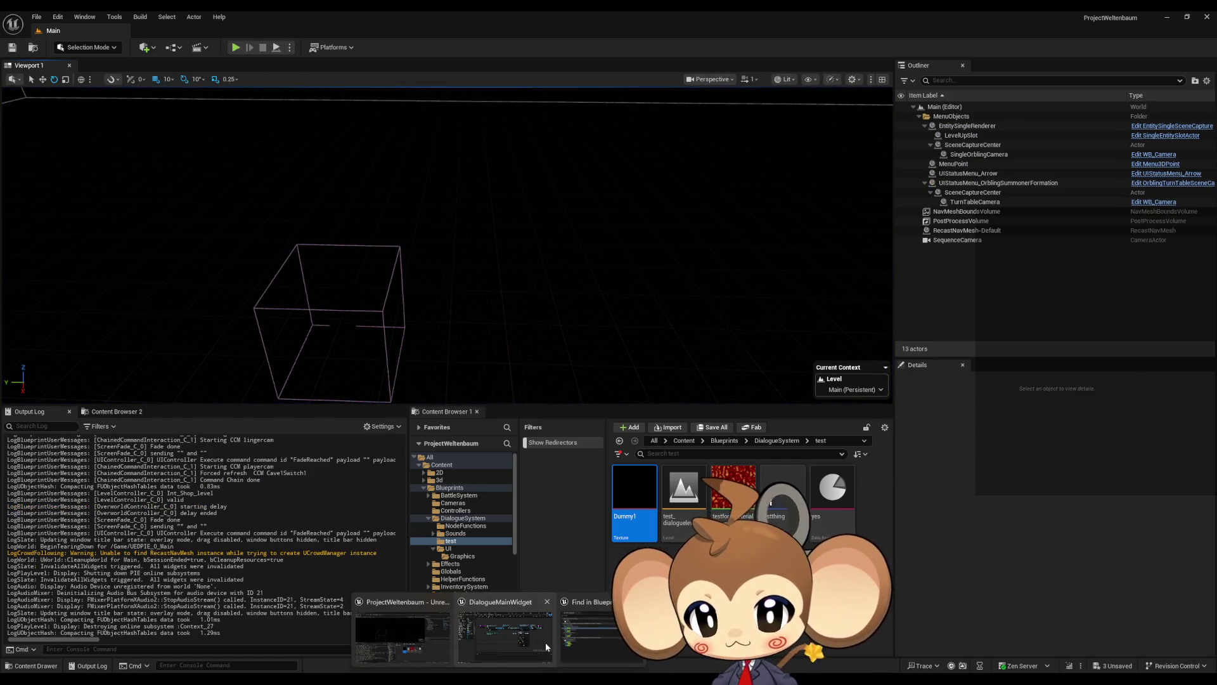
# Expand CharacterSets' Tester and ShopKeeperStartArea entries, then open the DialogueCharacterSetStruct editor
pyautogui.moveTo(545, 641)
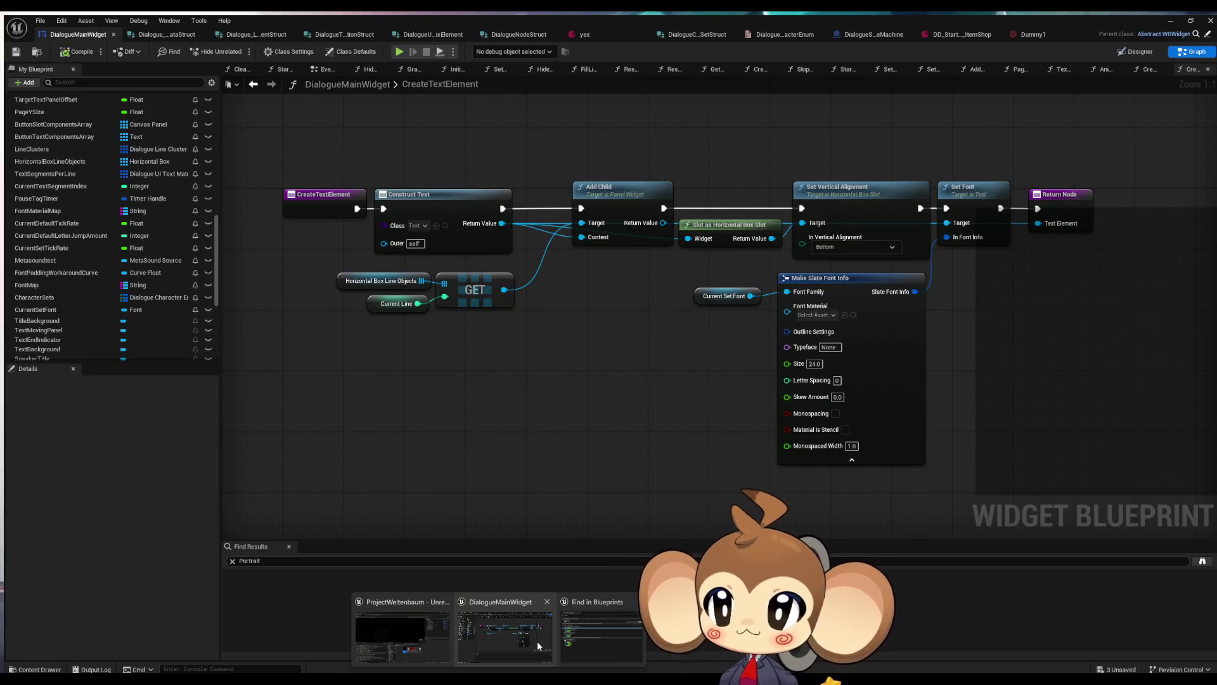
pyautogui.click(537, 640)
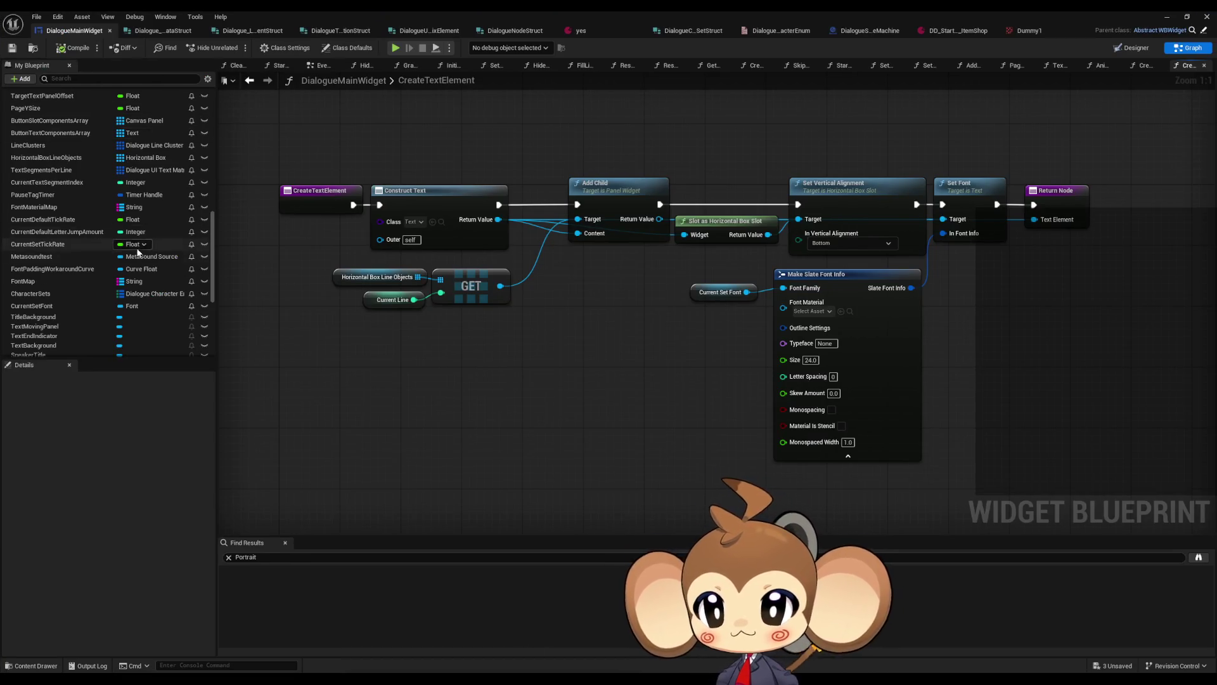
pyautogui.scroll(-5, 144, 283)
pyautogui.scroll(5, 73, 291)
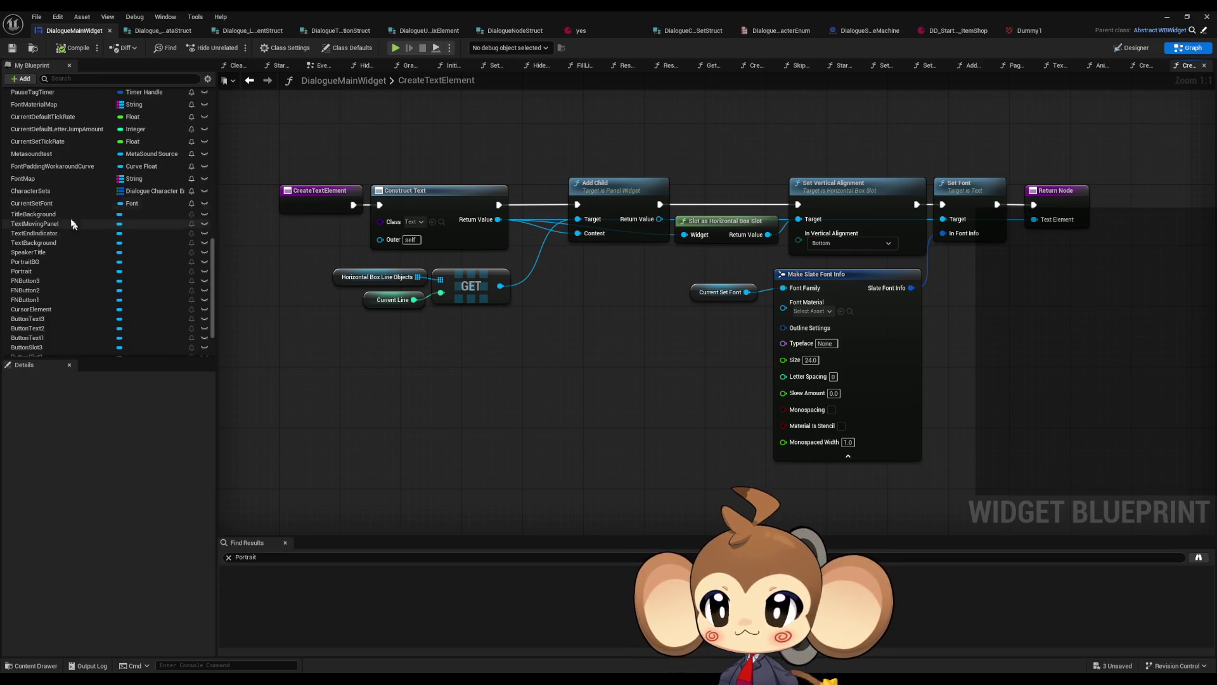
pyautogui.click(41, 195)
pyautogui.click(7, 575)
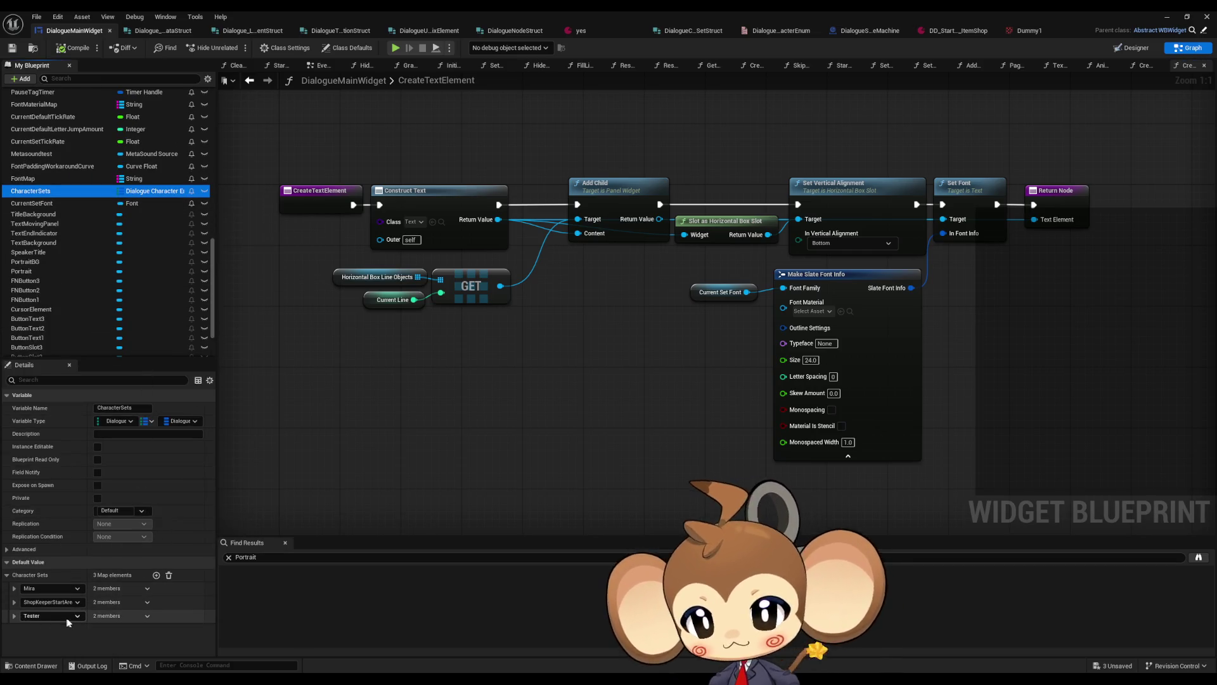
pyautogui.click(14, 616)
pyautogui.scroll(-1, 59, 612)
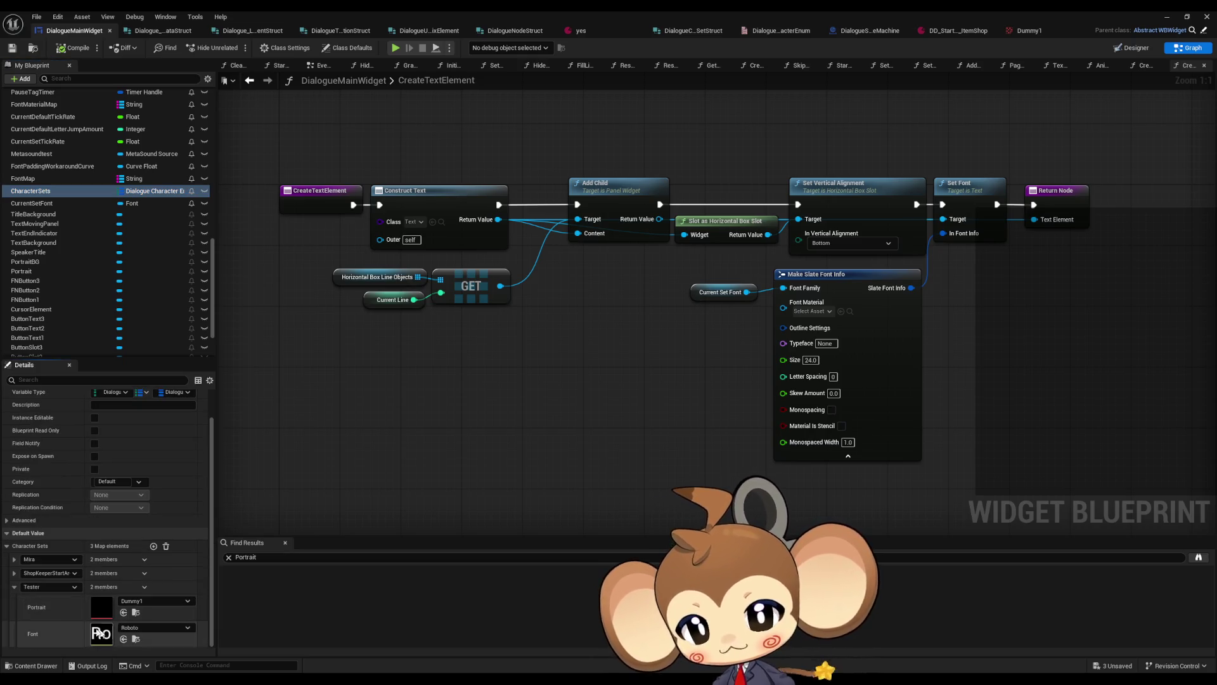
pyautogui.click(15, 573)
pyautogui.scroll(-2, 63, 580)
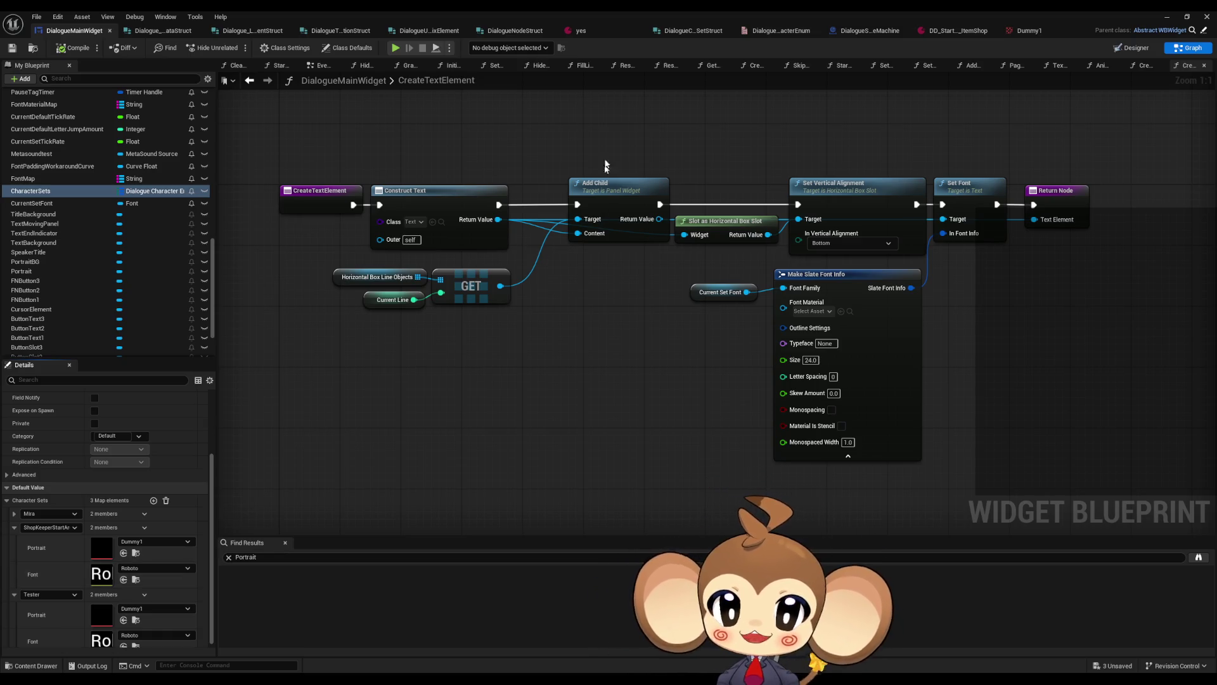
pyautogui.click(697, 31)
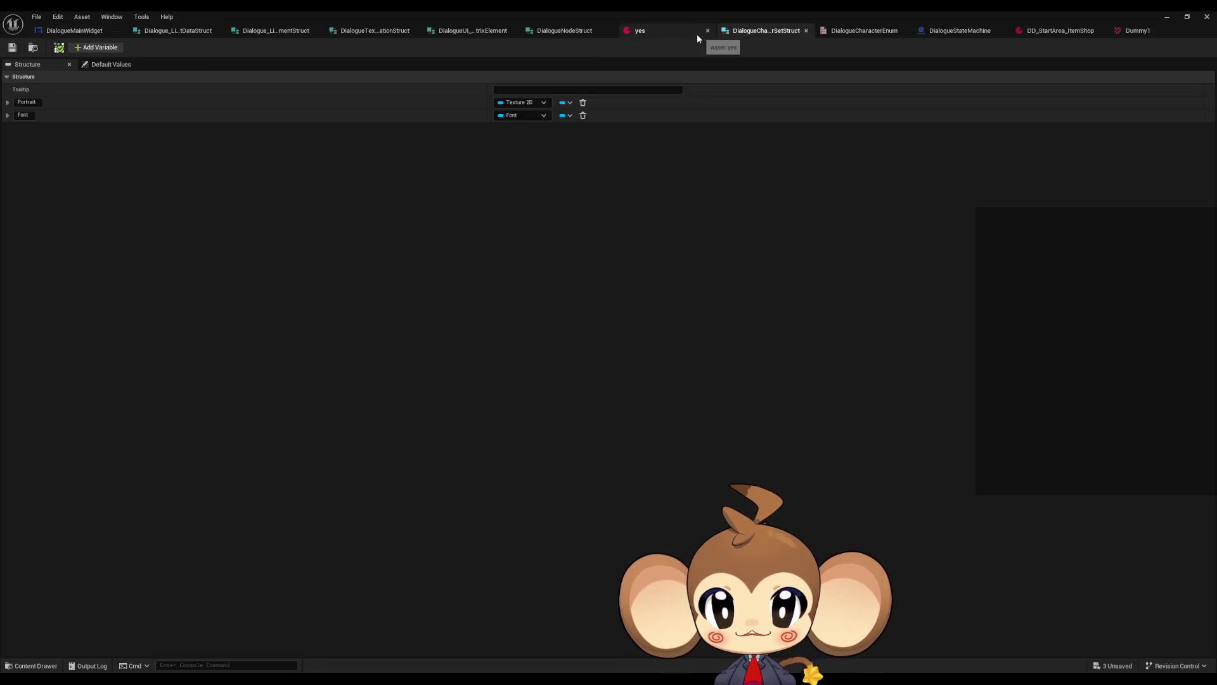
# Add a String member 'Title' as the first member of DialogueCharacterSetStruct and save it
pyautogui.click(95, 47)
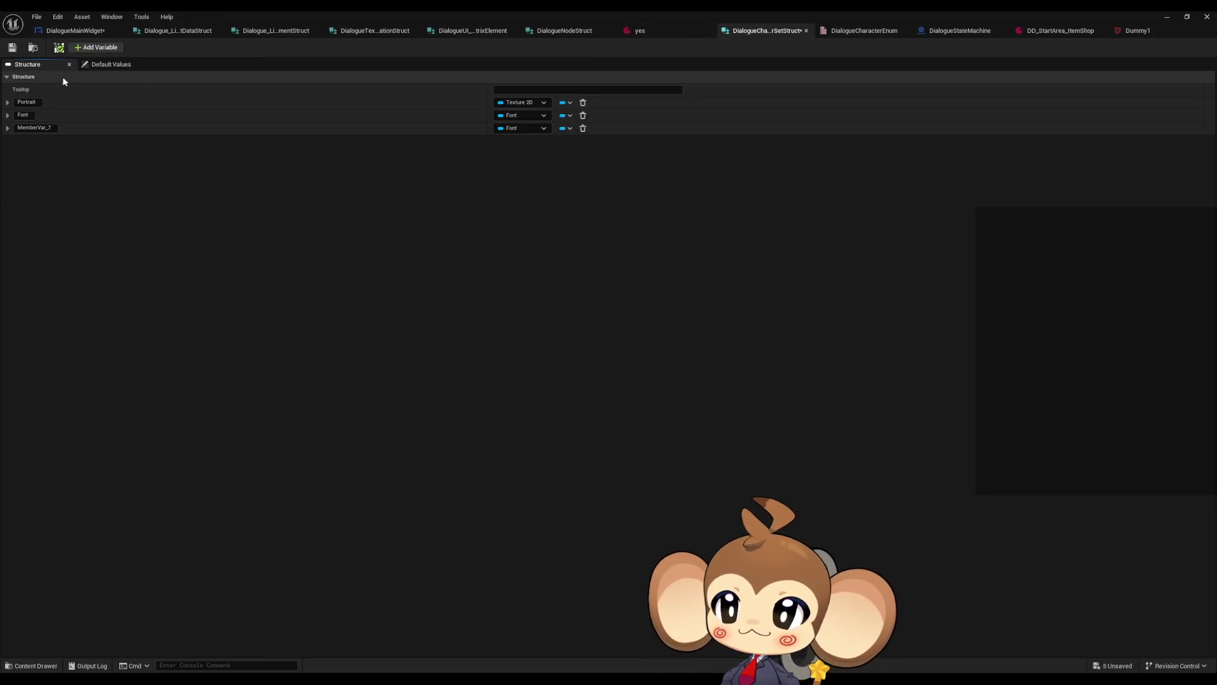
pyautogui.click(35, 127)
pyautogui.write('Title')
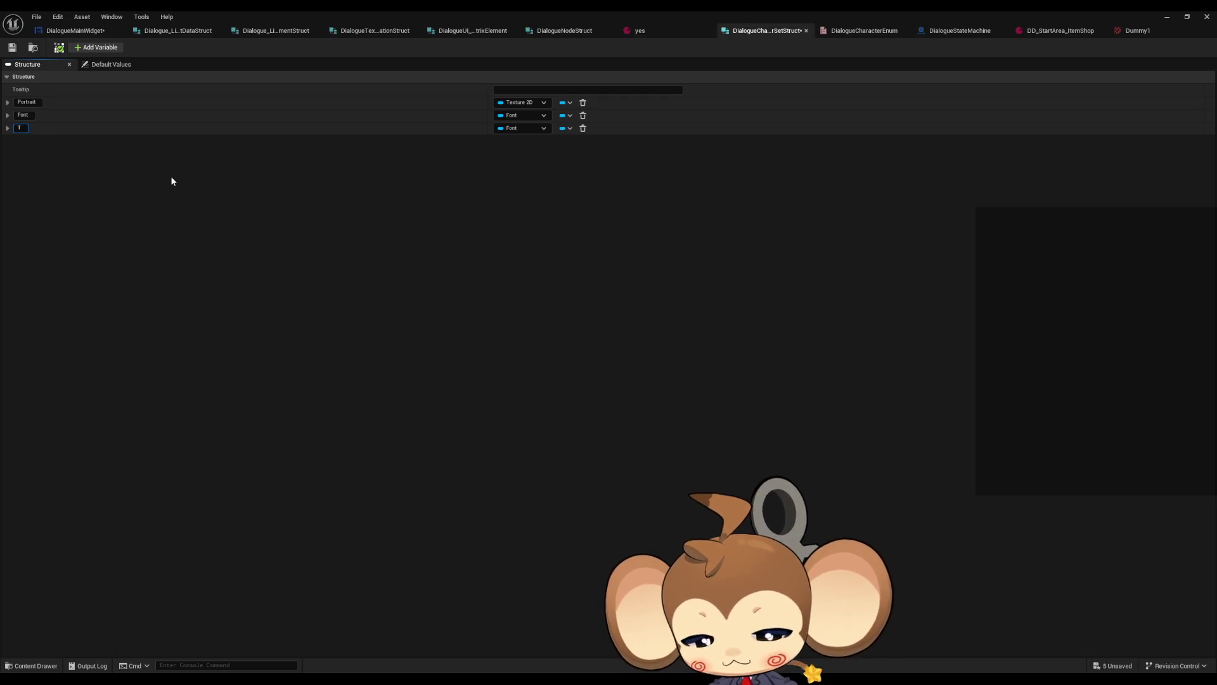
pyautogui.press('Return')
pyautogui.click(521, 128)
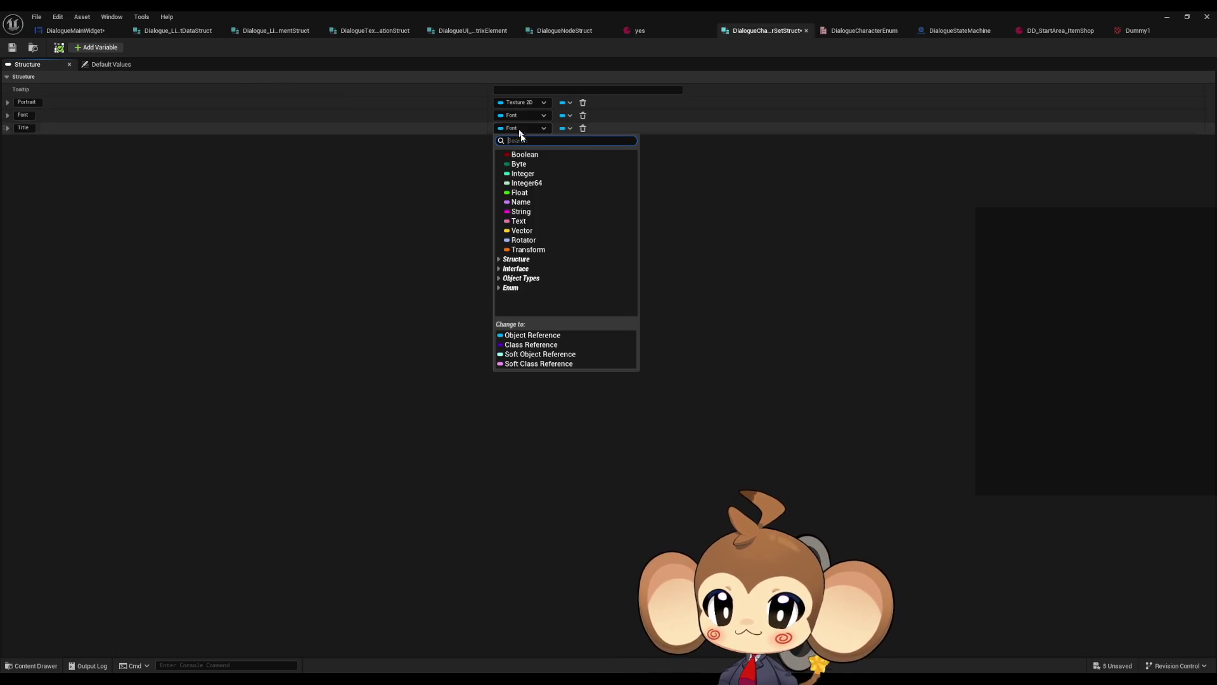
pyautogui.click(521, 212)
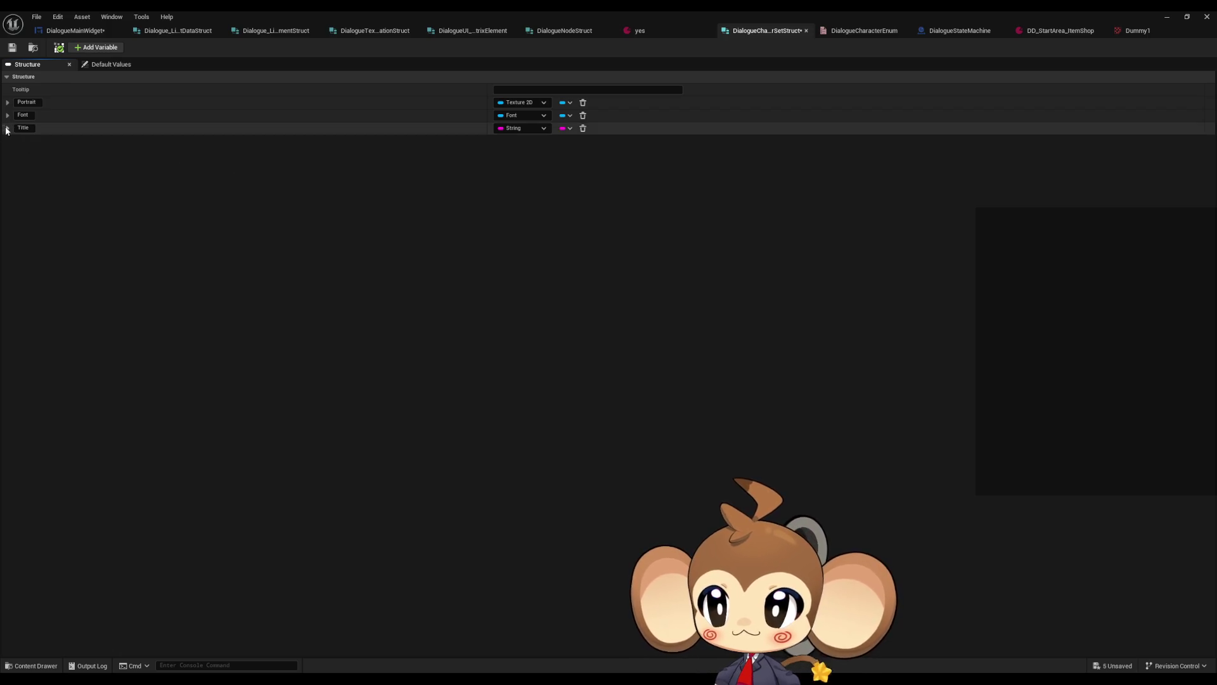
pyautogui.moveTo(5, 121); pyautogui.dragTo(9, 97)
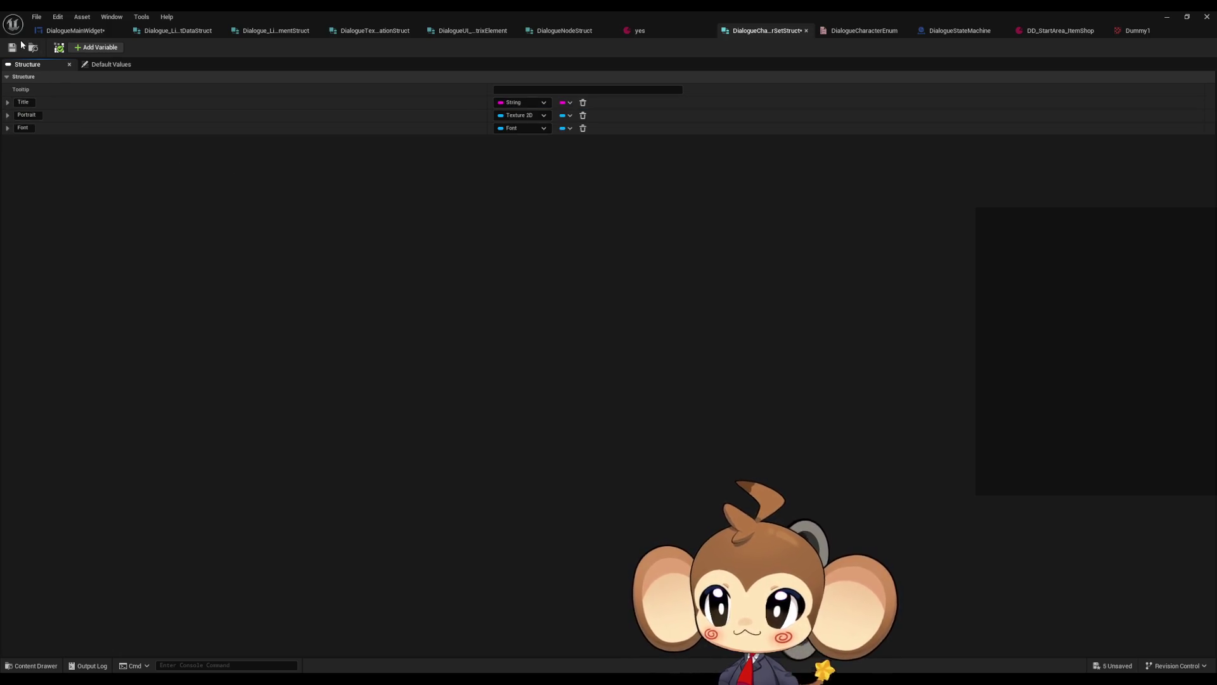
pyautogui.hotkey('ctrl', 's')
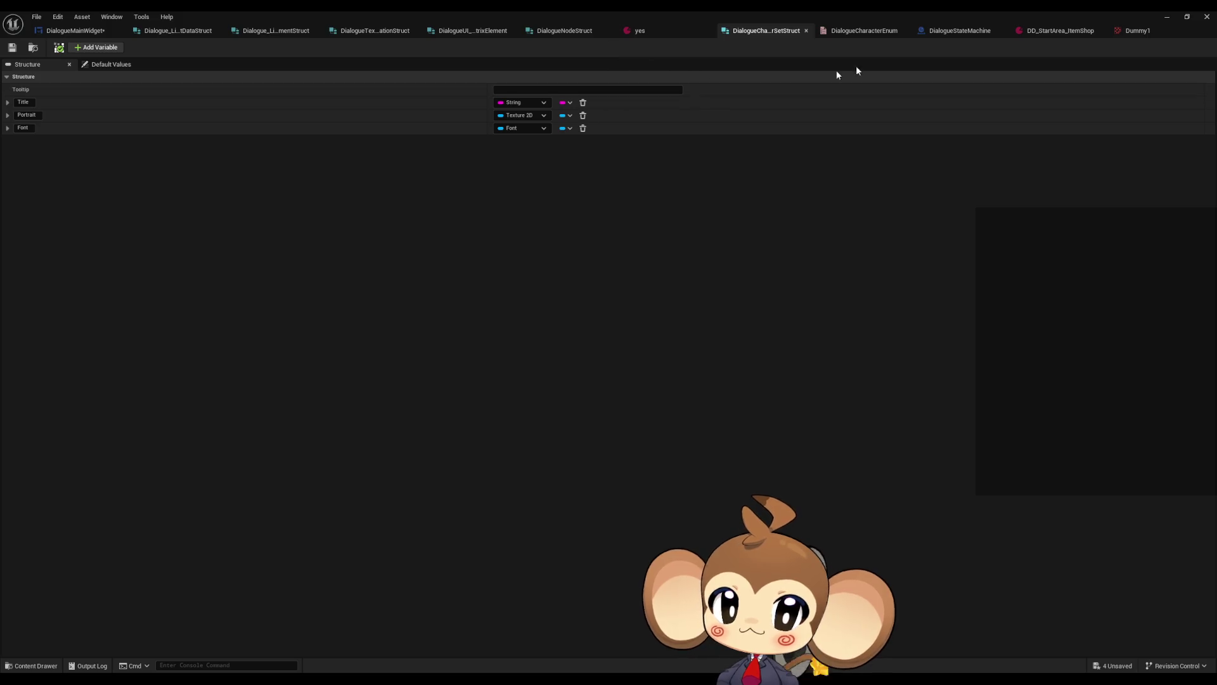
pyautogui.click(868, 32)
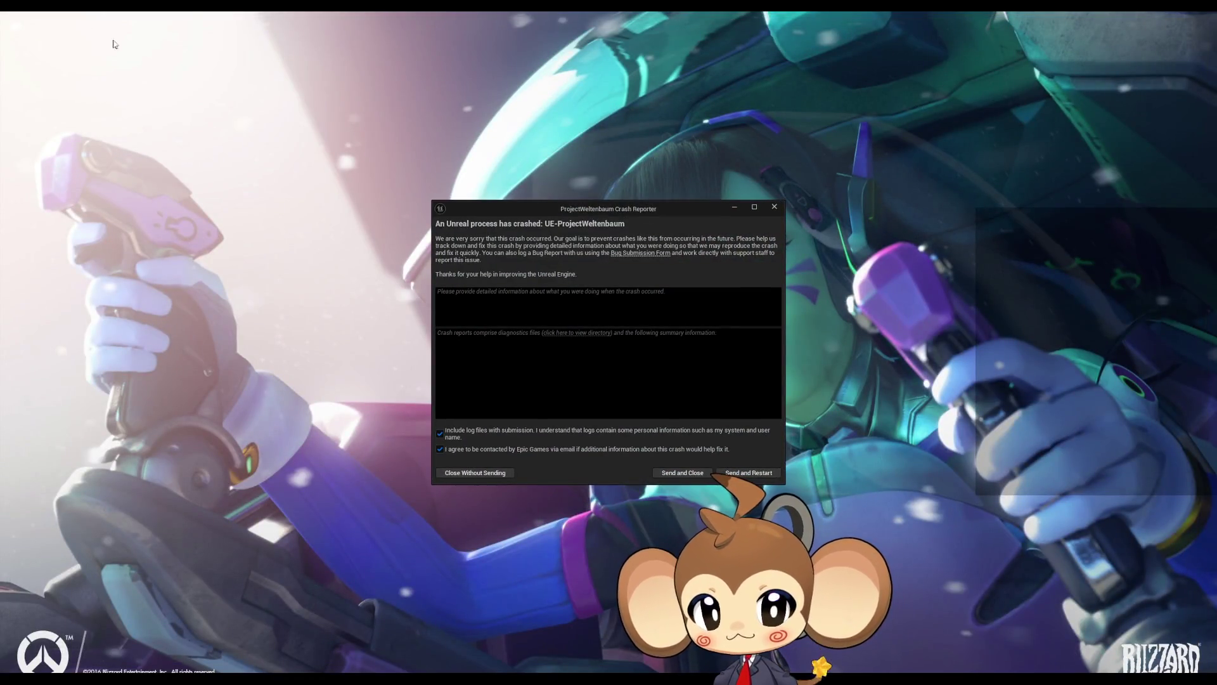
# Restart after the crash and restore the MonkeyFont, TextEndIndicator and MonkeyFont_Font autosaves
pyautogui.click(747, 472)
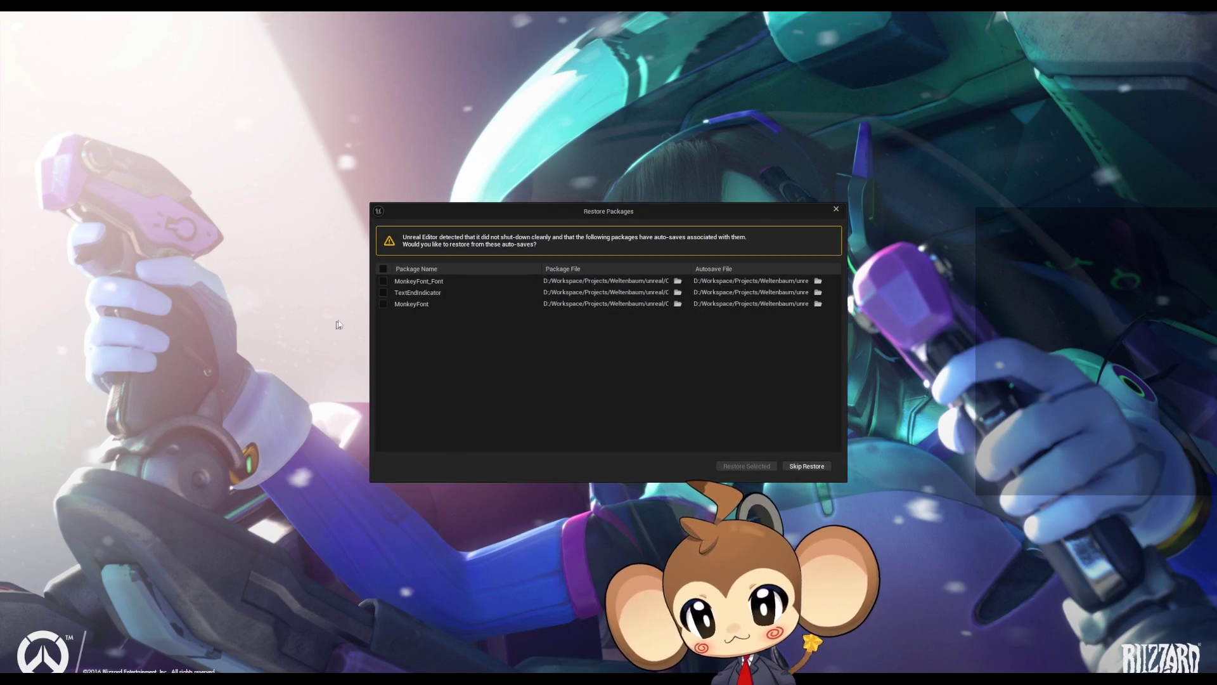
pyautogui.click(383, 303)
pyautogui.click(383, 292)
pyautogui.click(382, 280)
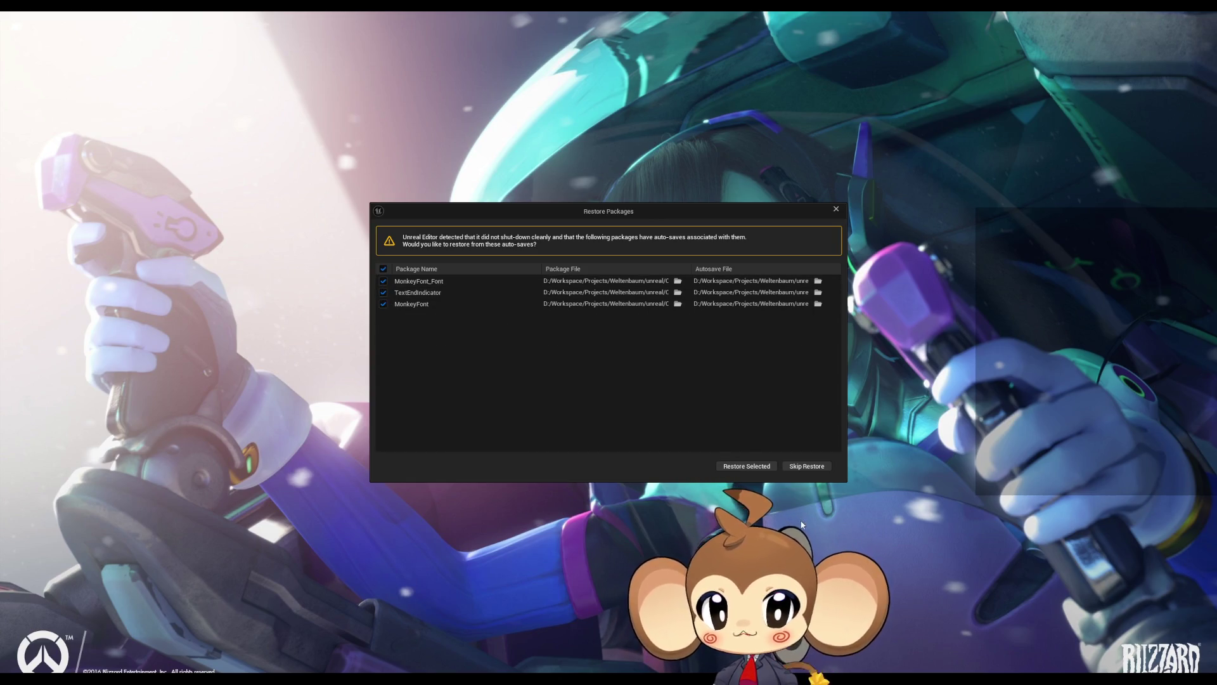
pyautogui.click(745, 466)
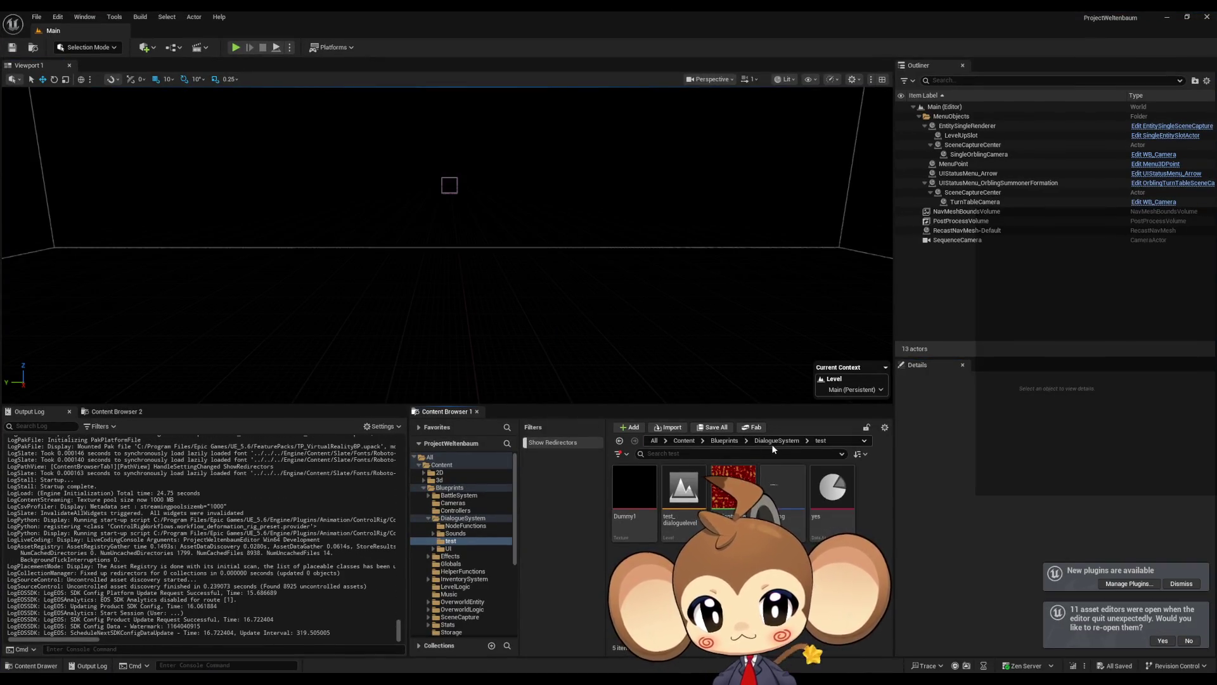
# Open the DialogueMainWidget widget blueprint from the DialogueSystem UI folder
pyautogui.click(778, 440)
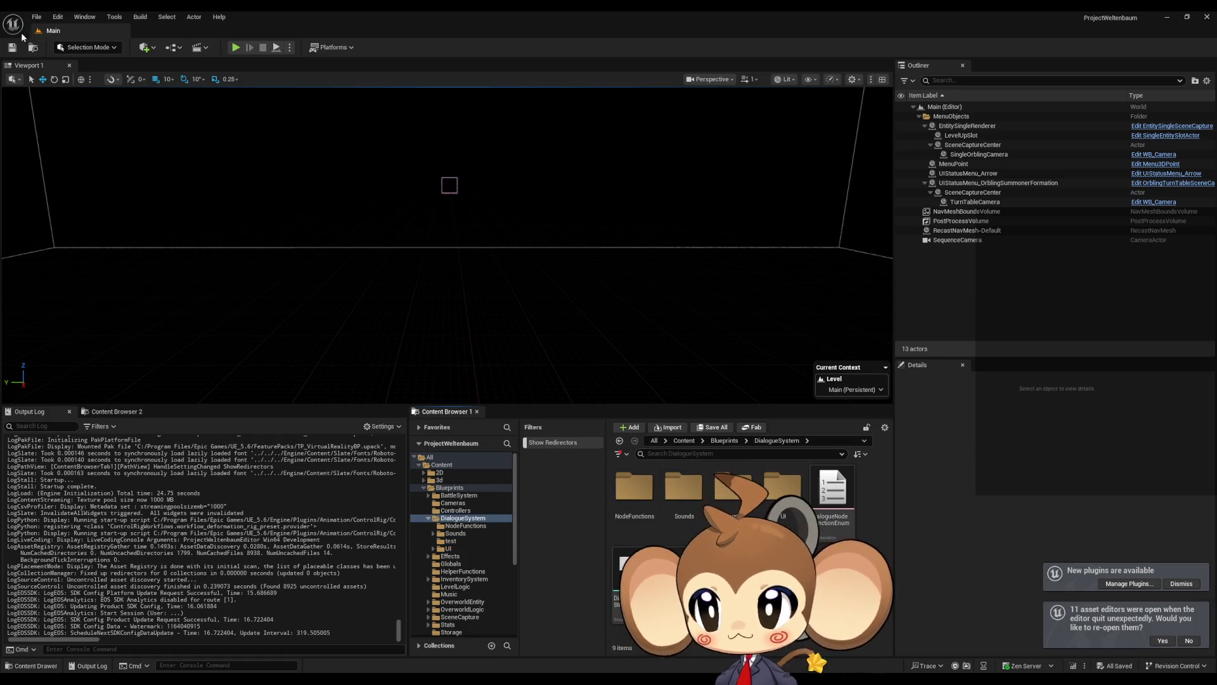
pyautogui.click(36, 16)
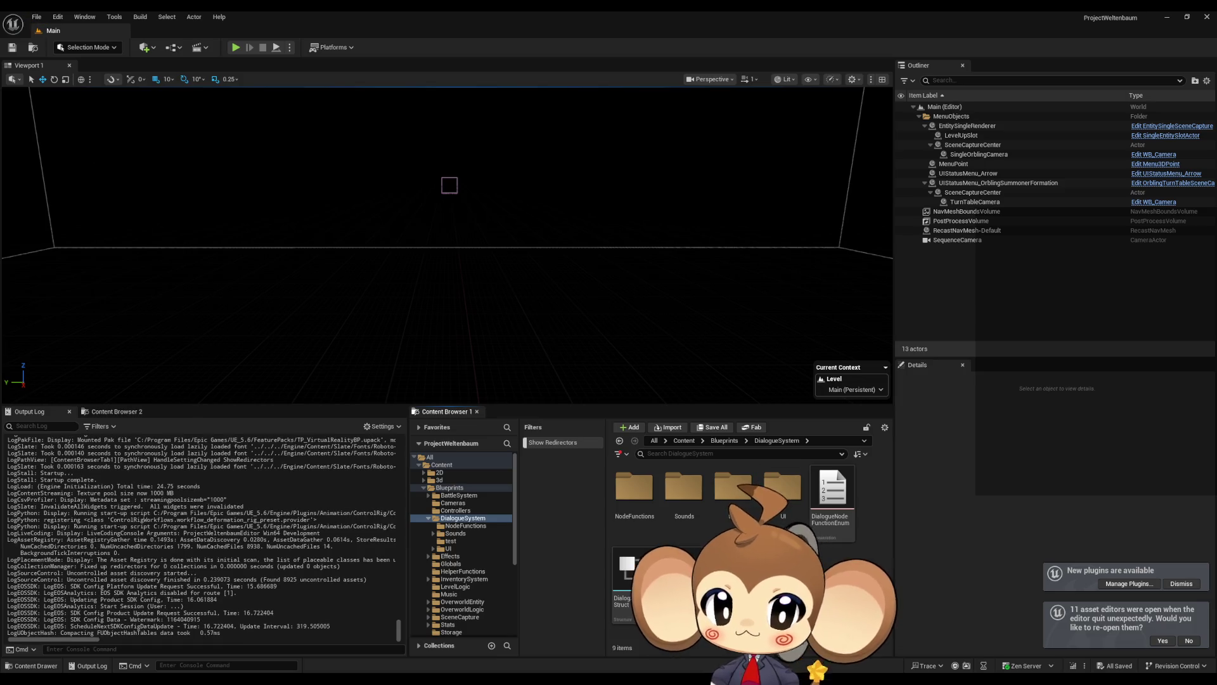
pyautogui.doubleClick(782, 491)
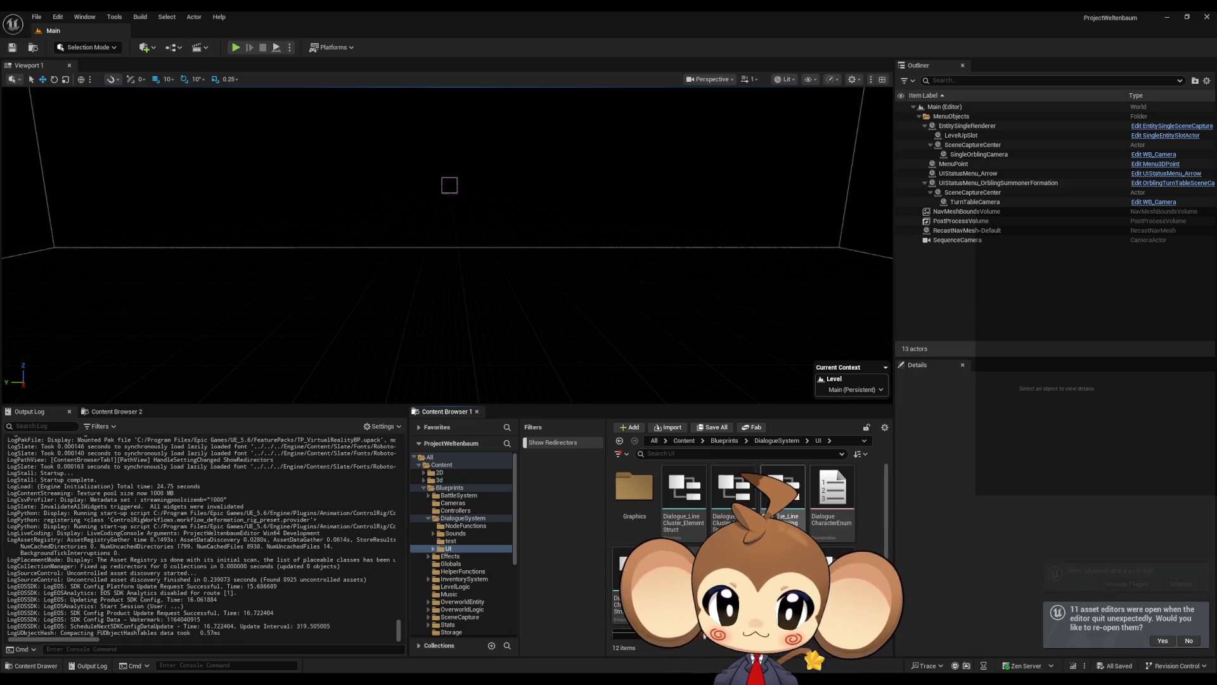
pyautogui.scroll(-1, 673, 543)
pyautogui.doubleClick(673, 543)
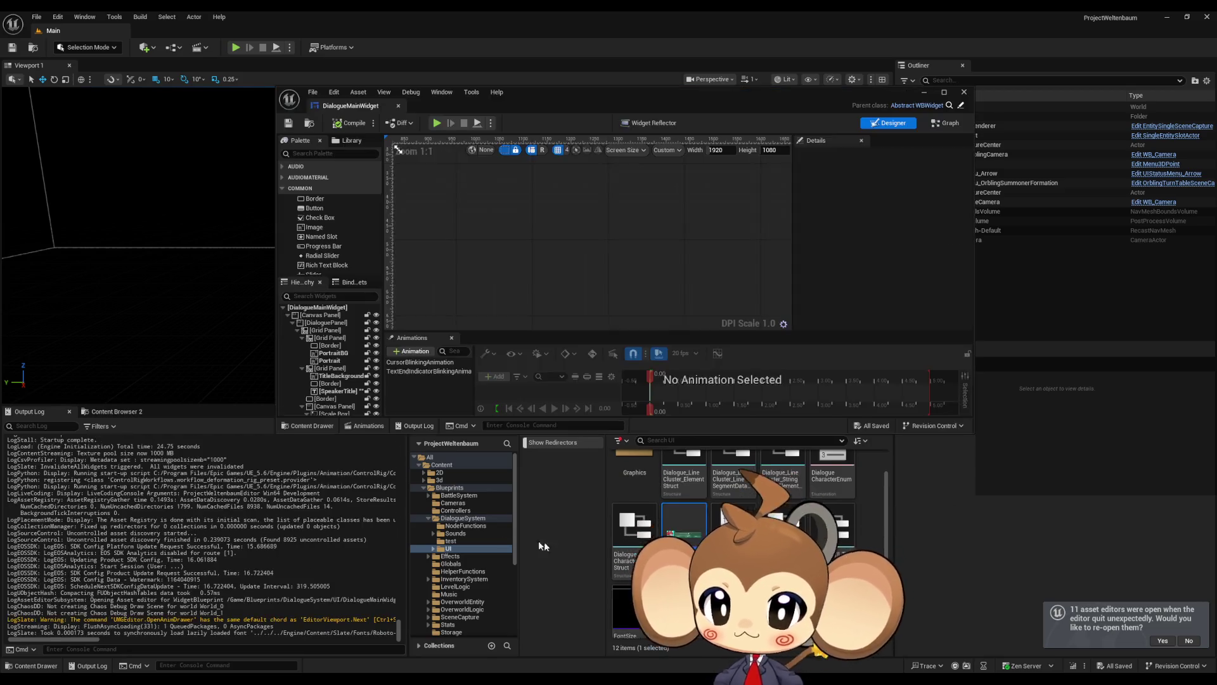
# Switch to the Graph view, enlarge the editor window, and select the CharacterSets variable
pyautogui.moveTo(462, 100); pyautogui.dragTo(369, 101)
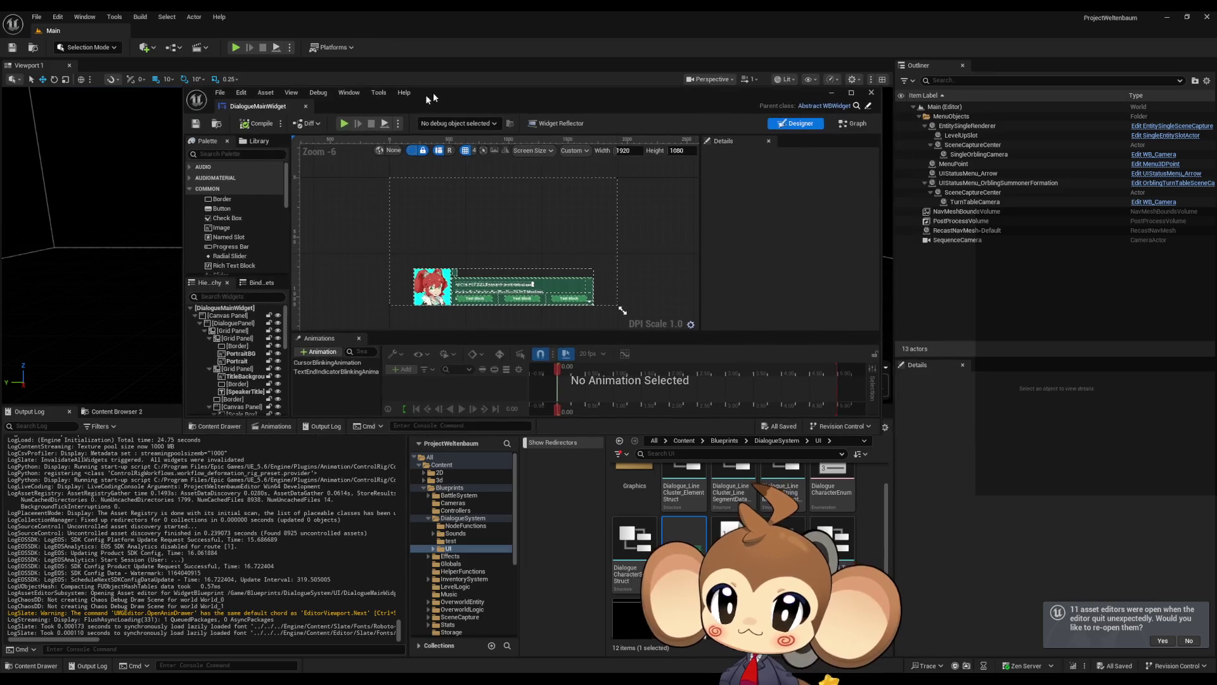
pyautogui.click(521, 298)
pyautogui.scroll(5, 265, 370)
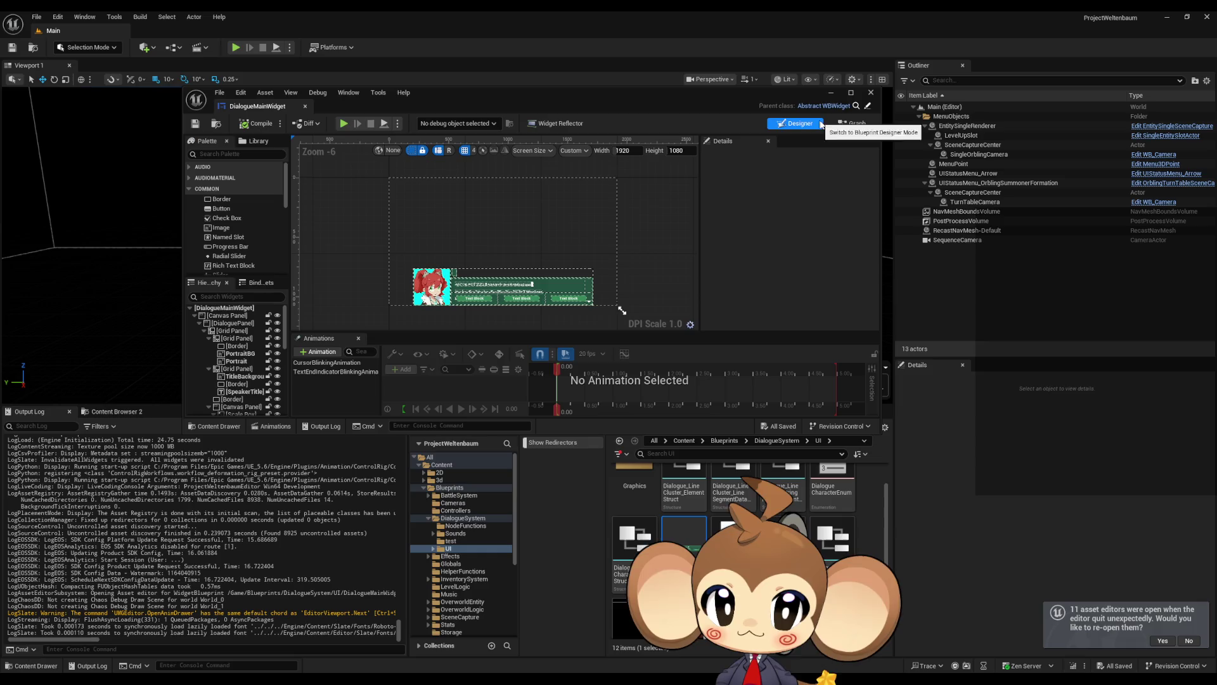
pyautogui.click(849, 123)
pyautogui.scroll(-5, 238, 259)
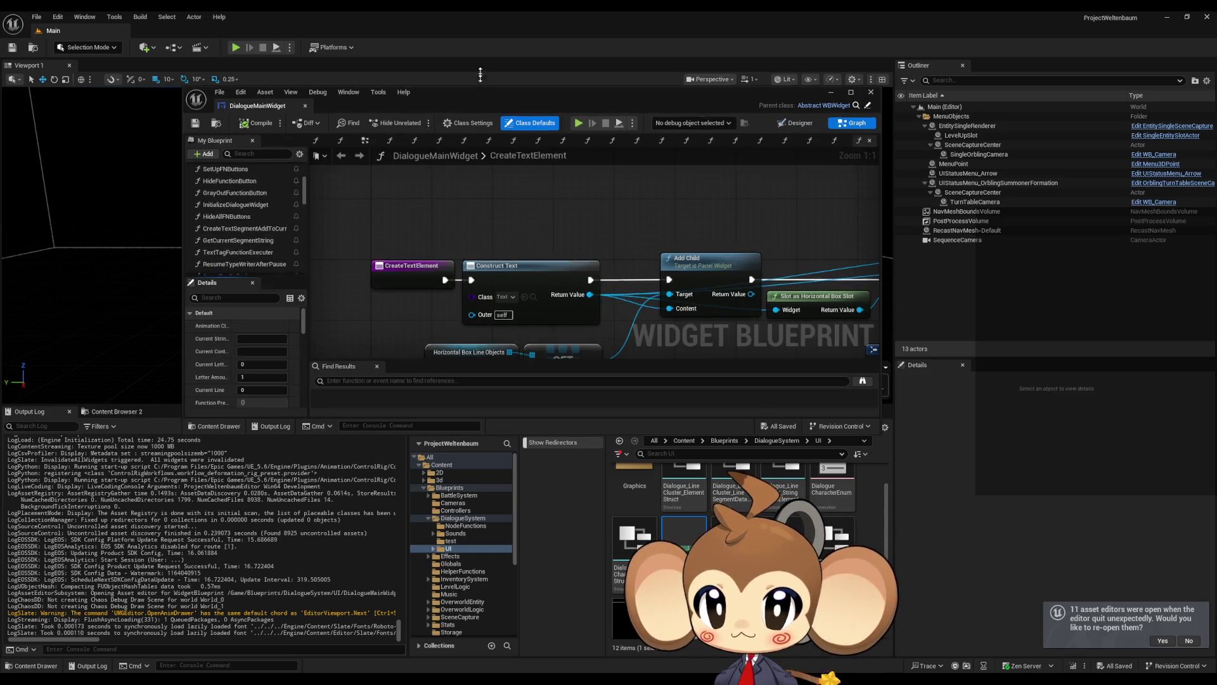
pyautogui.moveTo(480, 88); pyautogui.dragTo(479, 46)
pyautogui.moveTo(488, 433); pyautogui.dragTo(488, 547)
pyautogui.scroll(-8, 241, 256)
pyautogui.scroll(-5, 239, 277)
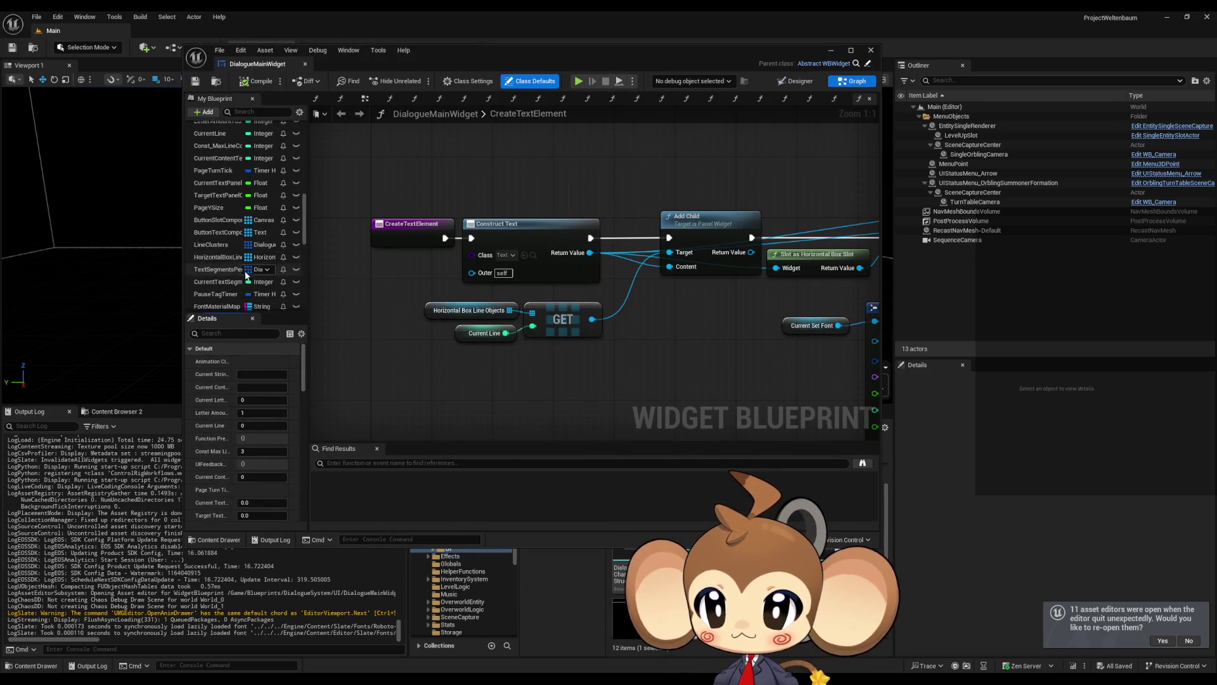
pyautogui.click(215, 226)
pyautogui.scroll(-2, 246, 464)
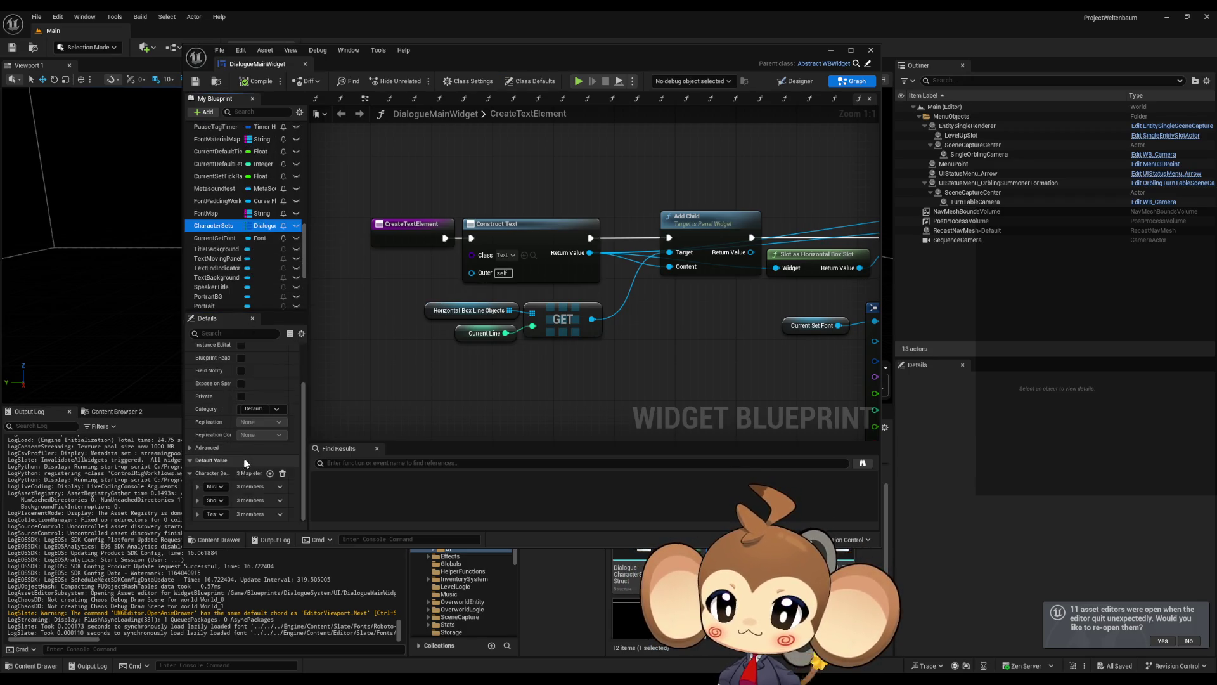
# Expand the CharacterSets entries and enter the titles Mira, Shop Keeper and Tester
pyautogui.click(198, 486)
pyautogui.scroll(-2, 201, 489)
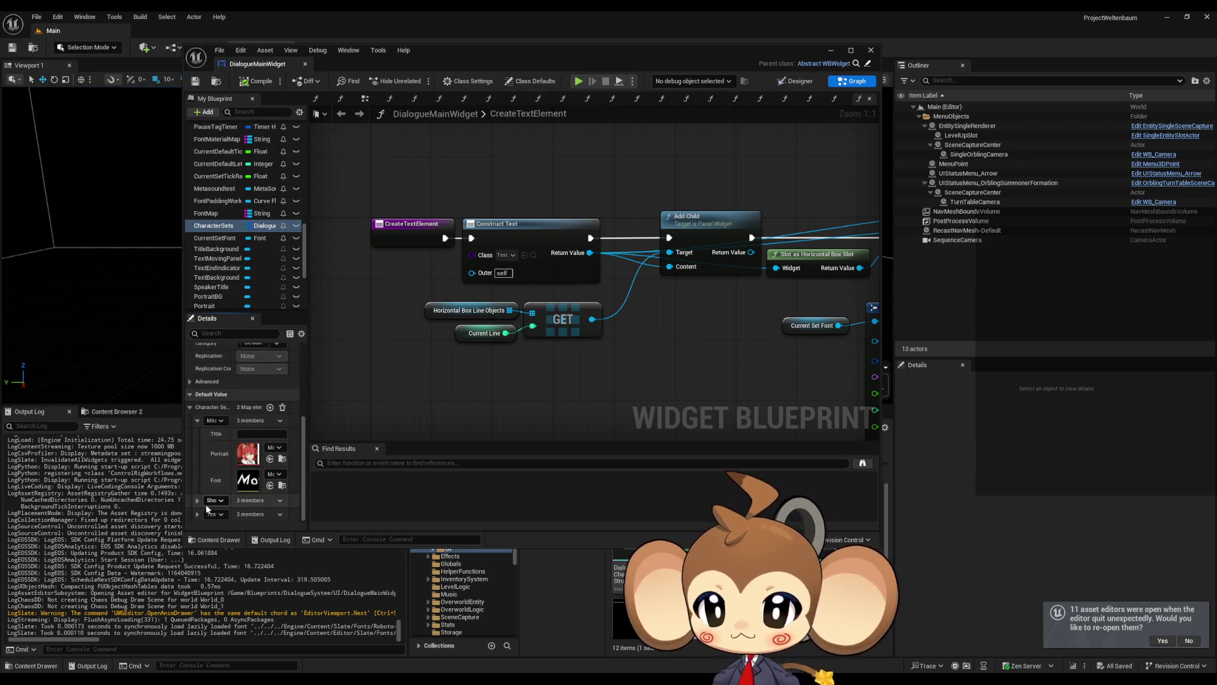
pyautogui.click(197, 514)
pyautogui.click(197, 500)
pyautogui.scroll(-2, 215, 469)
pyautogui.click(251, 373)
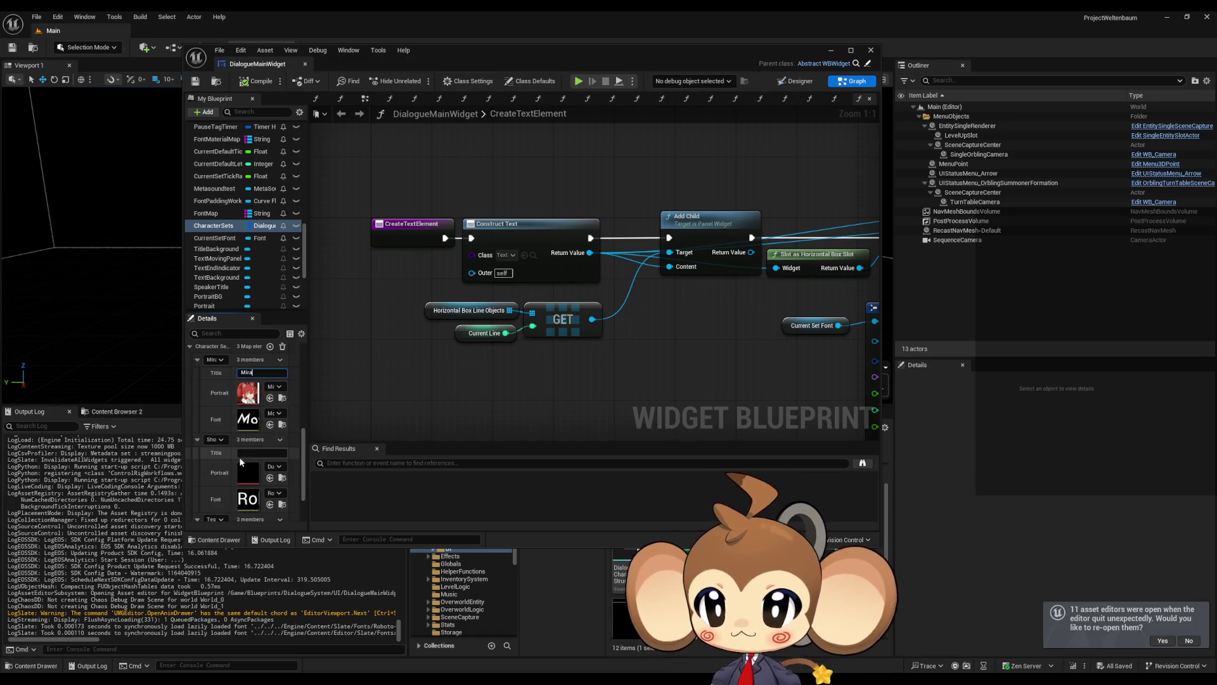
pyautogui.scroll(-1, 252, 451)
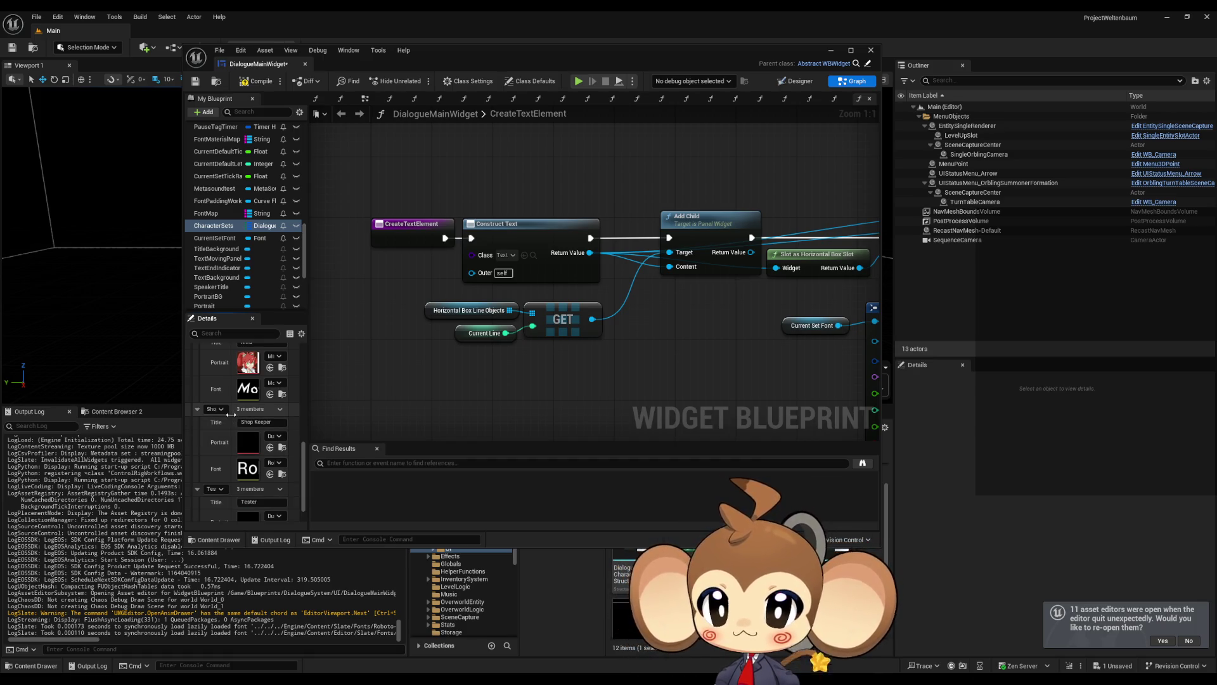
pyautogui.moveTo(231, 414); pyautogui.dragTo(378, 397)
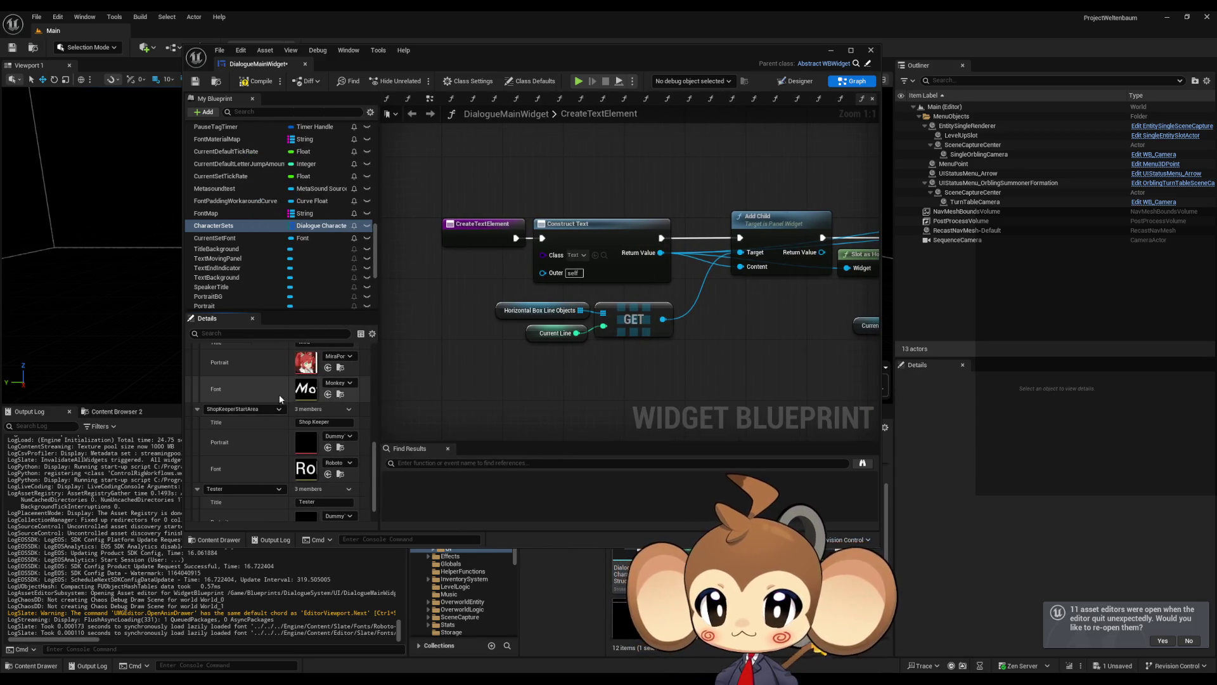
pyautogui.moveTo(293, 393)
pyautogui.mouseDown()
pyautogui.moveTo(248, 391)
pyautogui.moveTo(268, 392)
pyautogui.mouseUp()
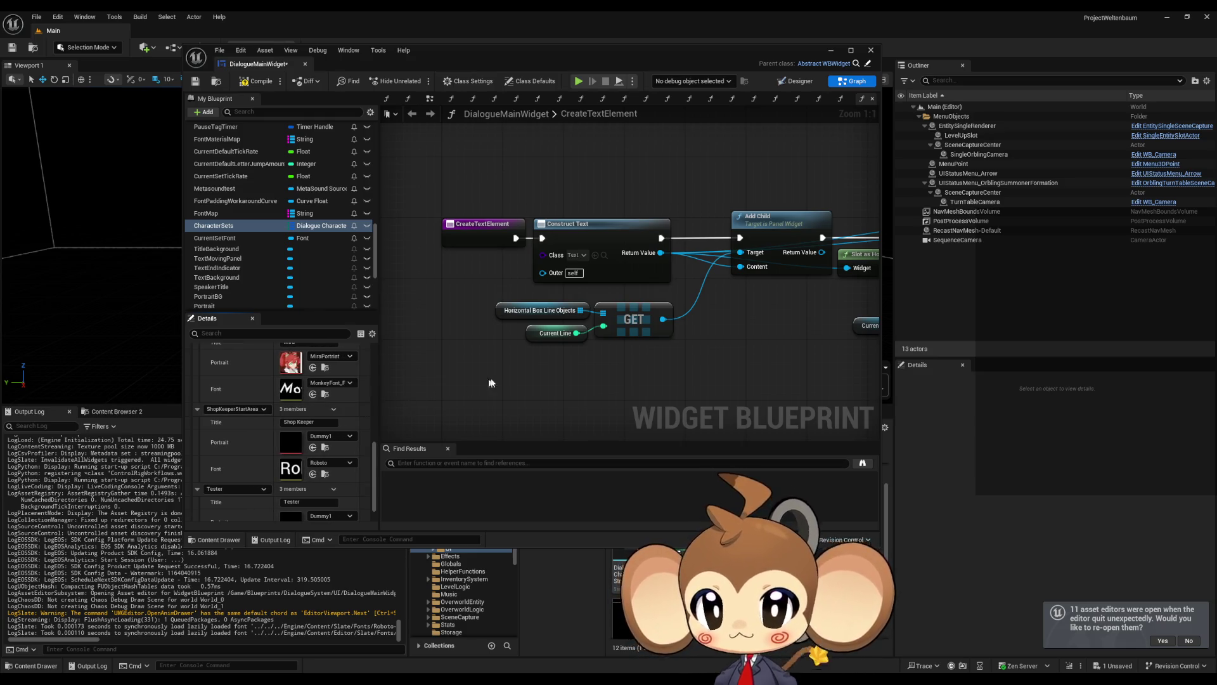
# Maximize the blueprint editor, resize the Details columns, then compile, save and minimize it
pyautogui.moveTo(490, 383); pyautogui.dragTo(288, 436)
pyautogui.moveTo(480, 55); pyautogui.dragTo(412, 107)
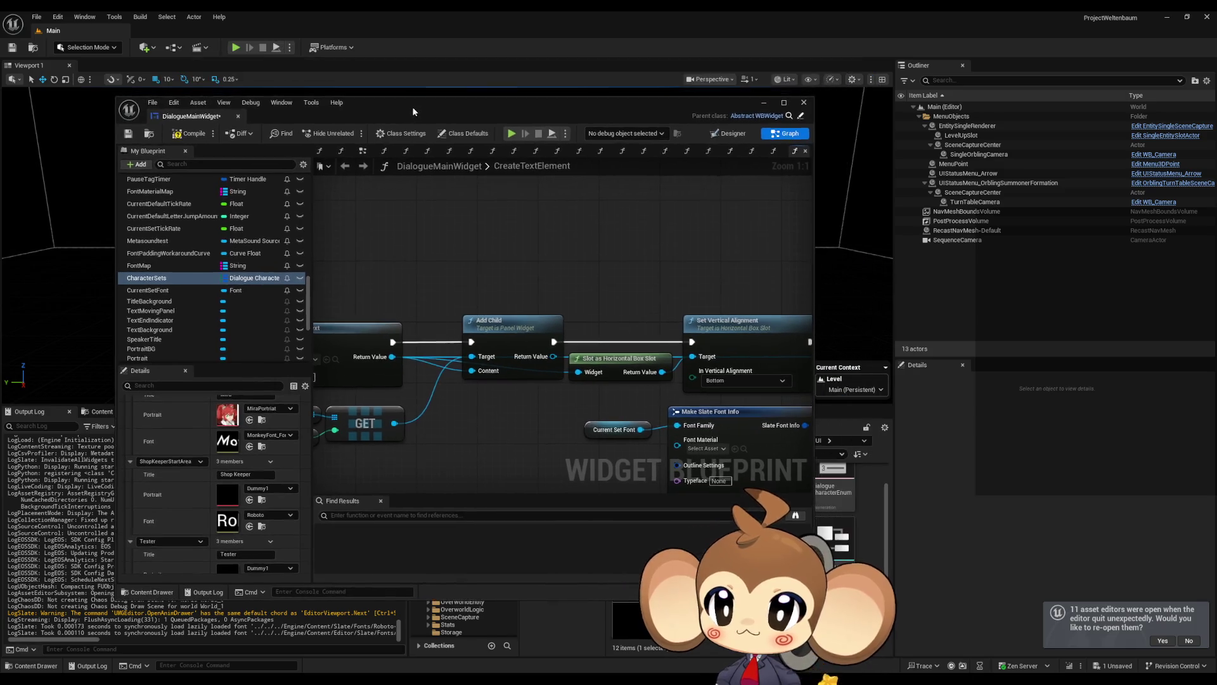
pyautogui.doubleClick(412, 107)
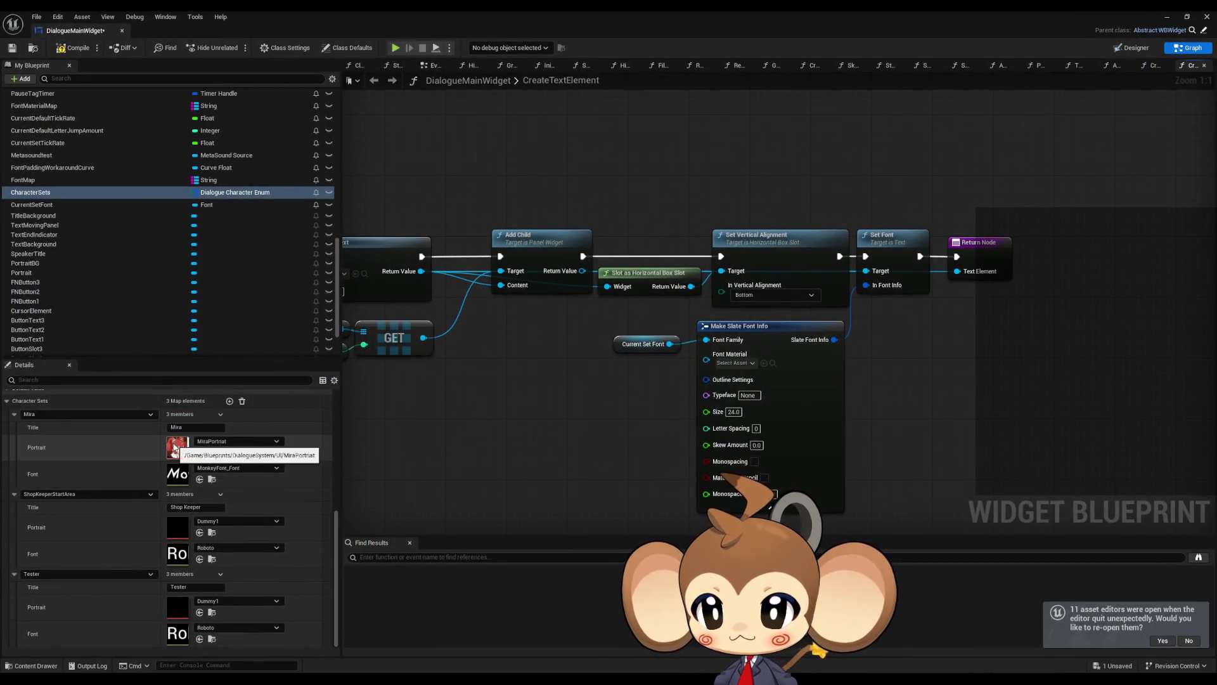
pyautogui.moveTo(160, 445); pyautogui.dragTo(99, 446)
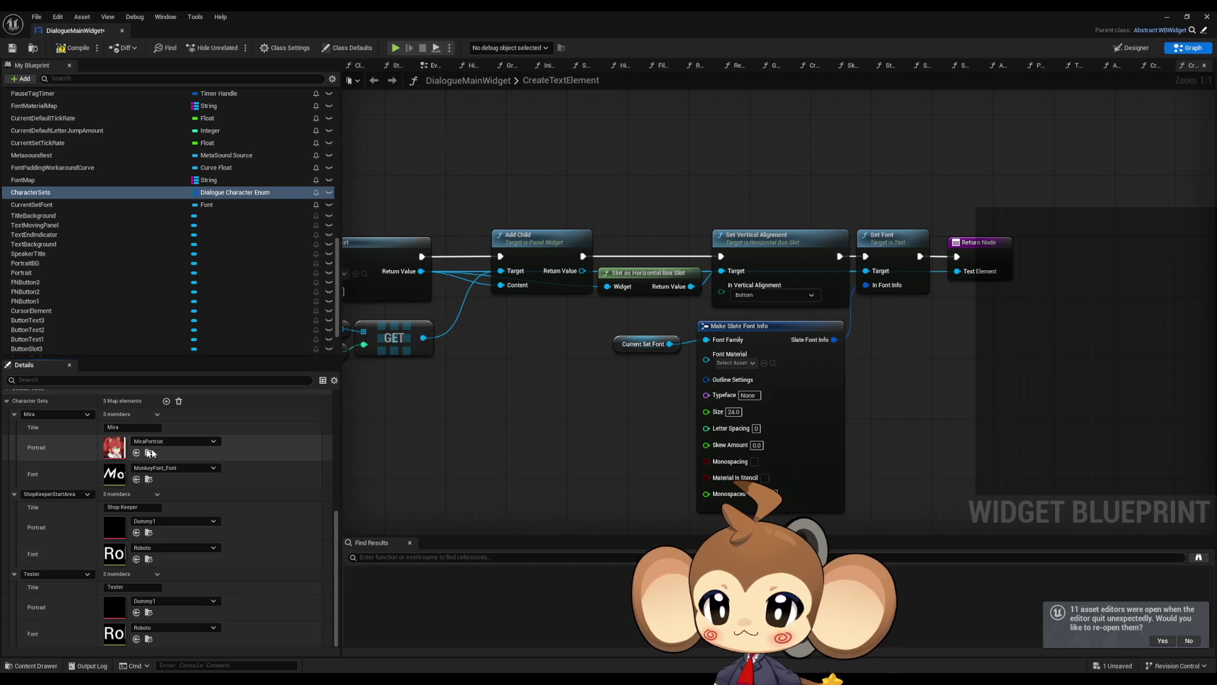
pyautogui.moveTo(341, 450); pyautogui.dragTo(232, 451)
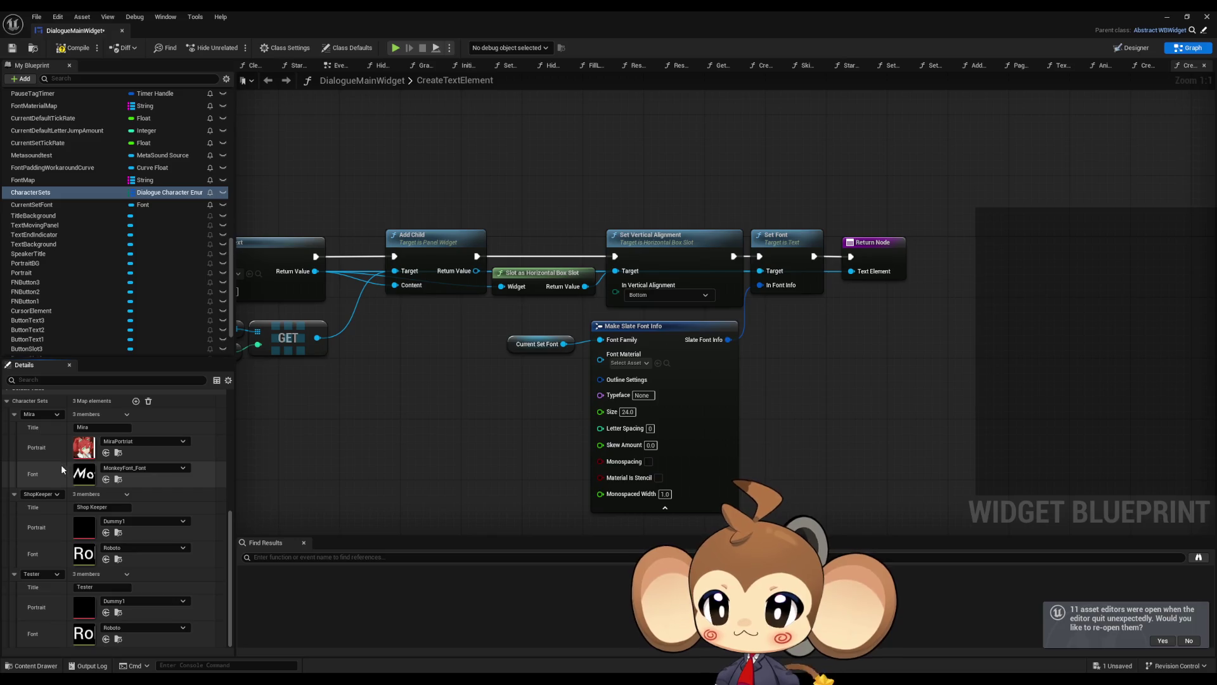
pyautogui.moveTo(62, 469); pyautogui.dragTo(88, 466)
pyautogui.scroll(-2, 366, 347)
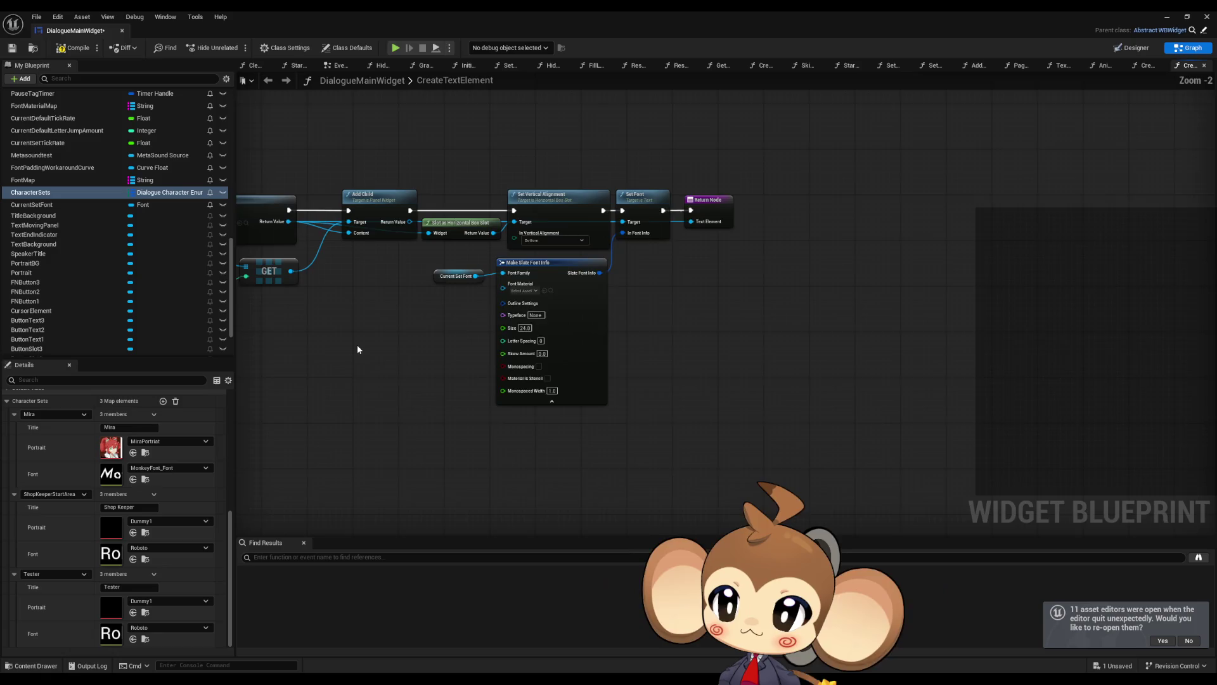
pyautogui.click(73, 47)
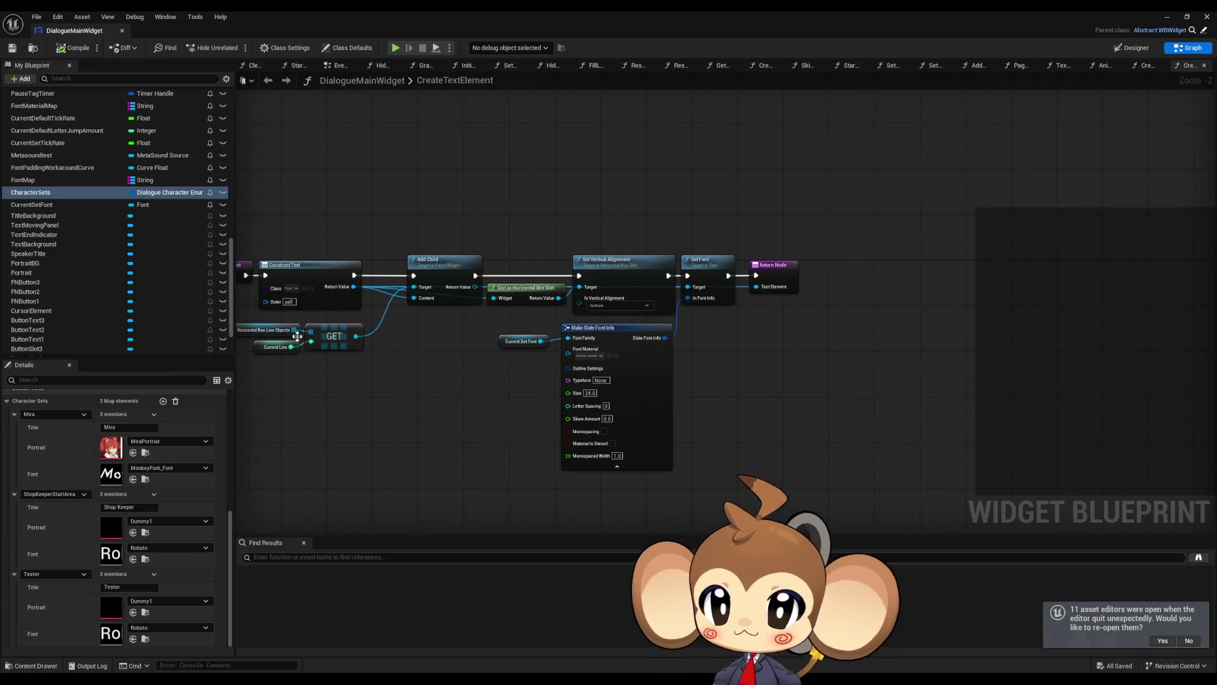
pyautogui.scroll(2, 696, 375)
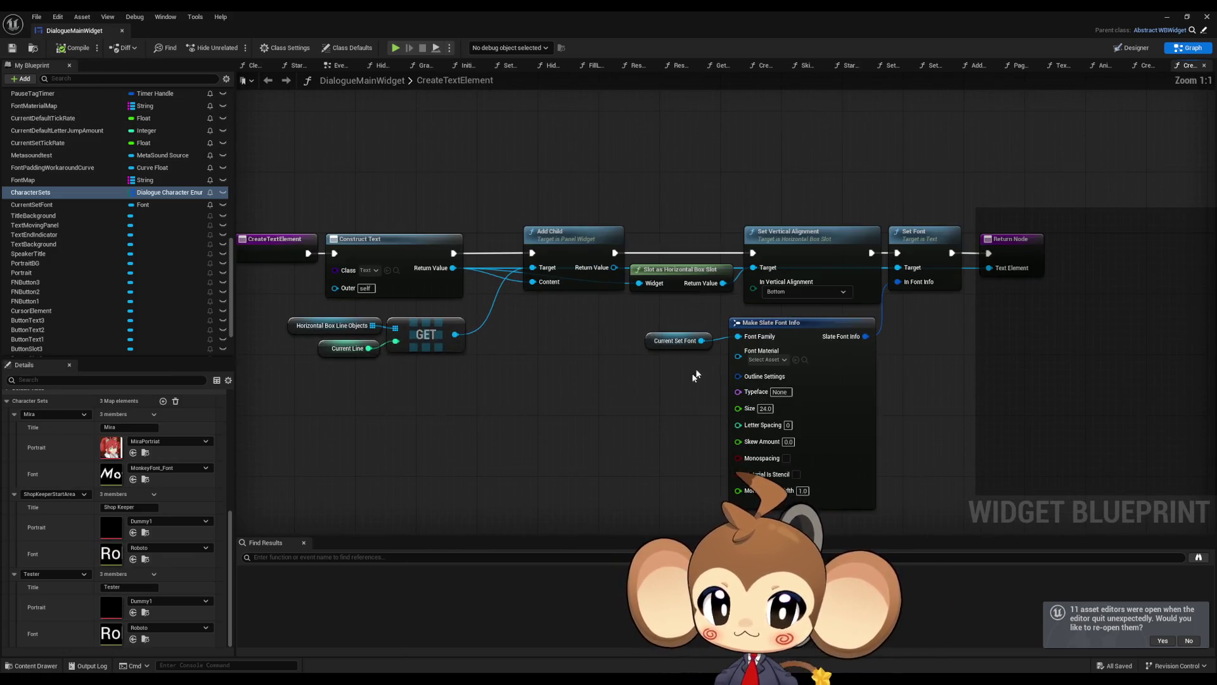
pyautogui.click(1169, 17)
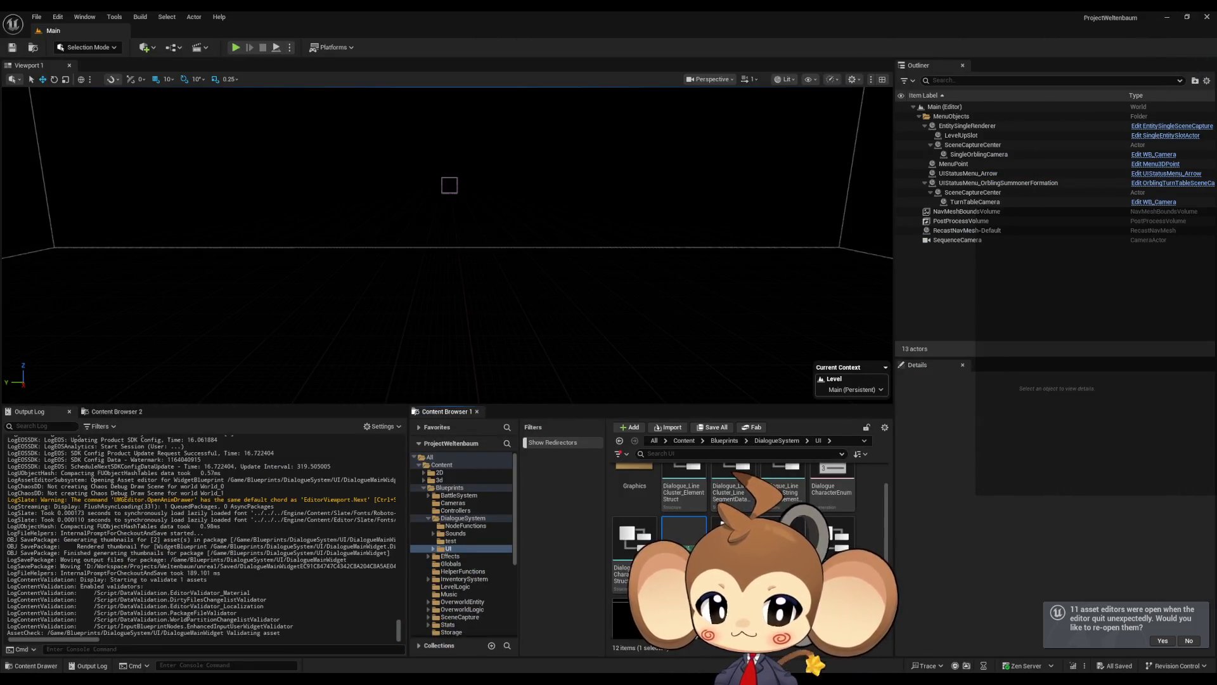
# Compile DialogueDataTemplate from Content > GameData > DialogueTrees and start a play-in-editor session
pyautogui.click(685, 441)
pyautogui.doubleClick(782, 567)
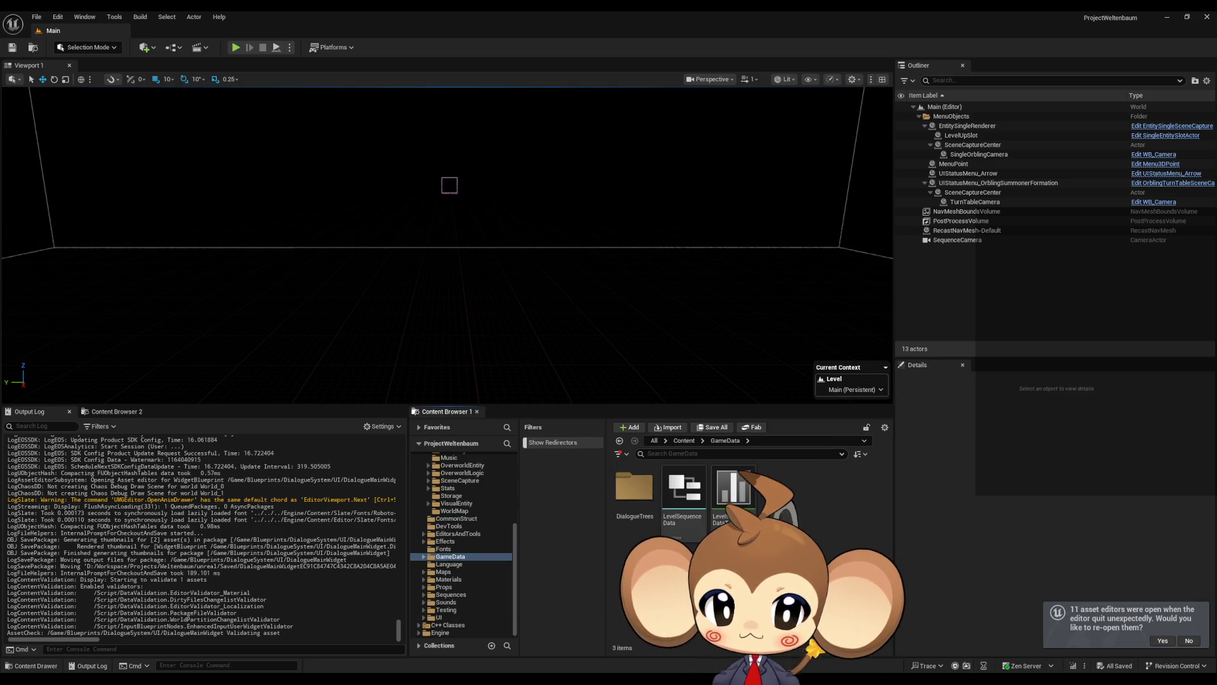
pyautogui.doubleClick(625, 493)
pyautogui.doubleClick(782, 492)
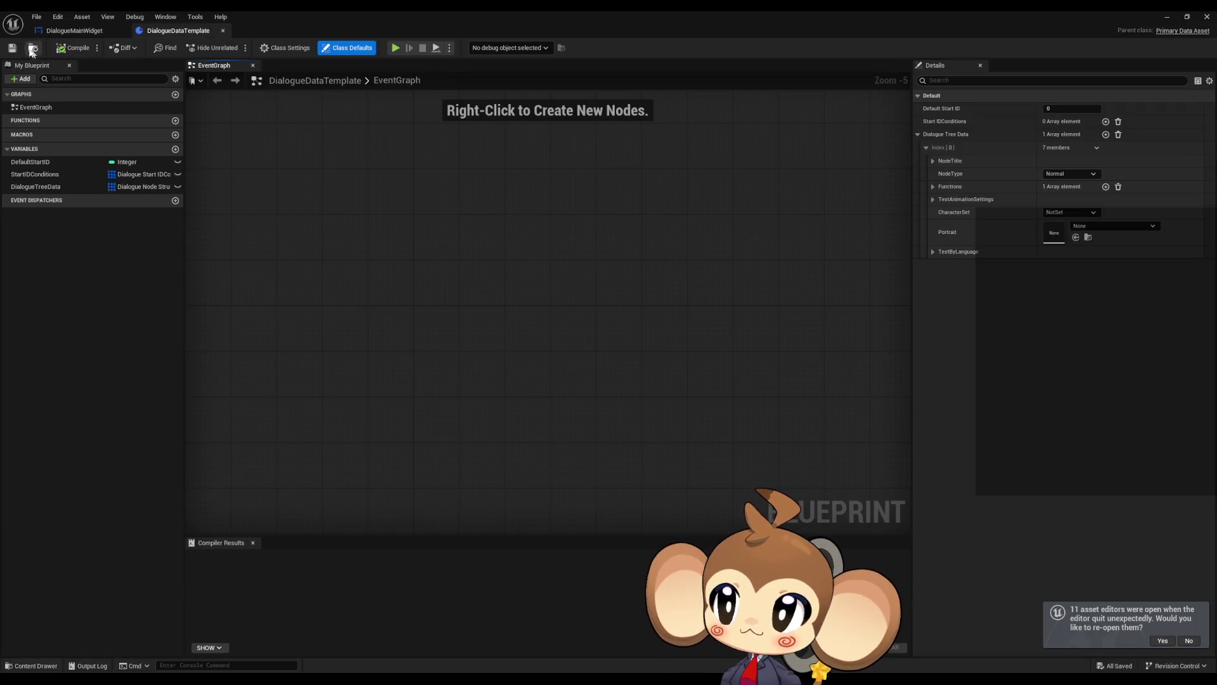
pyautogui.click(59, 48)
pyautogui.click(1167, 17)
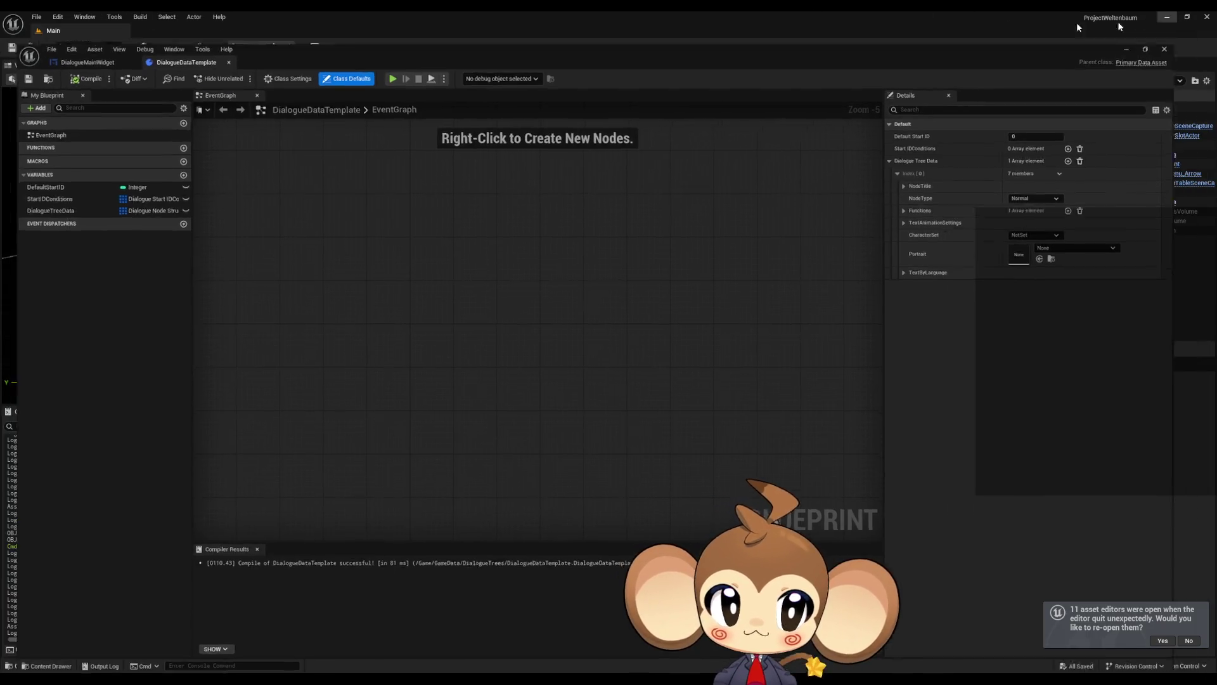
pyautogui.click(235, 47)
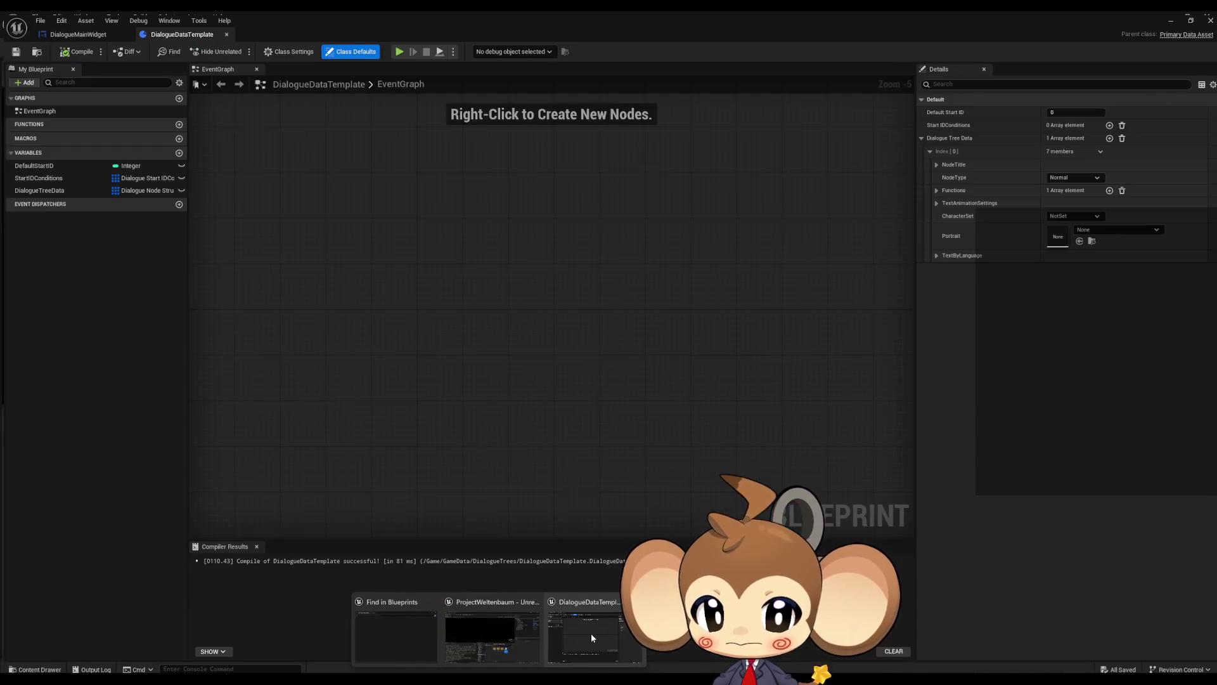
# Back in DialogueMainWidget, select the SpeakerTitle text widget and open its variable options in Graph view
pyautogui.click(590, 636)
pyautogui.click(78, 34)
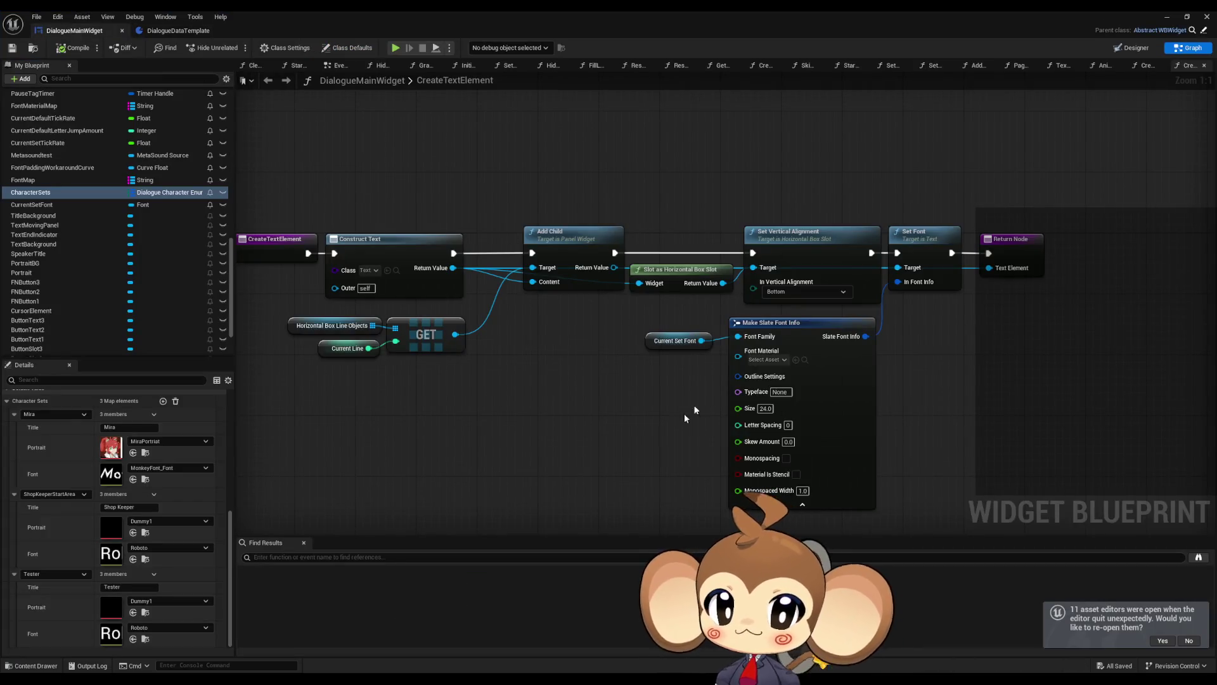
pyautogui.moveTo(591, 423); pyautogui.dragTo(750, 415)
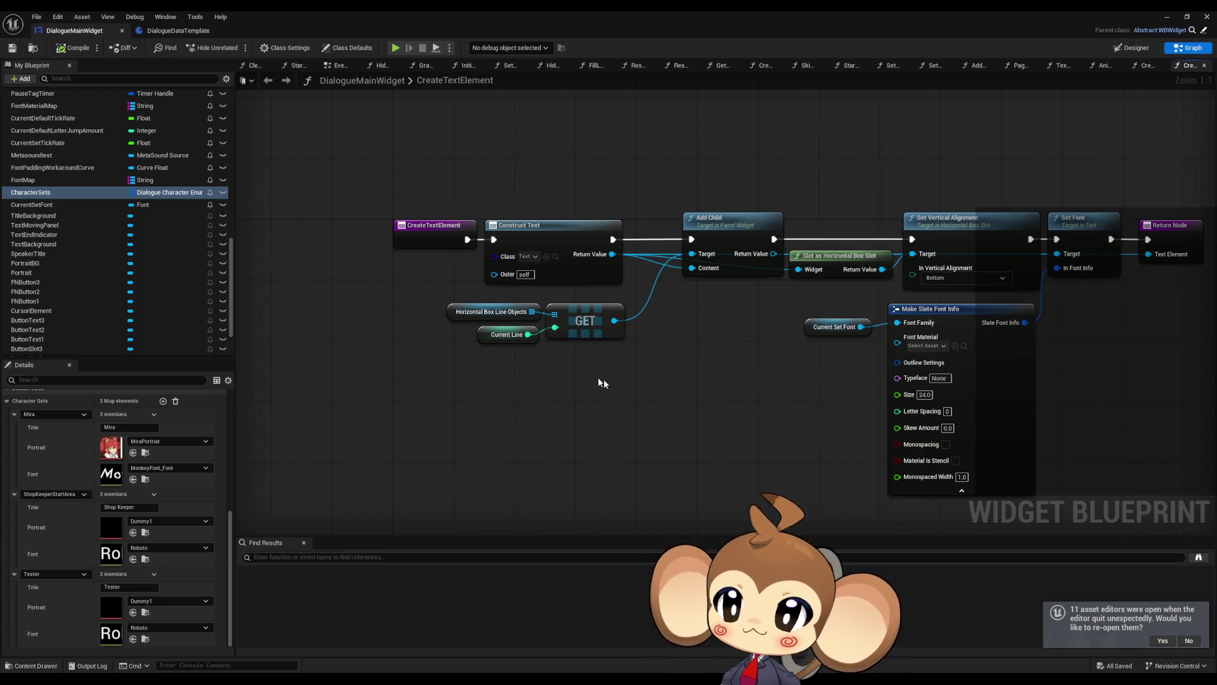
pyautogui.scroll(4, 71, 235)
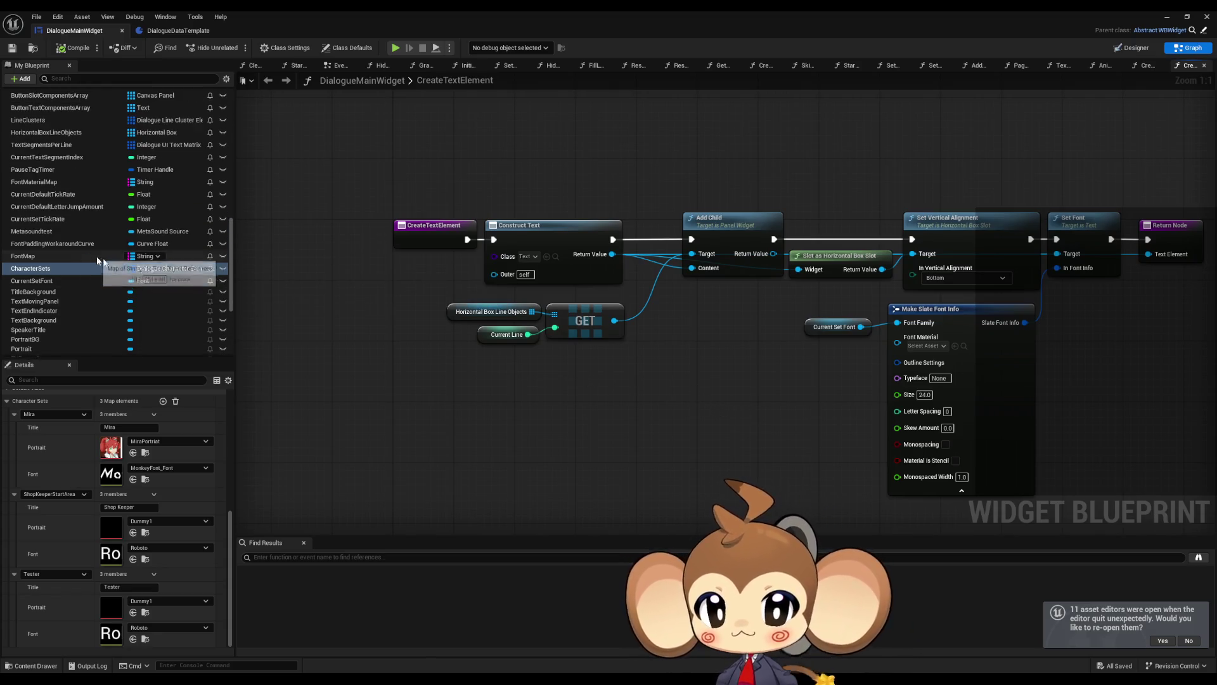
pyautogui.click(1132, 48)
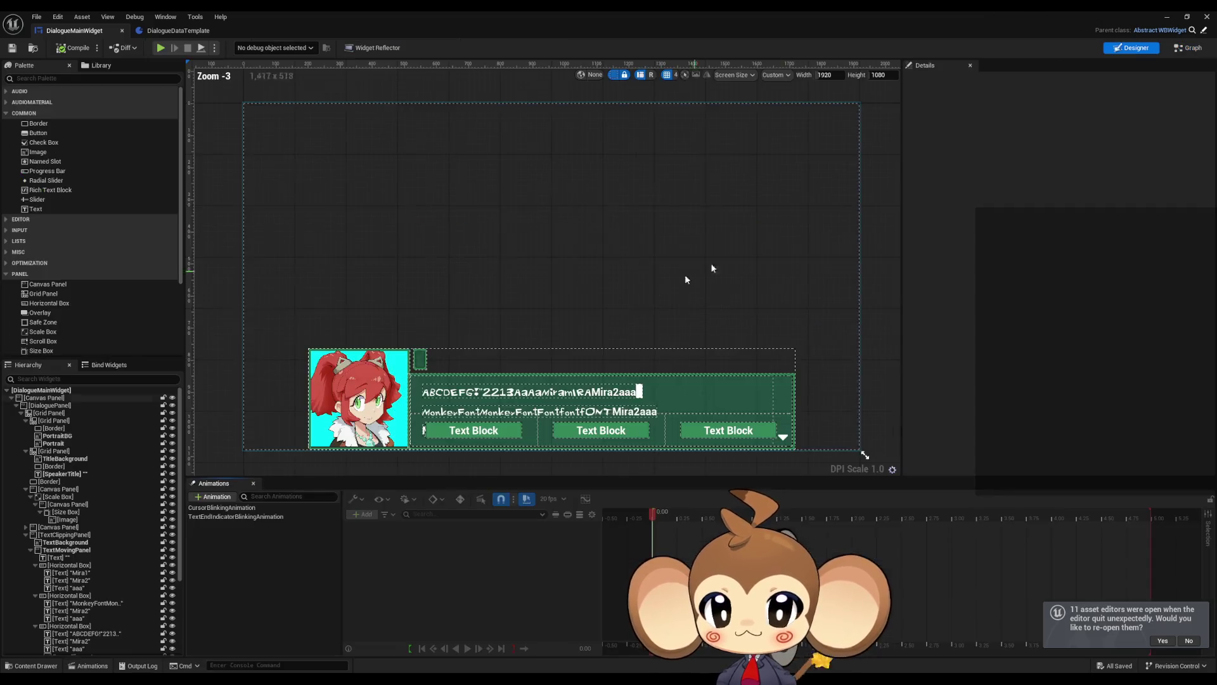
pyautogui.click(420, 364)
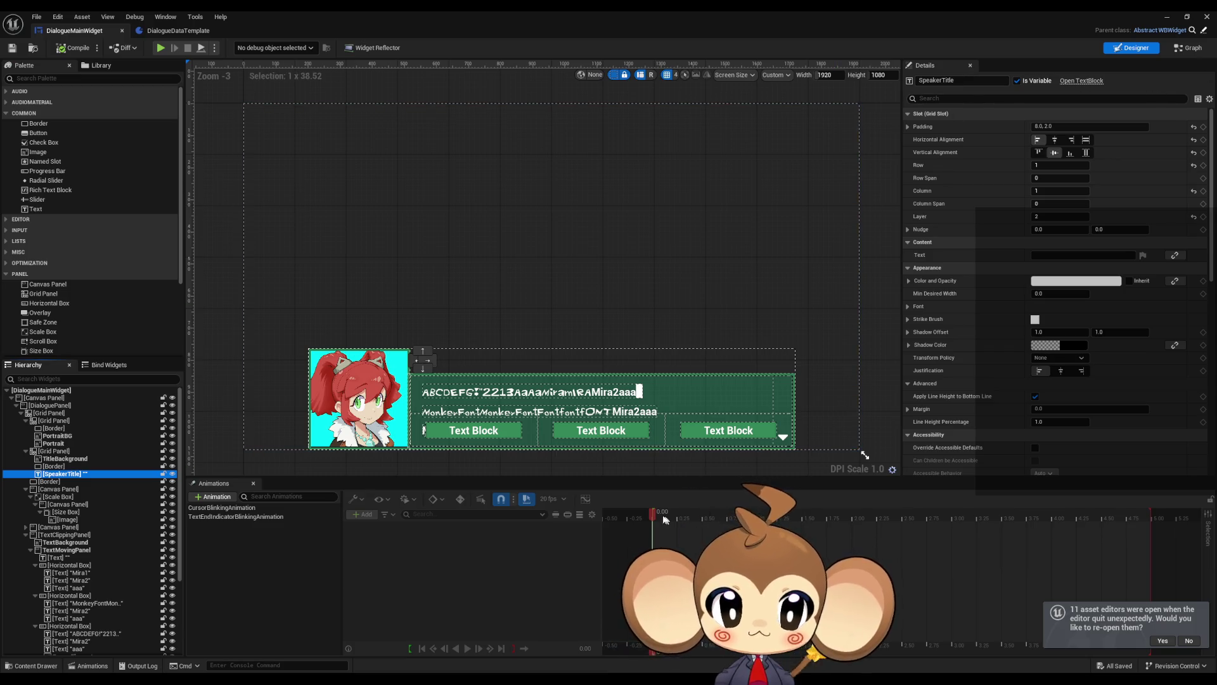
pyautogui.click(1194, 50)
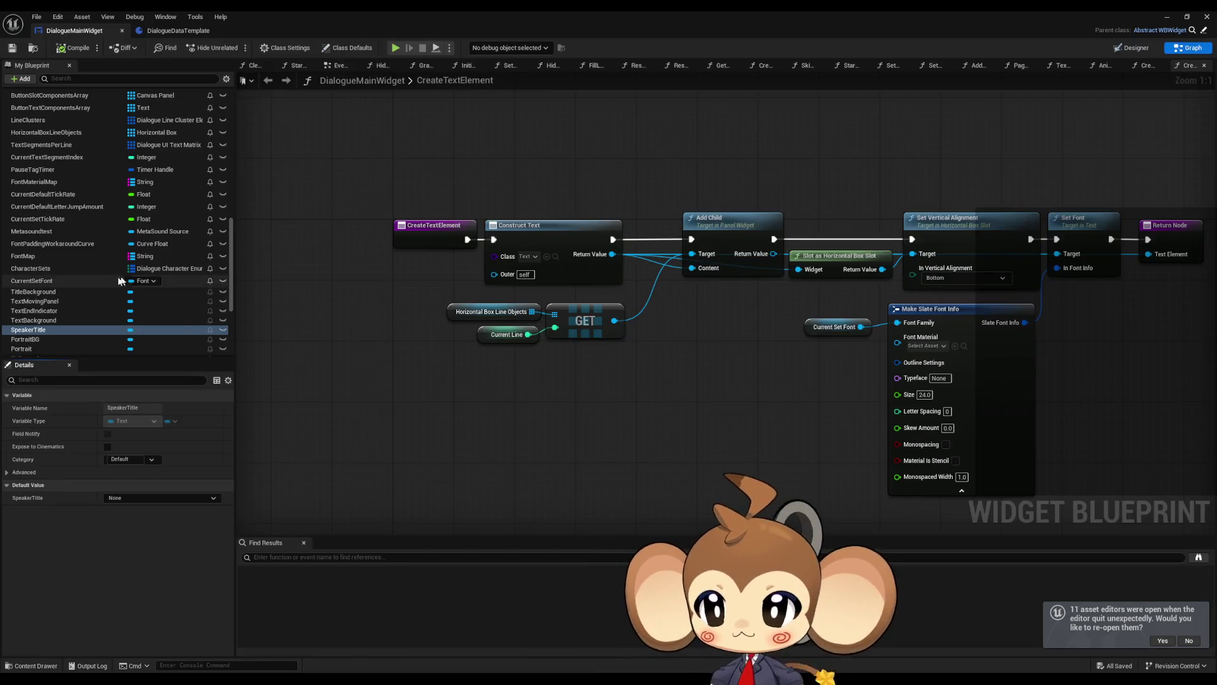
pyautogui.rightClick(35, 331)
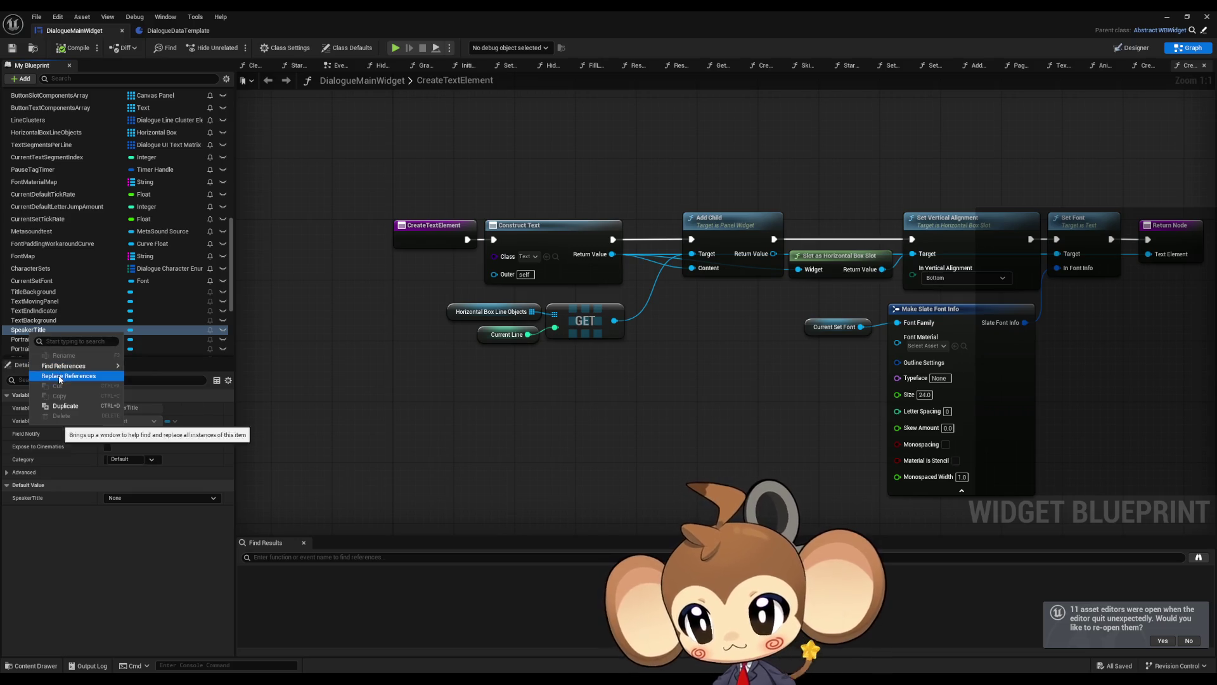
# Jump from Find Results to the Get SpeakerTitle usage inside AnimateDialogueText
pyautogui.moveTo(76, 365)
pyautogui.click(155, 391)
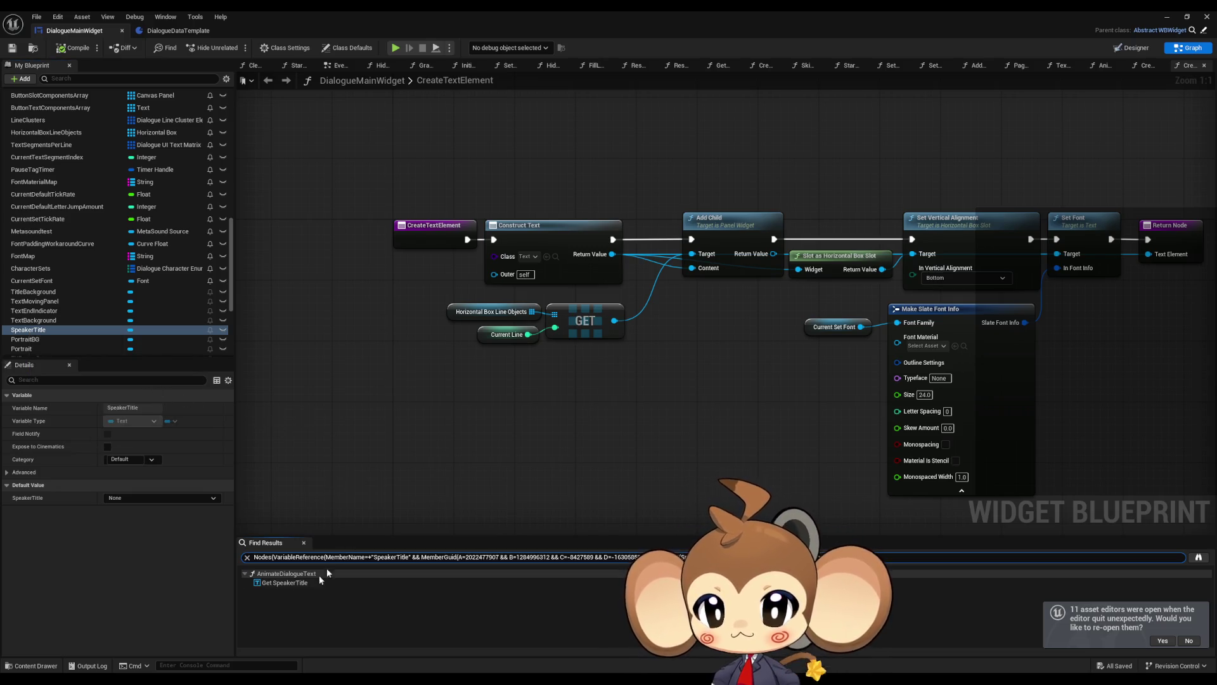
pyautogui.click(298, 582)
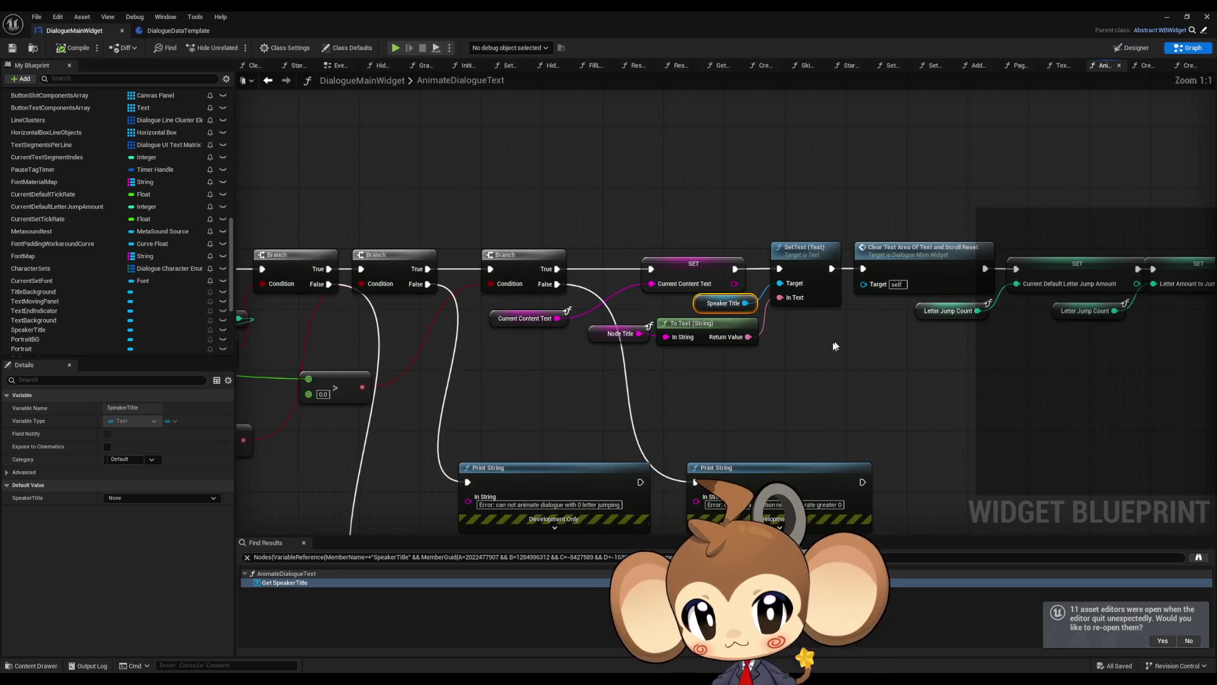
pyautogui.click(706, 395)
# Inspect the Node Title getter's context actions and how it feeds the speaker title text
pyautogui.moveTo(604, 345); pyautogui.dragTo(608, 355)
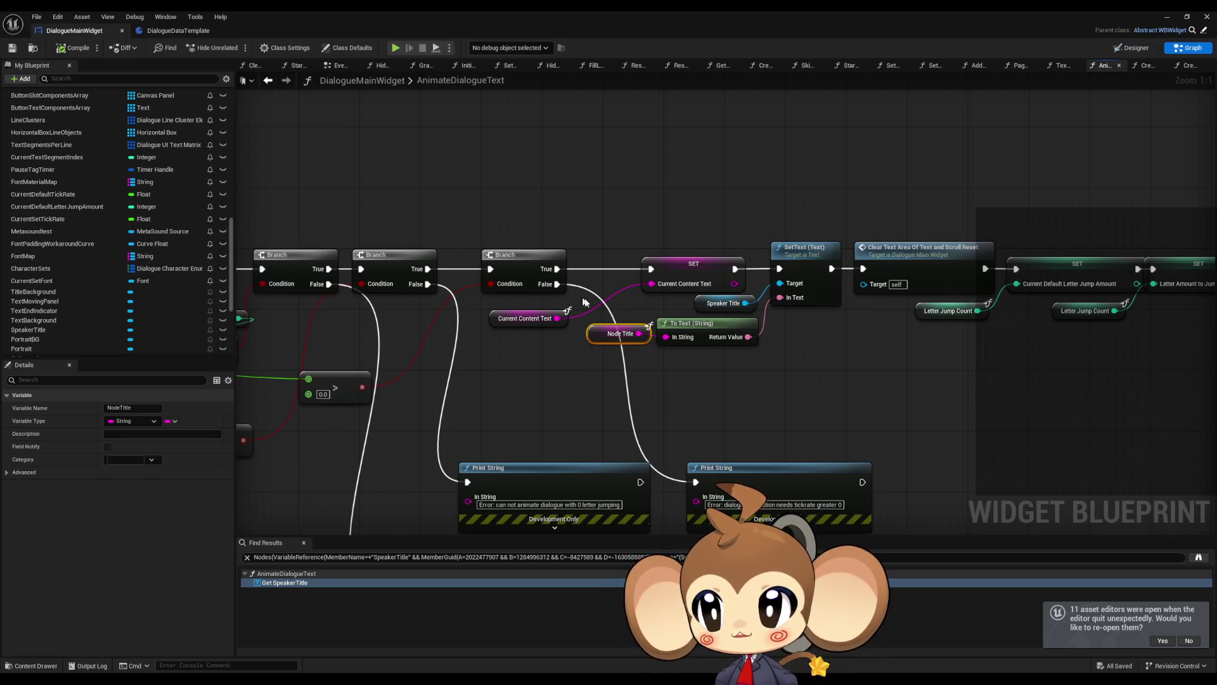
pyautogui.rightClick(600, 333)
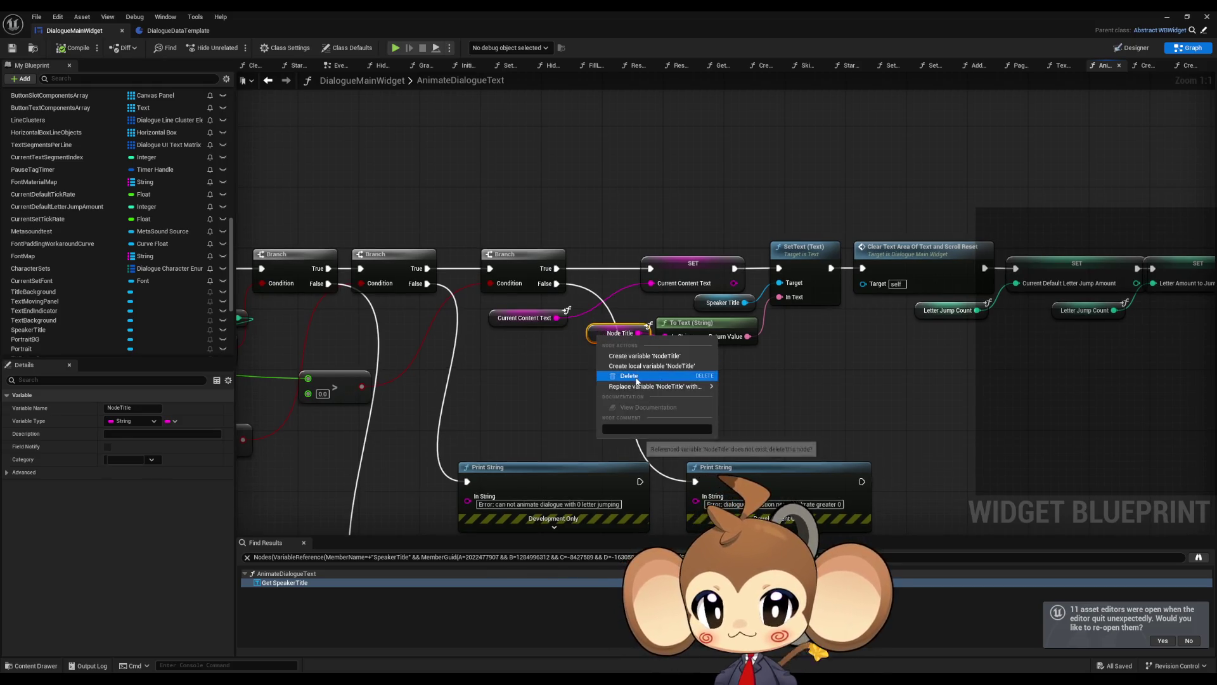
pyautogui.click(536, 374)
pyautogui.click(616, 333)
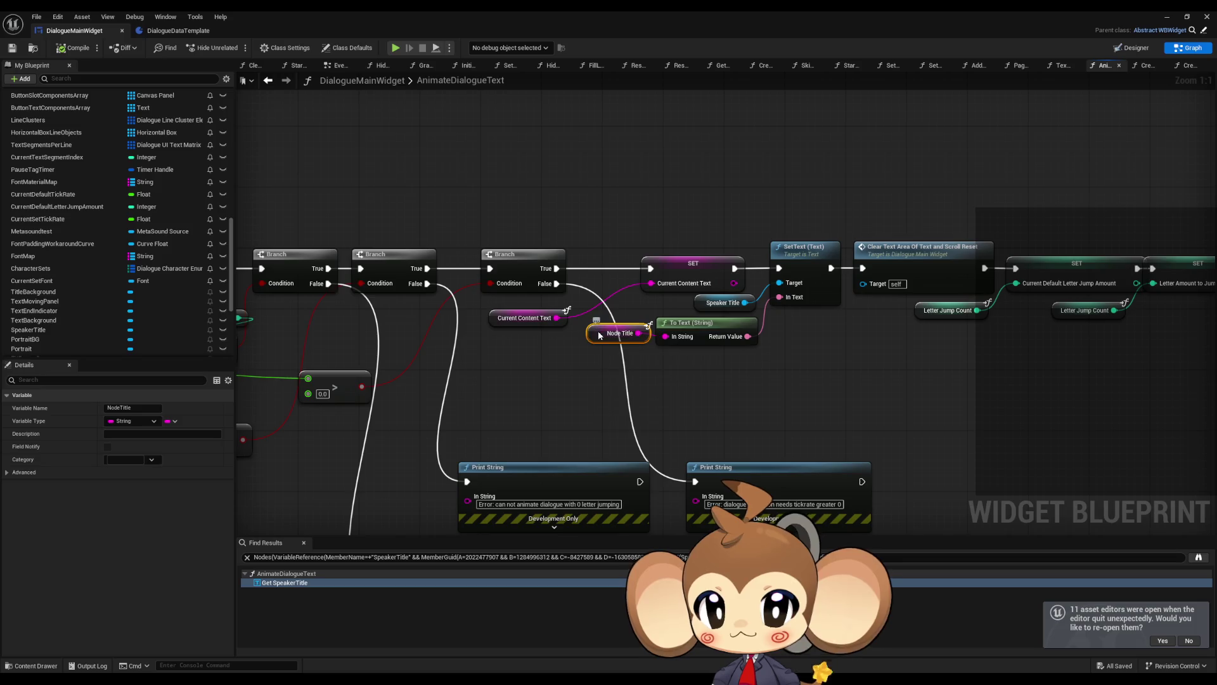
pyautogui.rightClick(616, 333)
pyautogui.press('Escape')
pyautogui.rightClick(590, 338)
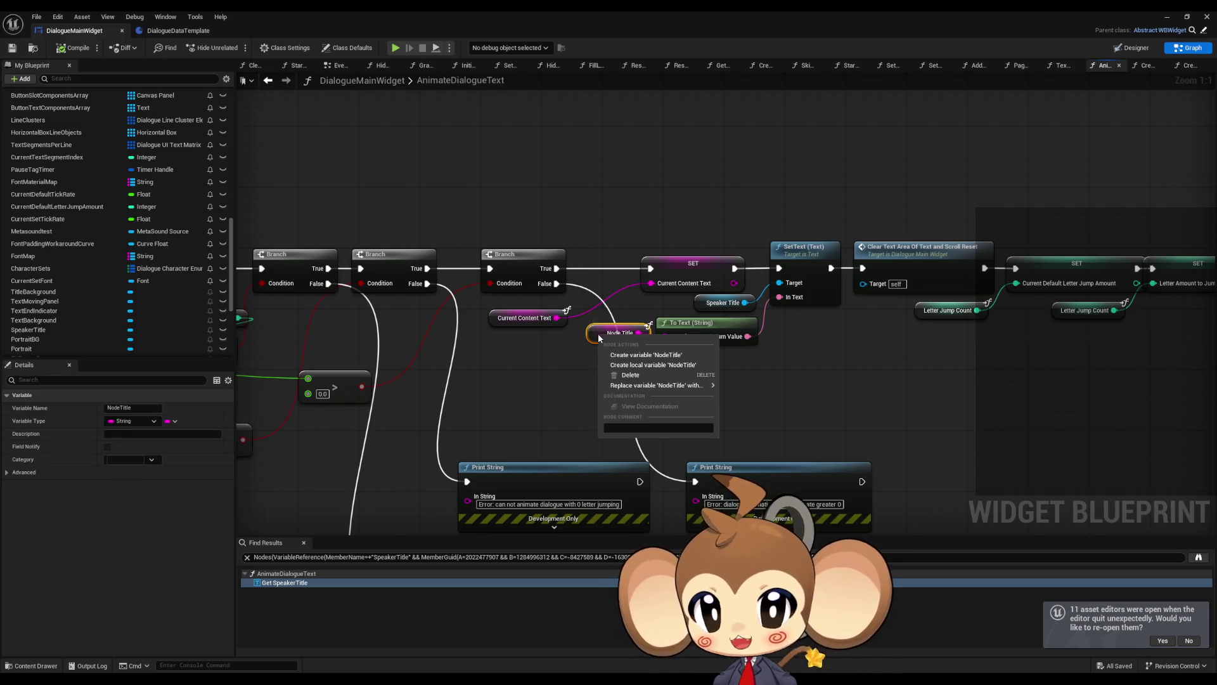
pyautogui.rightClick(590, 336)
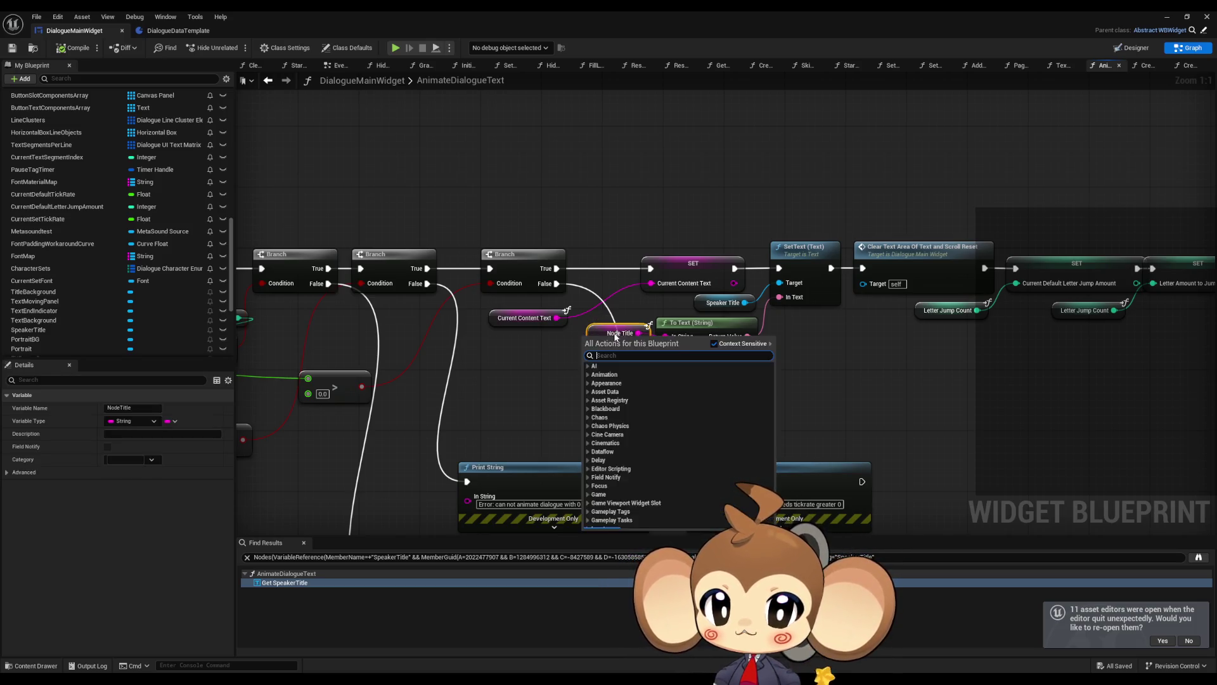
pyautogui.rightClick(617, 335)
pyautogui.rightClick(593, 336)
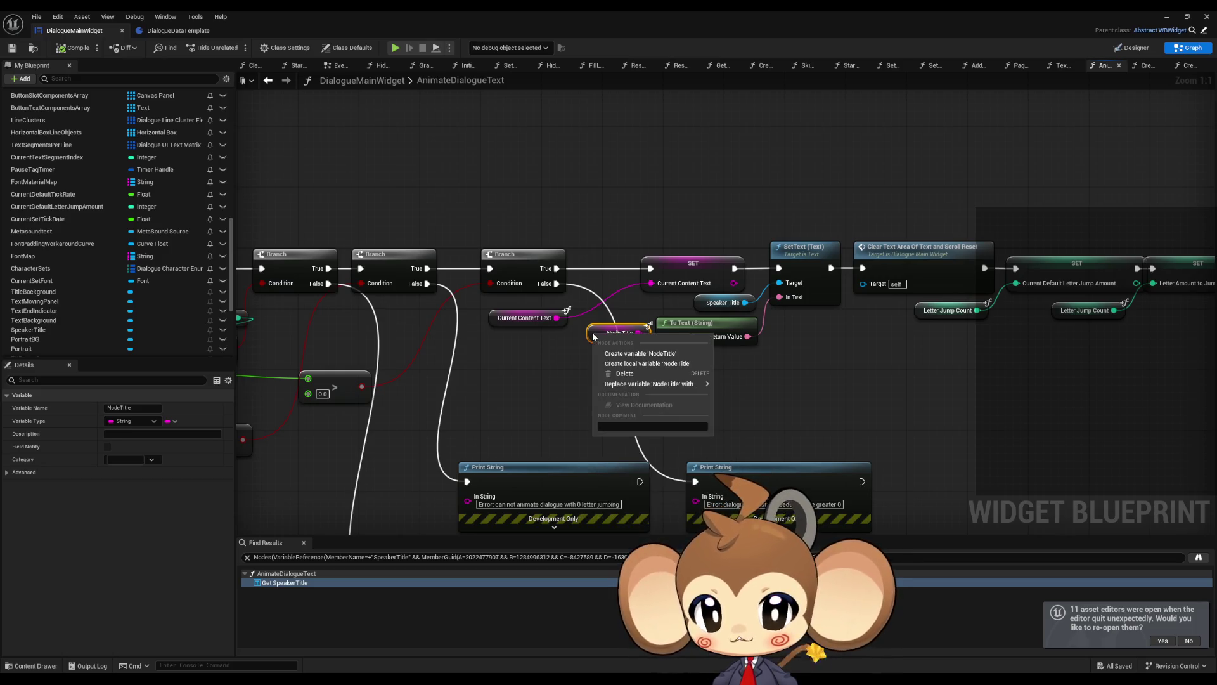
pyautogui.click(544, 379)
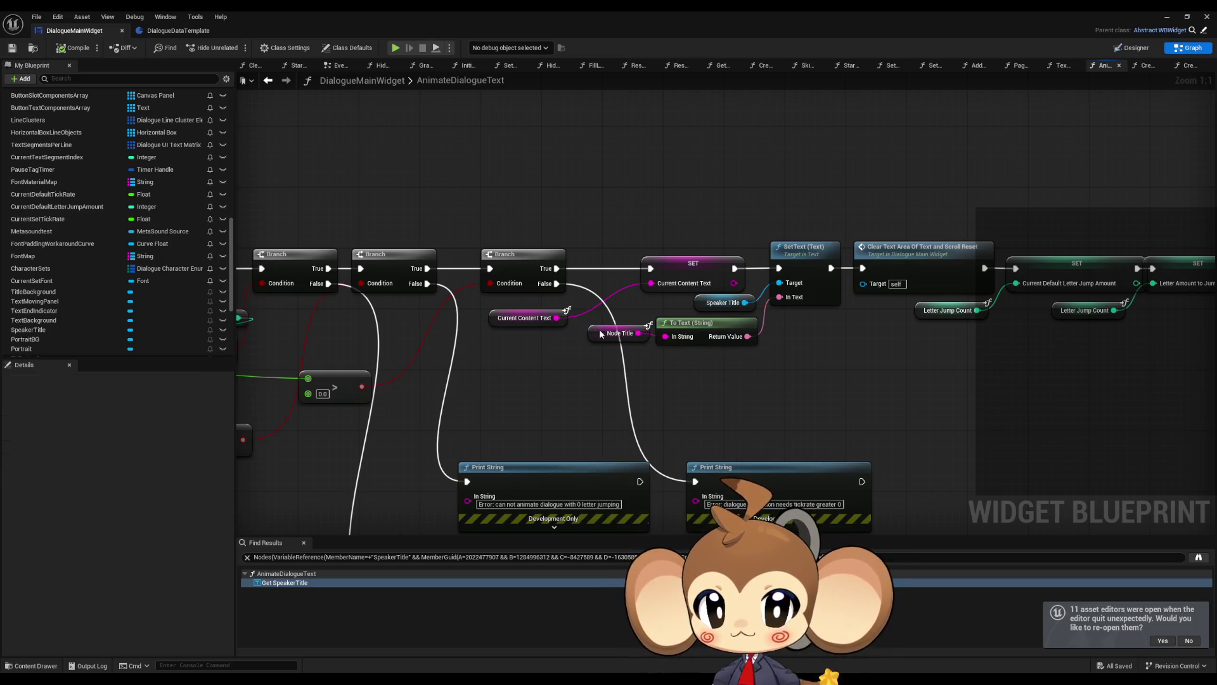
pyautogui.scroll(-12, 497, 361)
pyautogui.scroll(11, 498, 361)
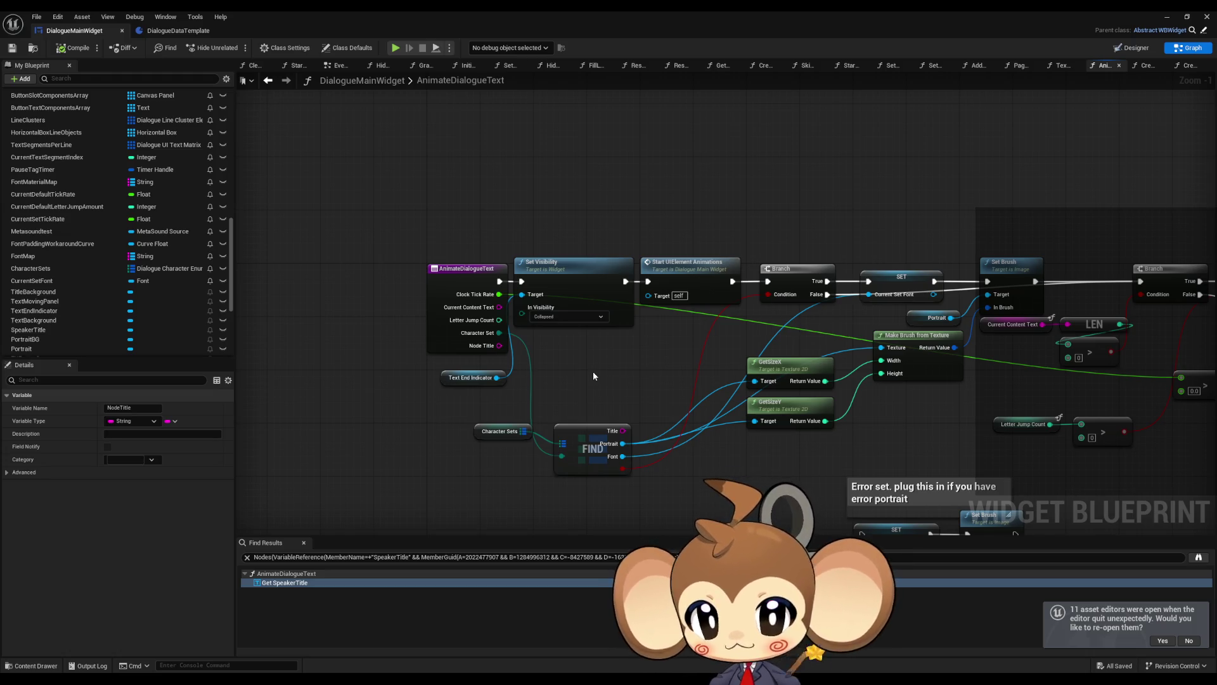
# Connect the CharacterSets FIND node's Title output to the To Text (String) input
pyautogui.moveTo(593, 376); pyautogui.dragTo(567, 315)
pyautogui.click(409, 280)
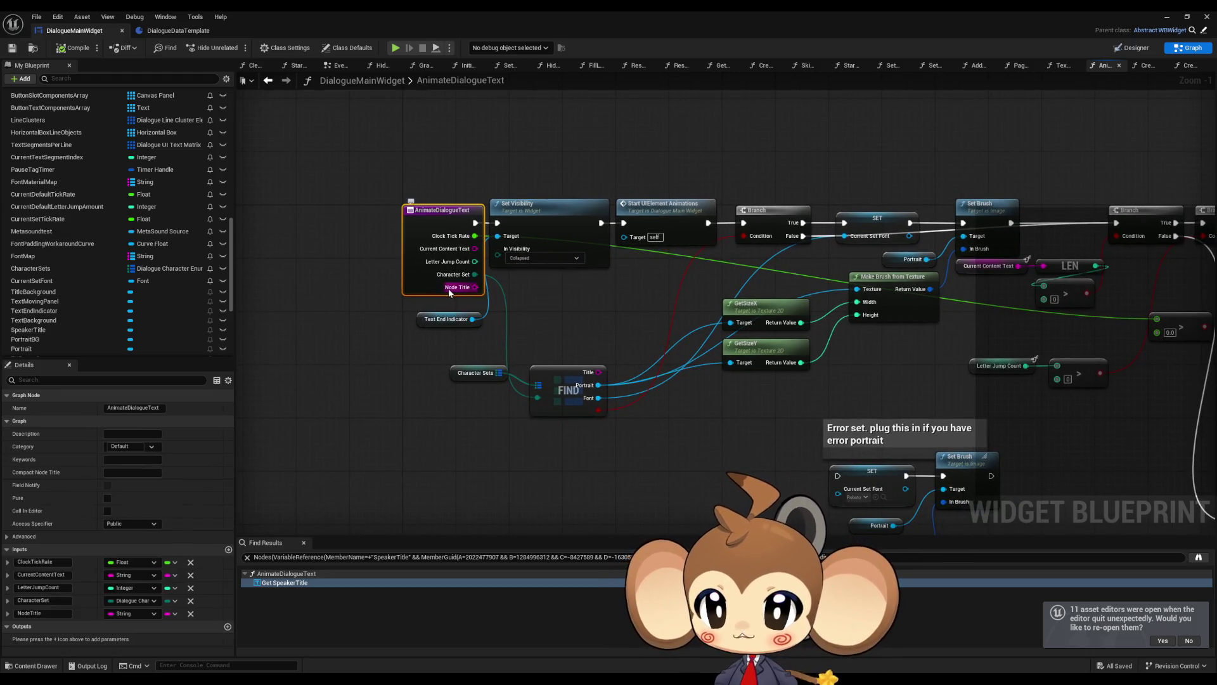
pyautogui.moveTo(647, 305); pyautogui.dragTo(403, 269)
pyautogui.click(461, 420)
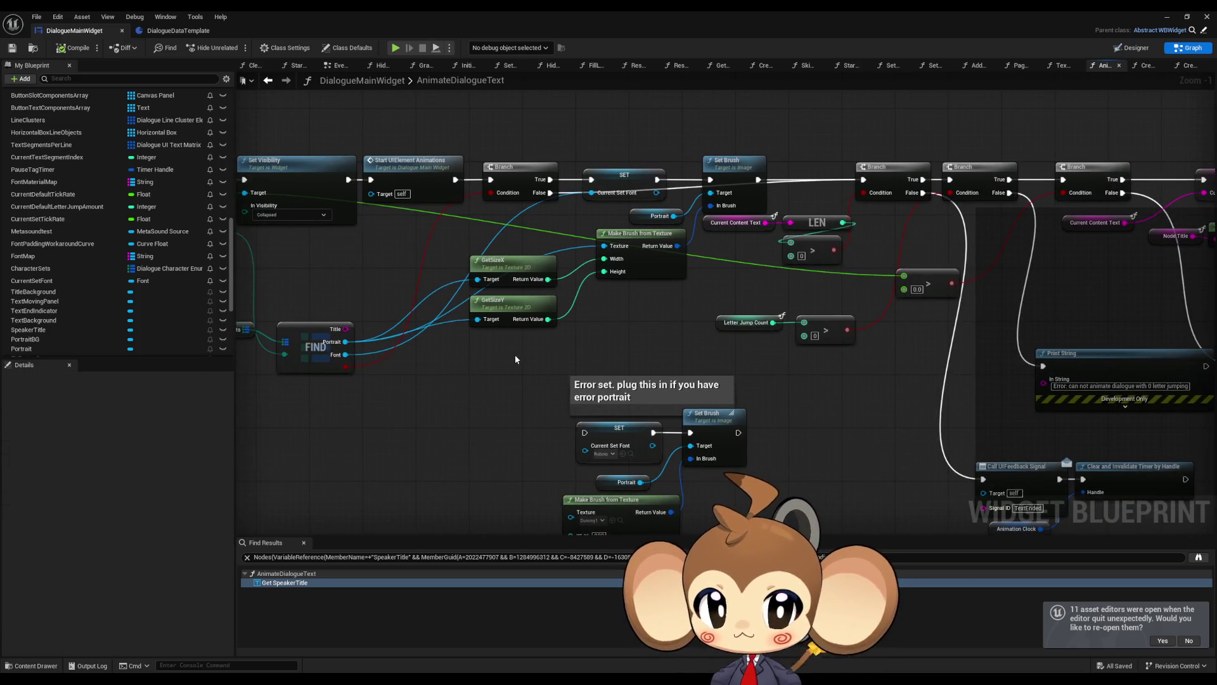
pyautogui.scroll(-1, 571, 323)
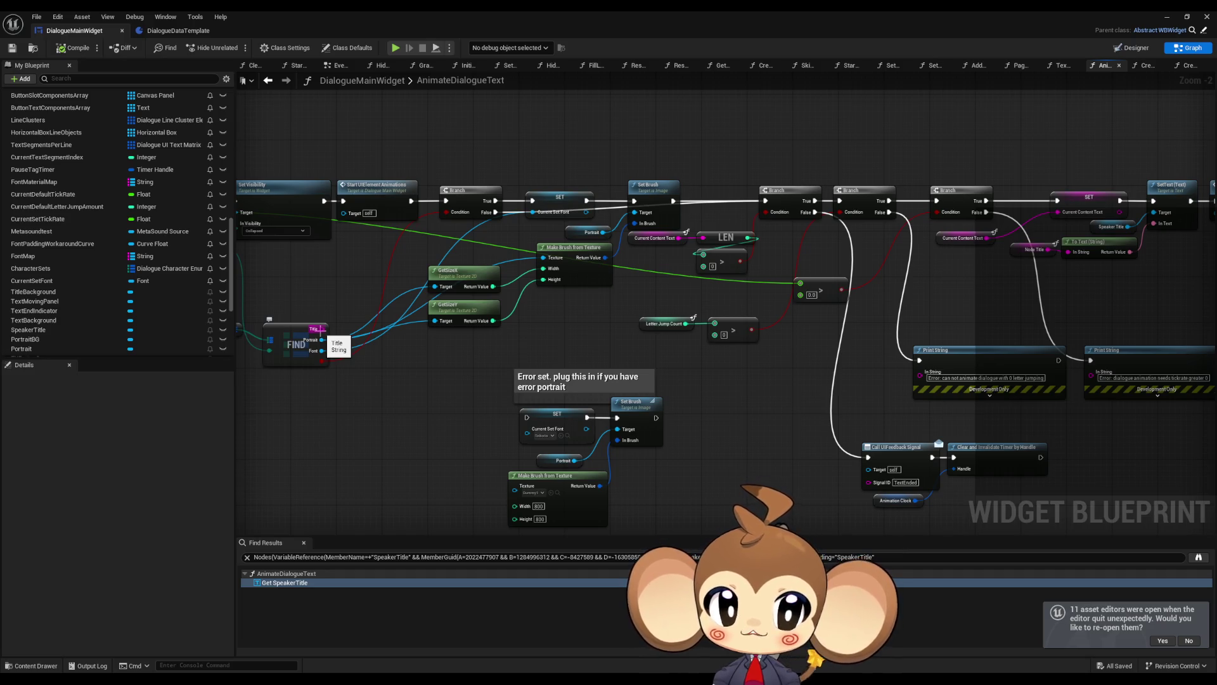
pyautogui.moveTo(321, 328)
pyautogui.mouseDown()
pyautogui.moveTo(469, 298)
pyautogui.moveTo(1068, 253)
pyautogui.mouseUp()
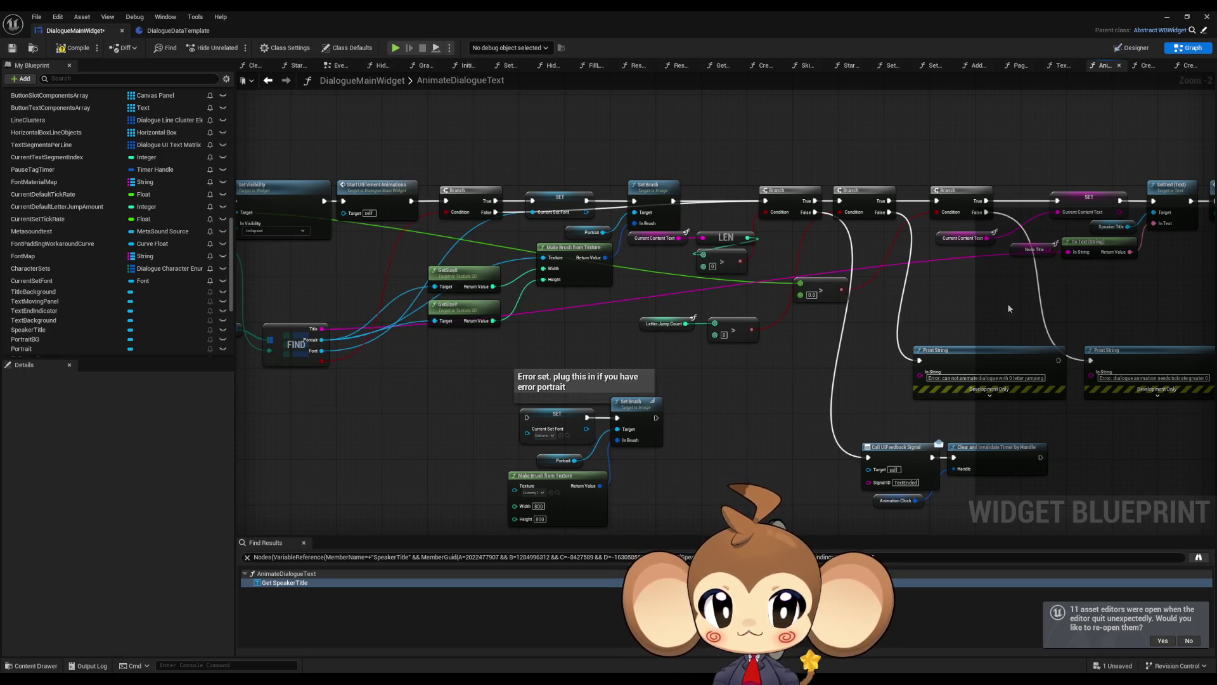
# Review the rest of the function graph and save the DialogueMainWidget blueprint
pyautogui.scroll(2, 686, 344)
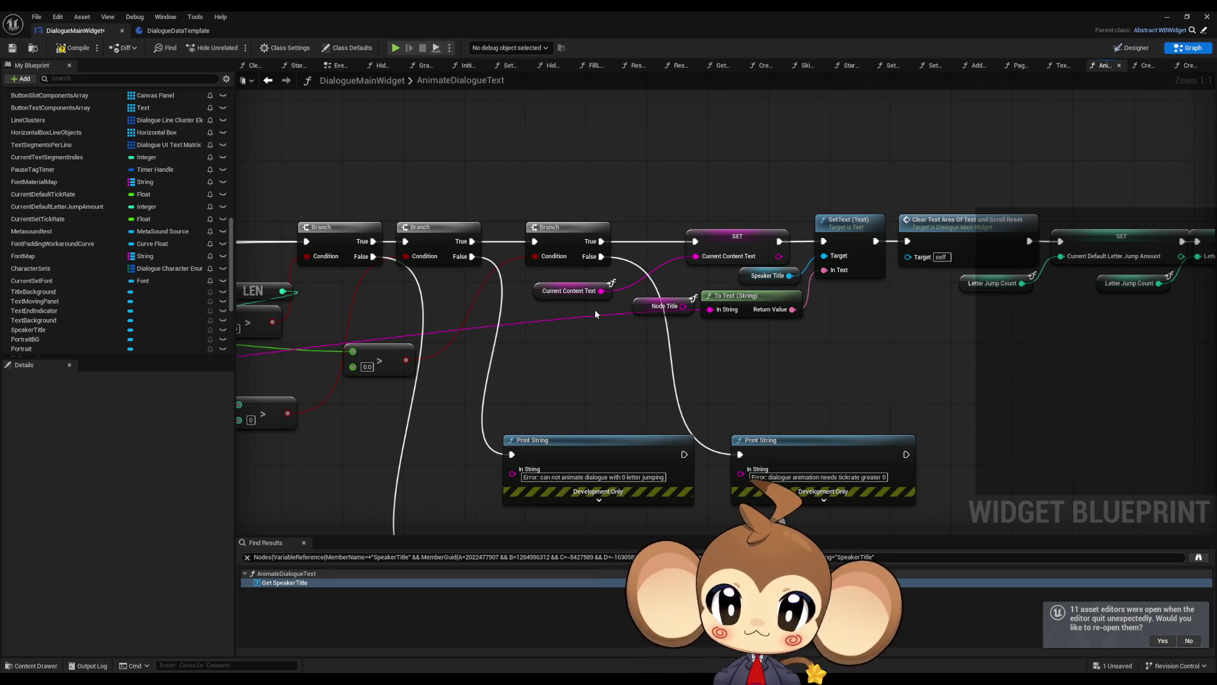
pyautogui.click(571, 294)
pyautogui.click(645, 341)
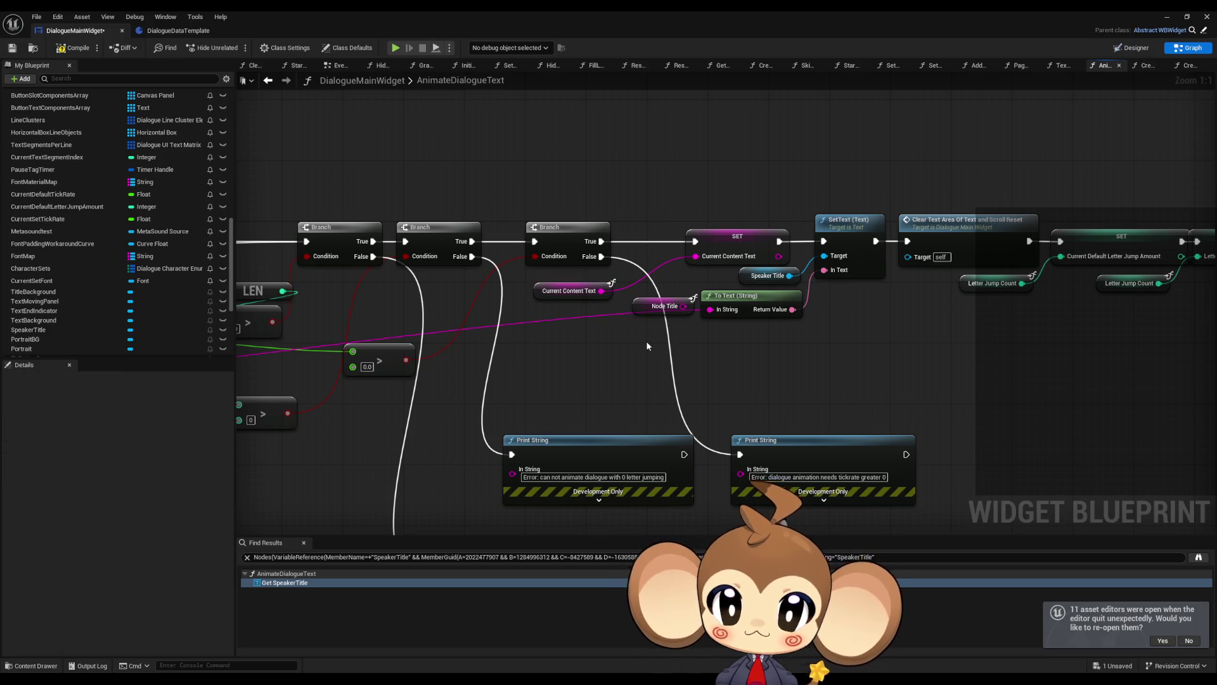
pyautogui.moveTo(646, 341); pyautogui.dragTo(585, 342)
pyautogui.hotkey('ctrl', 's')
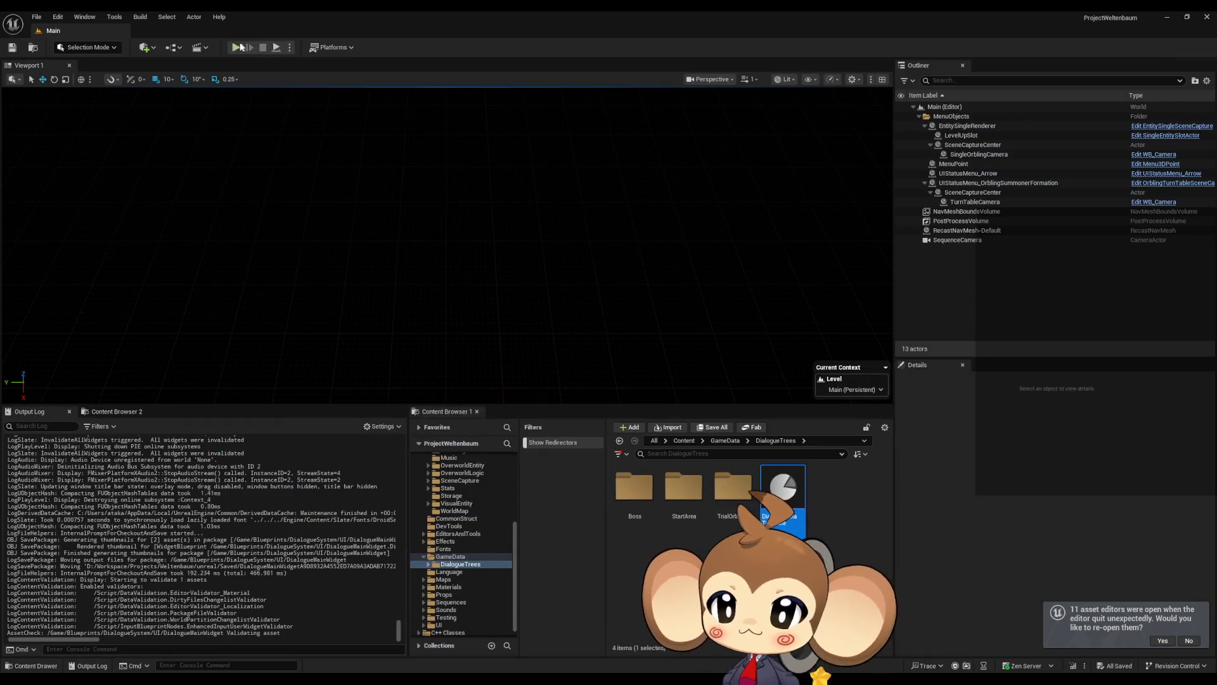
pyautogui.click(235, 47)
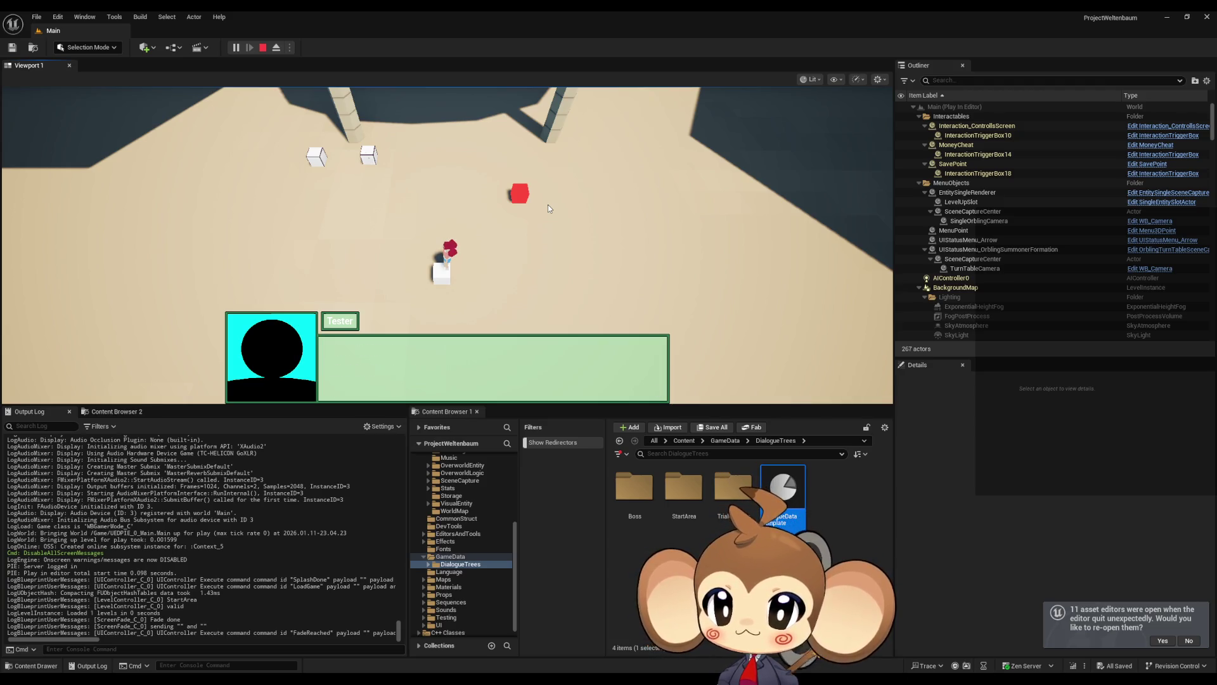
pyautogui.press('Escape')
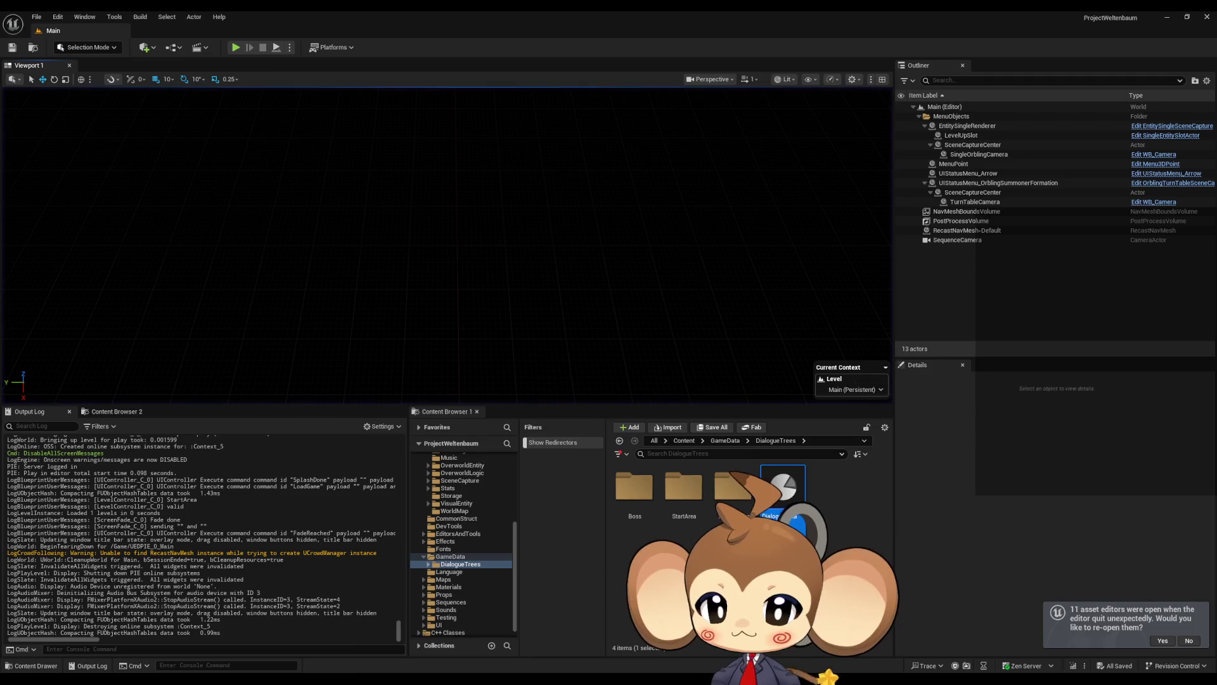
pyautogui.moveTo(562, 638)
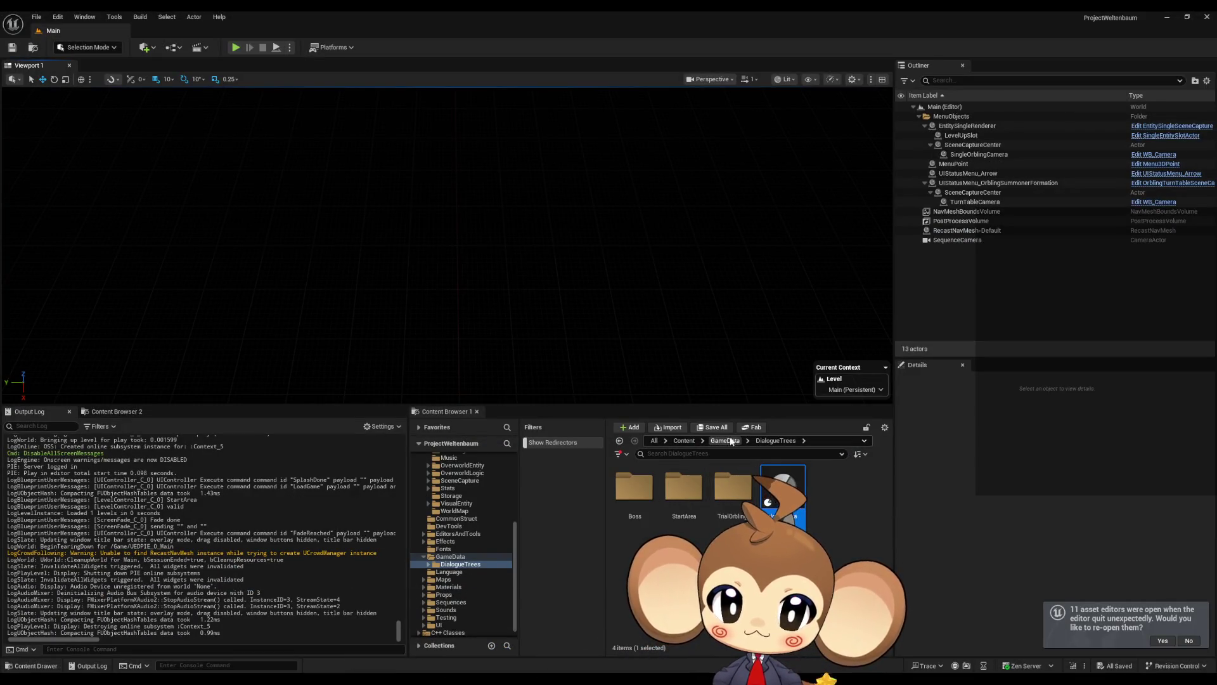
pyautogui.click(728, 440)
# Open the yes dialogue asset from Content > Blueprints > DialogueSystem > test
pyautogui.click(681, 444)
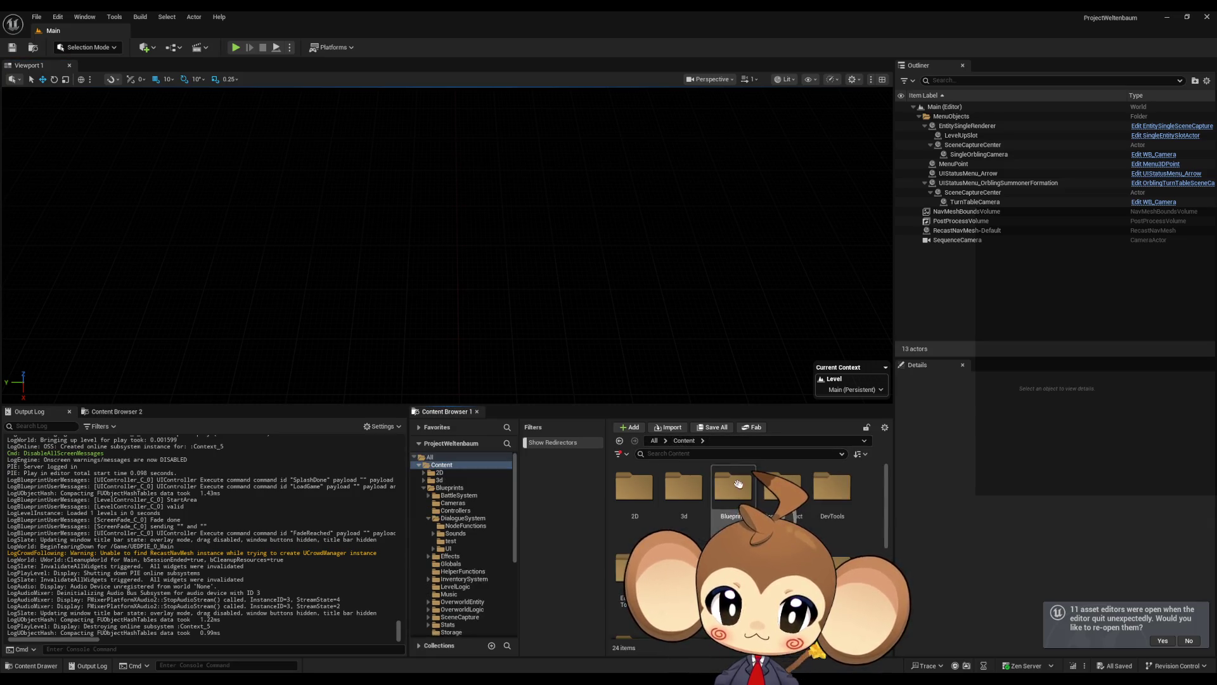
pyautogui.doubleClick(732, 488)
pyautogui.doubleClick(783, 488)
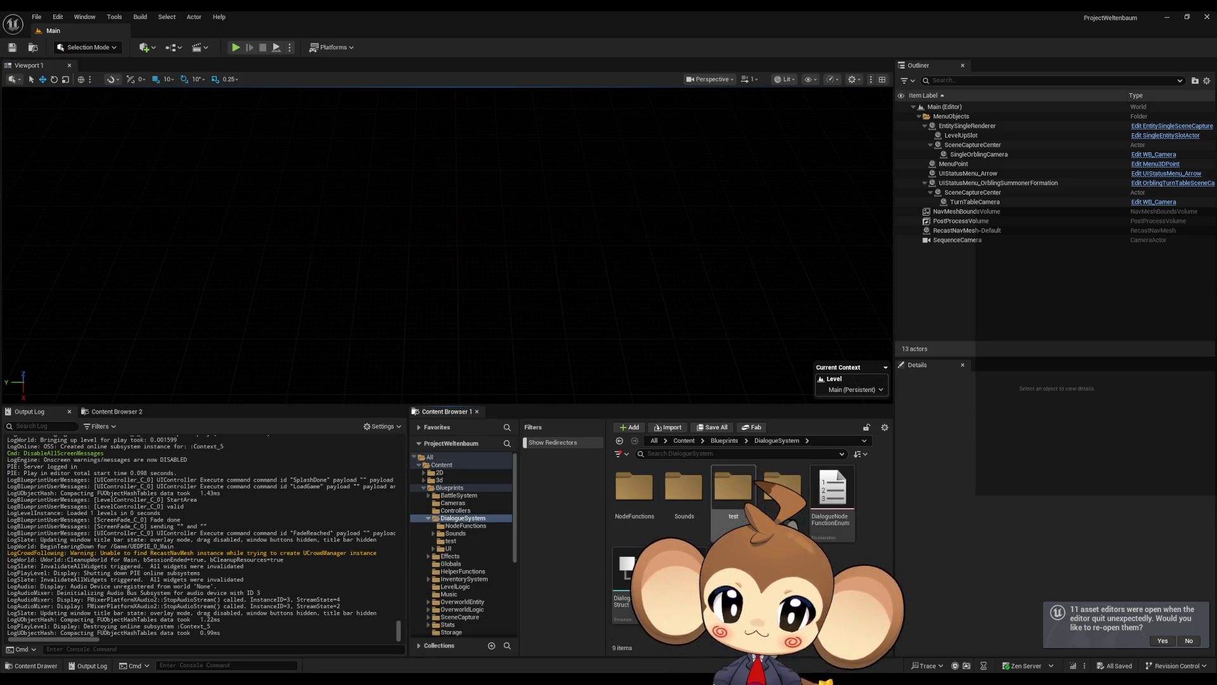
pyautogui.doubleClick(782, 488)
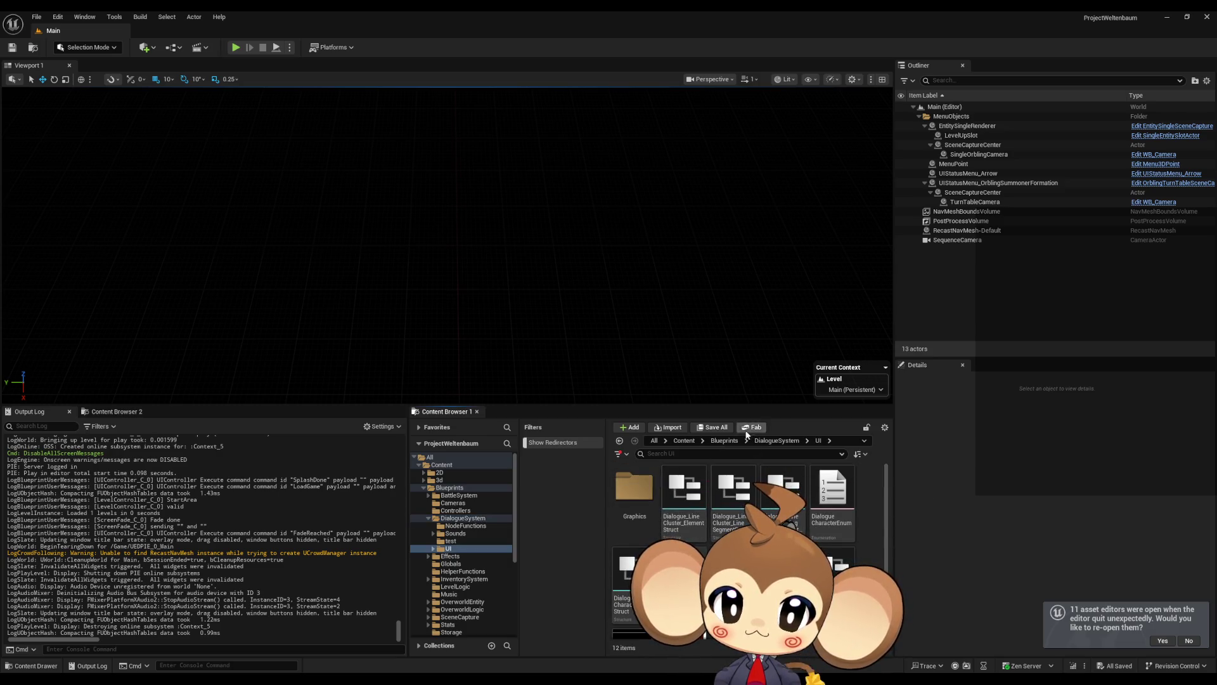
pyautogui.click(777, 439)
pyautogui.doubleClick(727, 497)
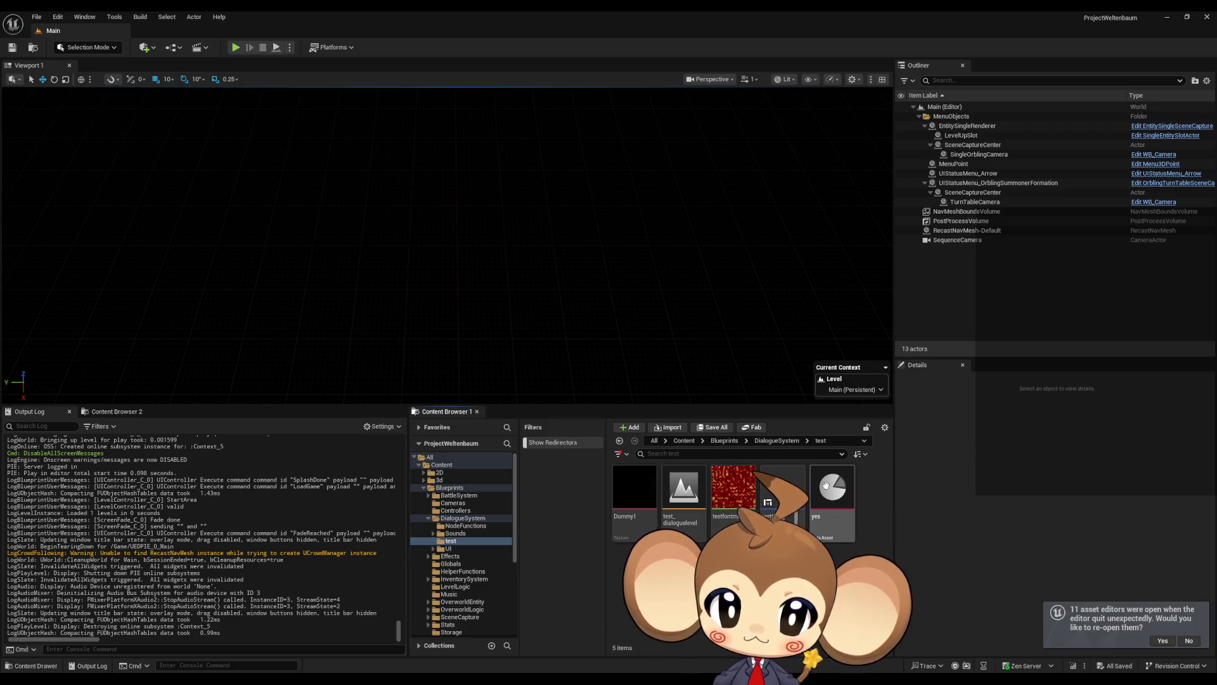
pyautogui.doubleClick(832, 488)
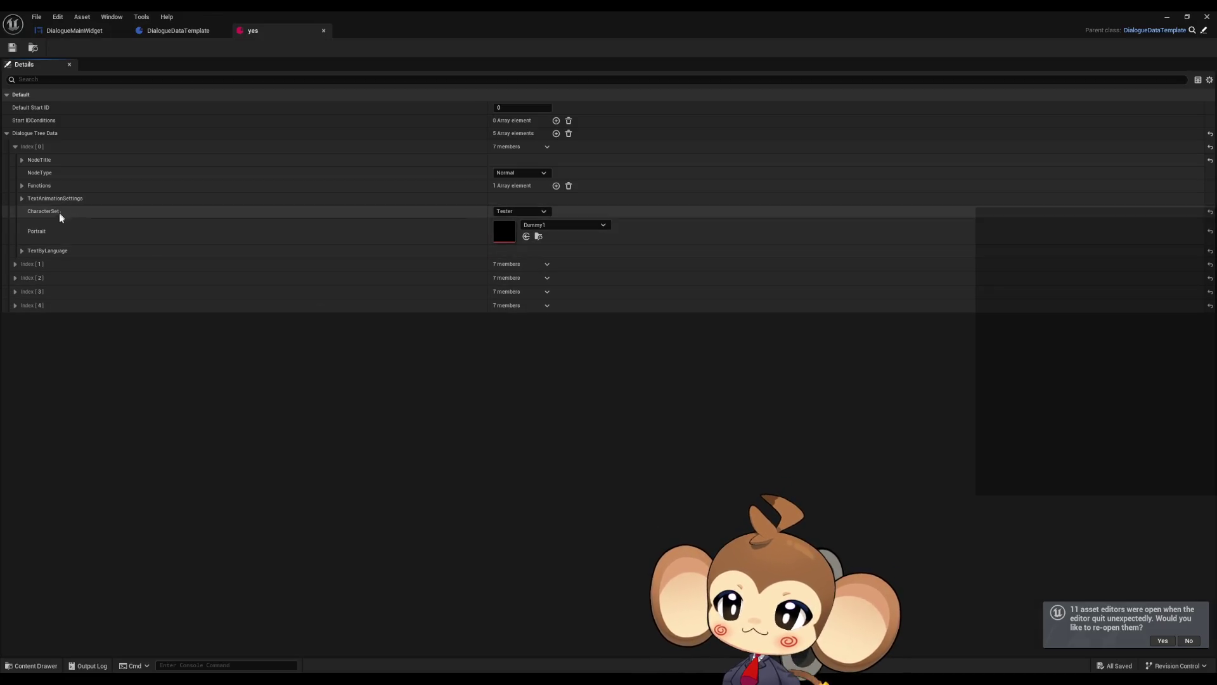
# Edit Index 0's English text, save and close the yes asset, and start Play
pyautogui.click(21, 251)
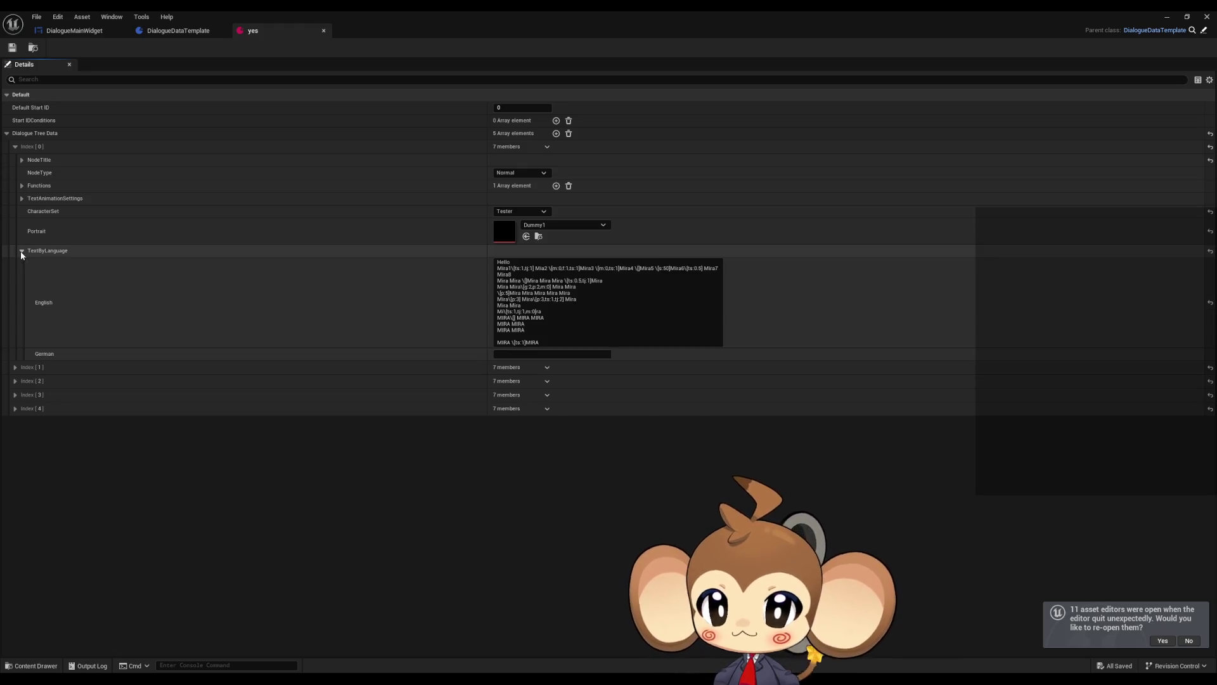
pyautogui.click(604, 325)
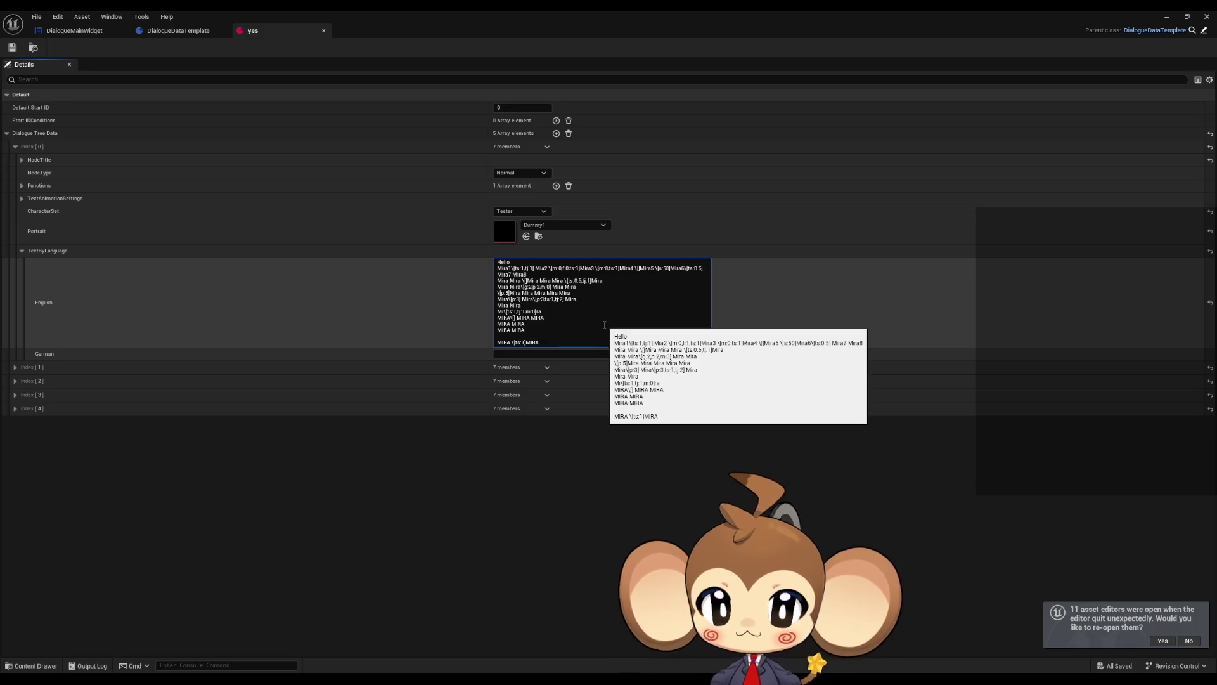
pyautogui.click(348, 198)
pyautogui.hotkey('ctrl', 's')
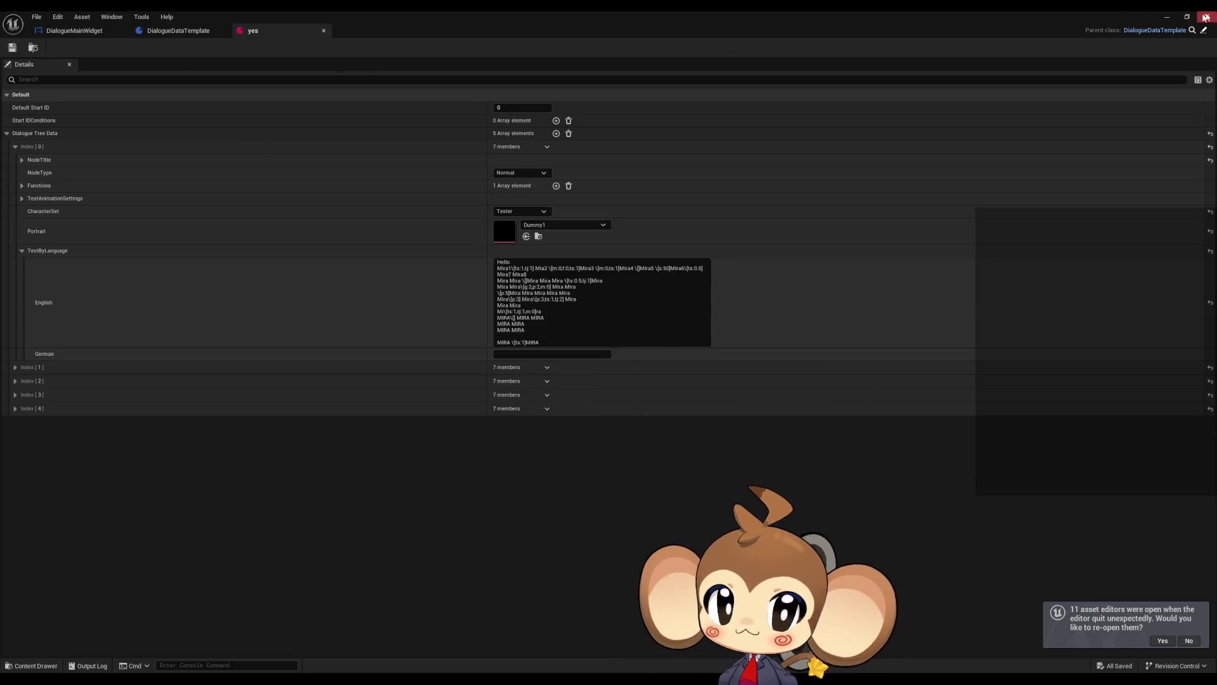
pyautogui.click(1206, 16)
pyautogui.click(239, 50)
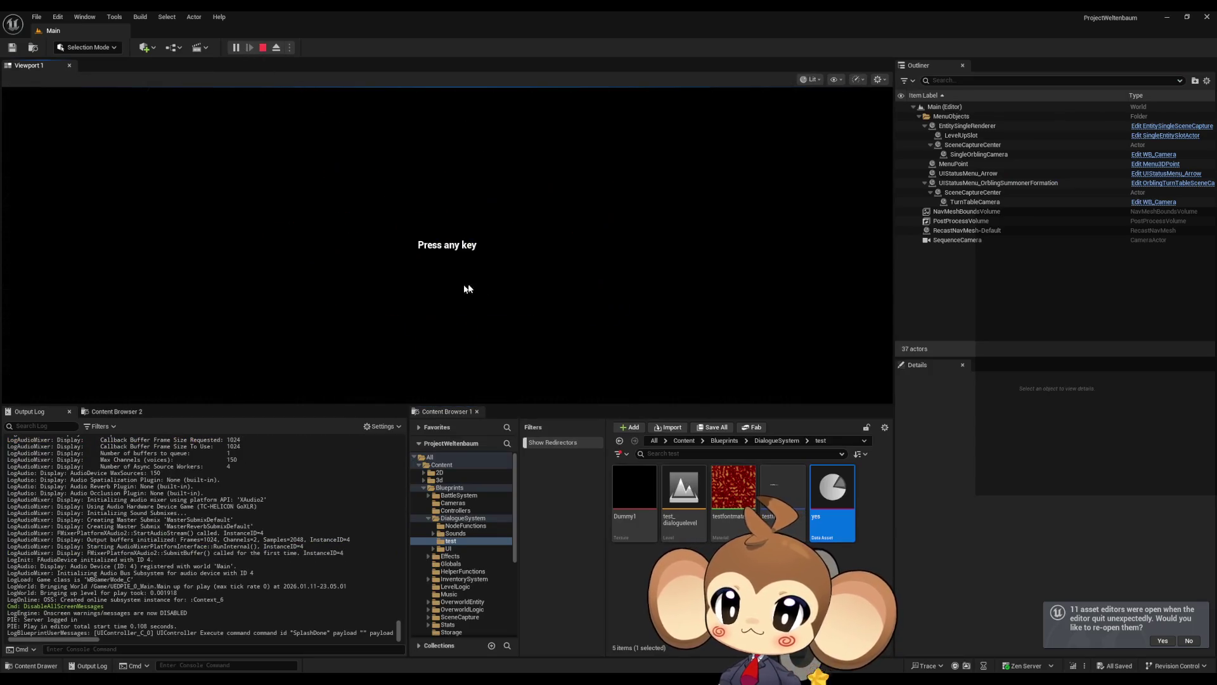
# Skip the splash, start the game, and walk to the white cube to begin dialogue
pyautogui.press('space')
pyautogui.click(143, 348)
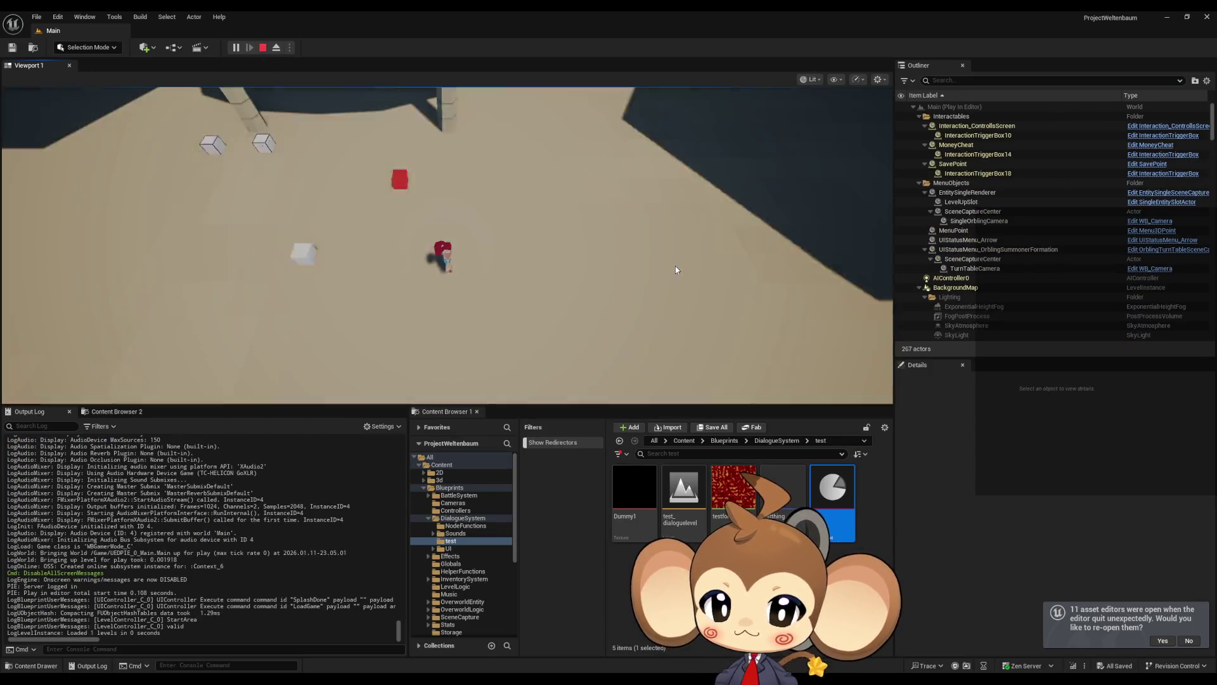
pyautogui.press('a')
pyautogui.press('e')
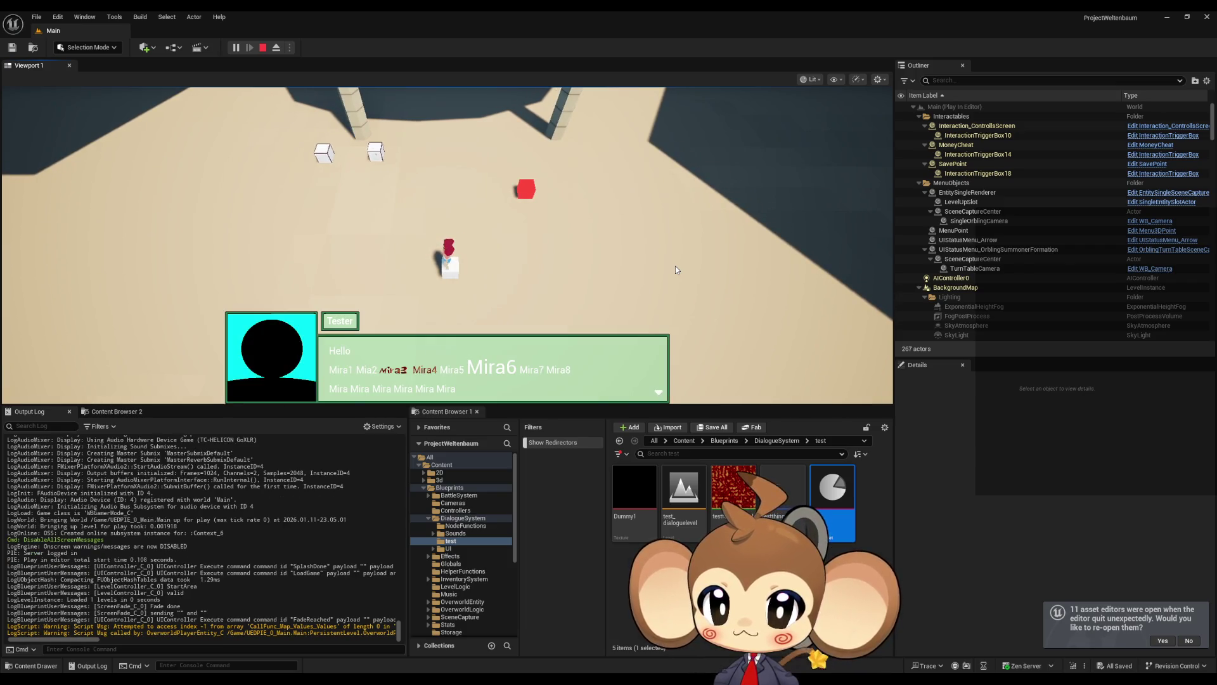
# Advance through Tester's and Mira's titled pages to the Option 1/Option 2 choice, then stop
pyautogui.click(412, 376)
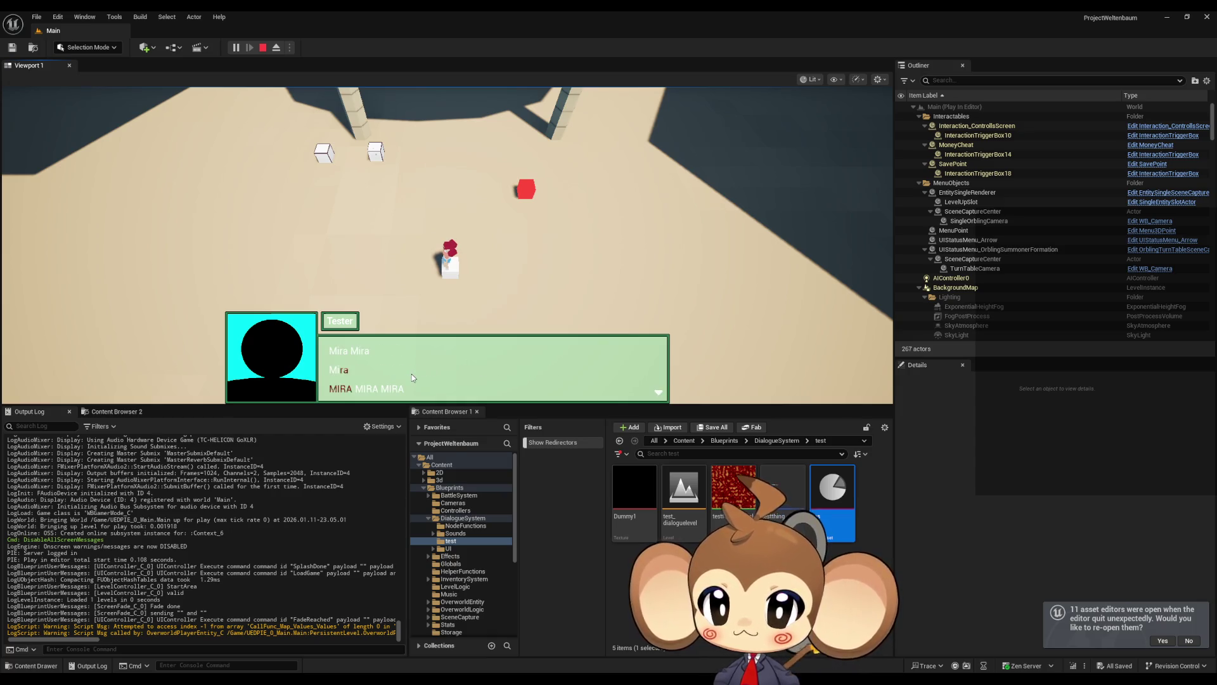
pyautogui.click(412, 373)
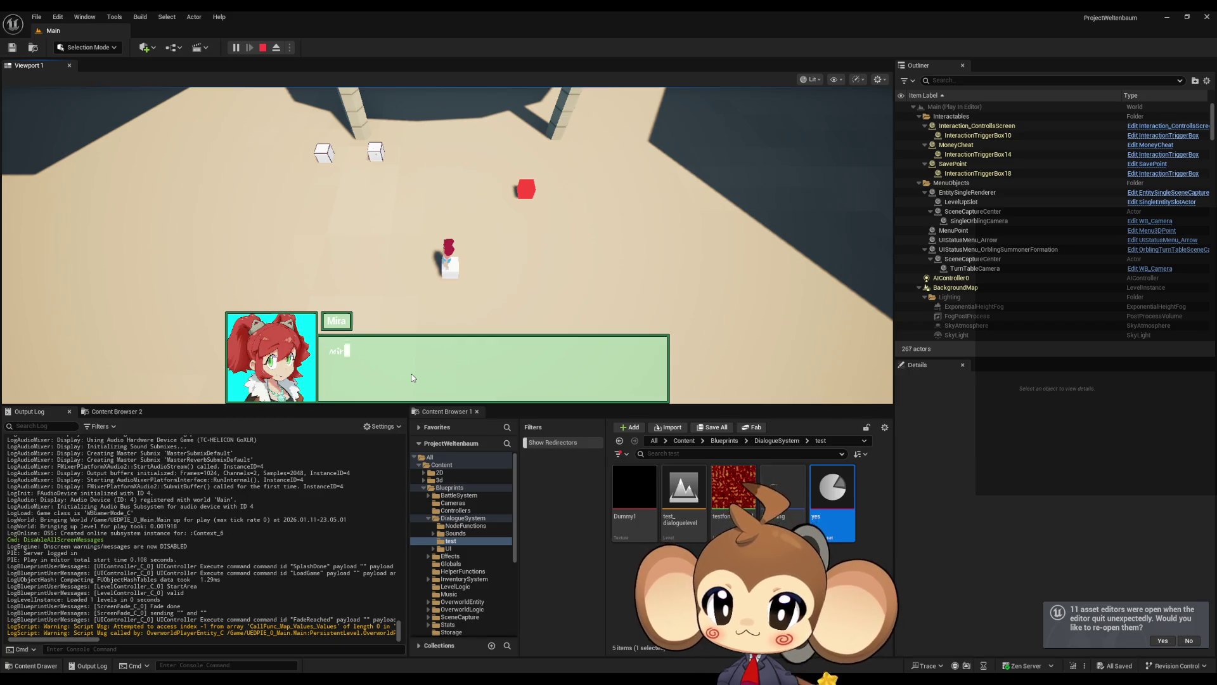
pyautogui.click(575, 361)
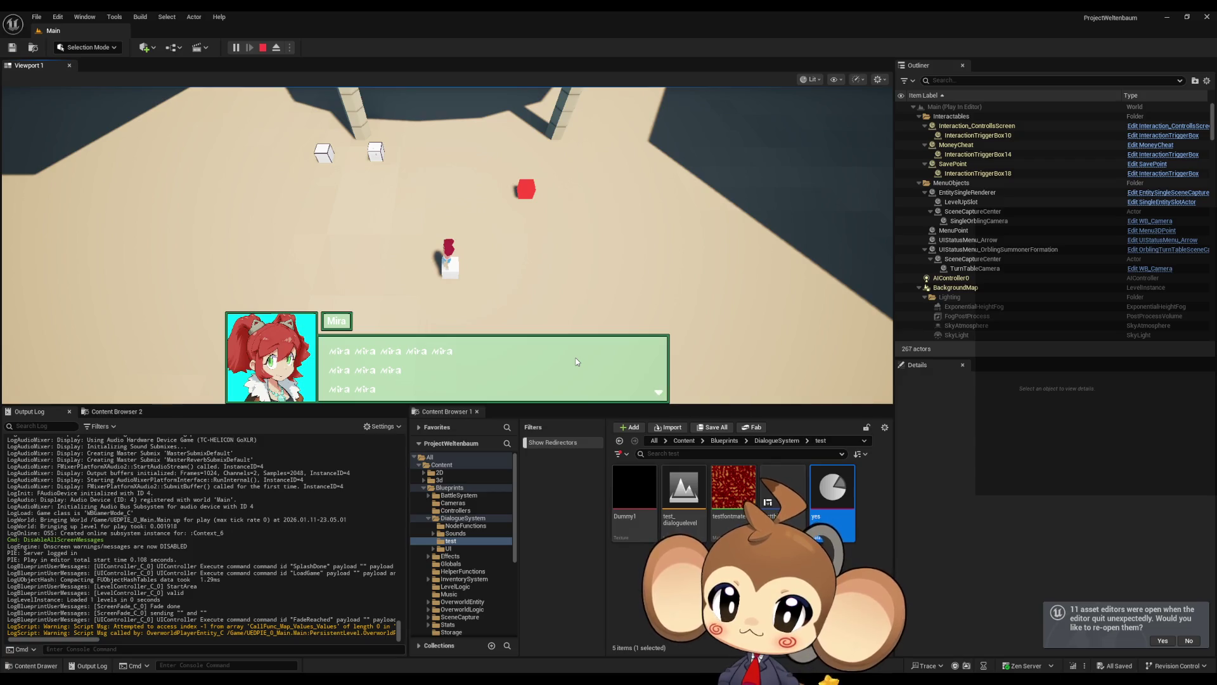
pyautogui.click(576, 361)
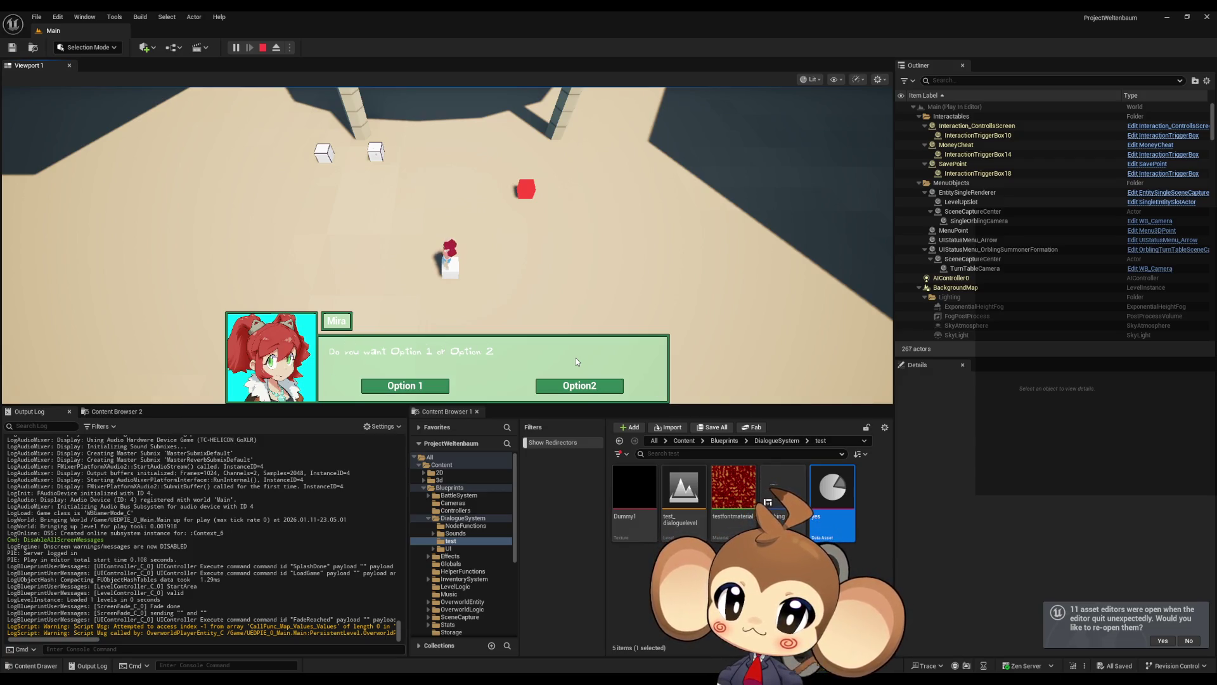
pyautogui.press('Escape')
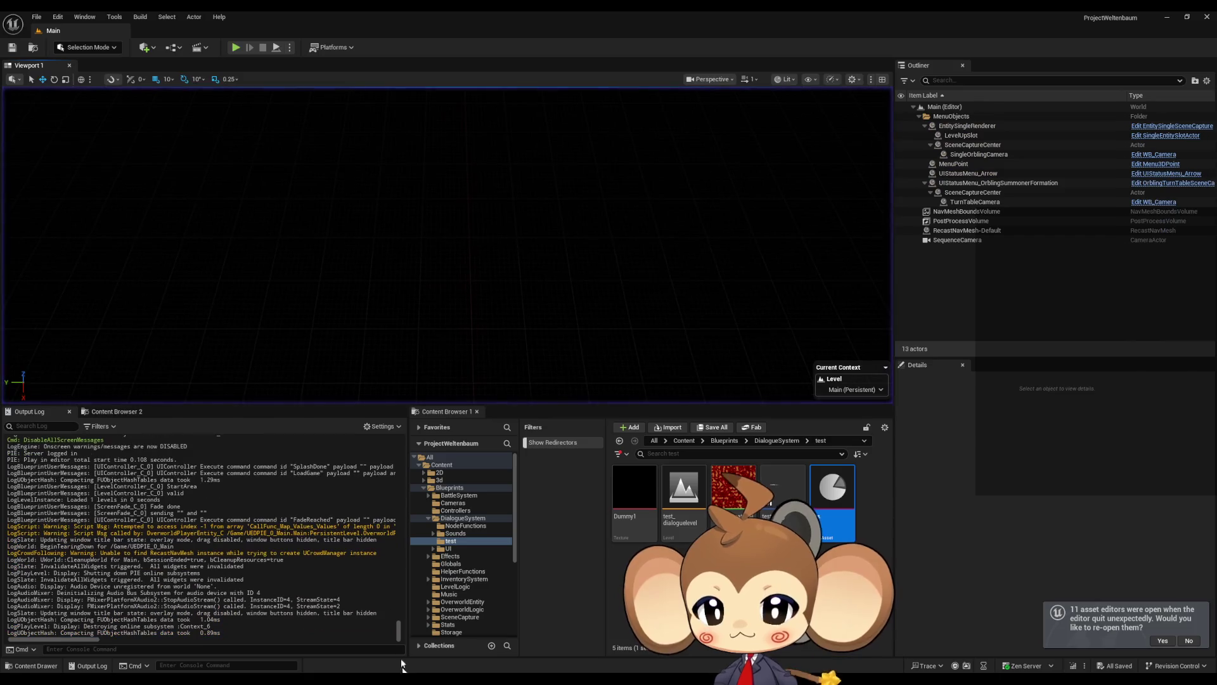
# Bring the yes asset forward and open Index [1]'s English text for editing
pyautogui.moveTo(498, 678)
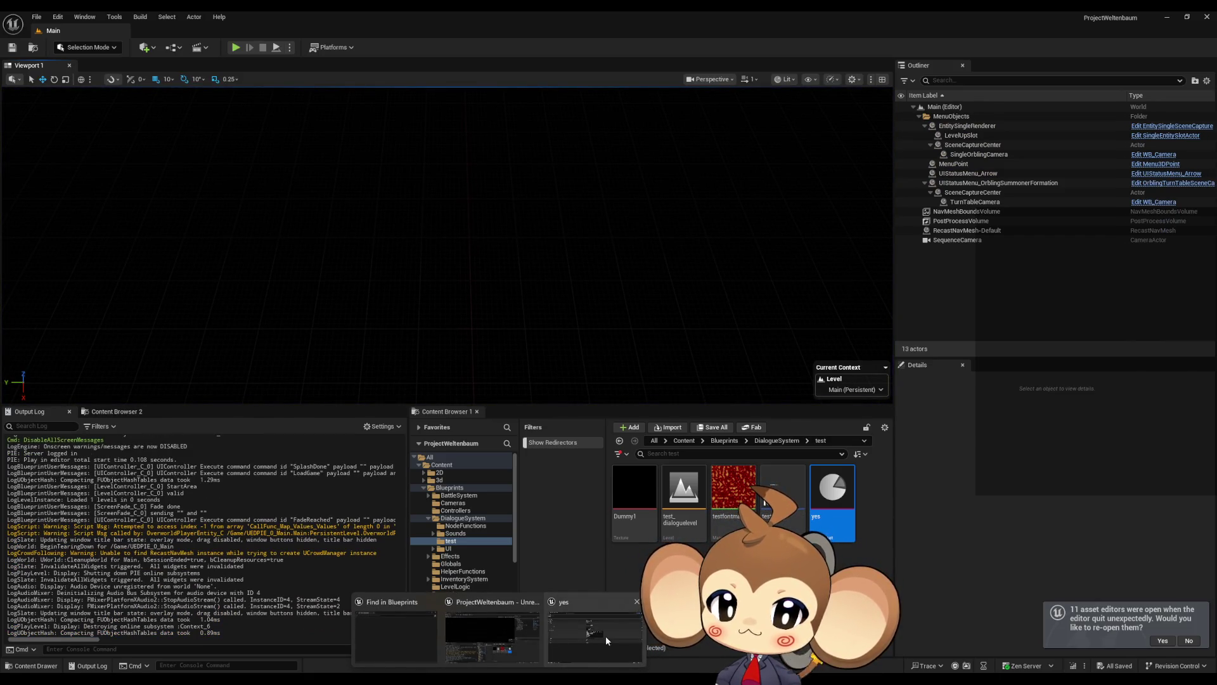
pyautogui.click(606, 635)
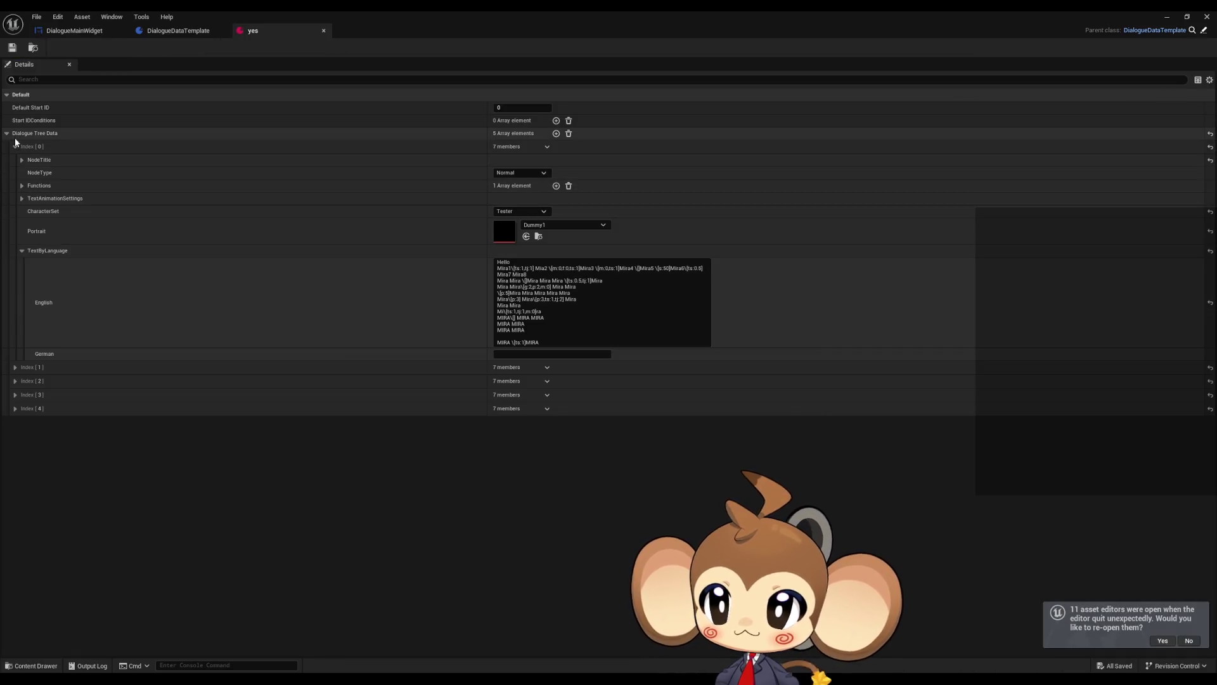
pyautogui.click(15, 146)
pyautogui.click(15, 159)
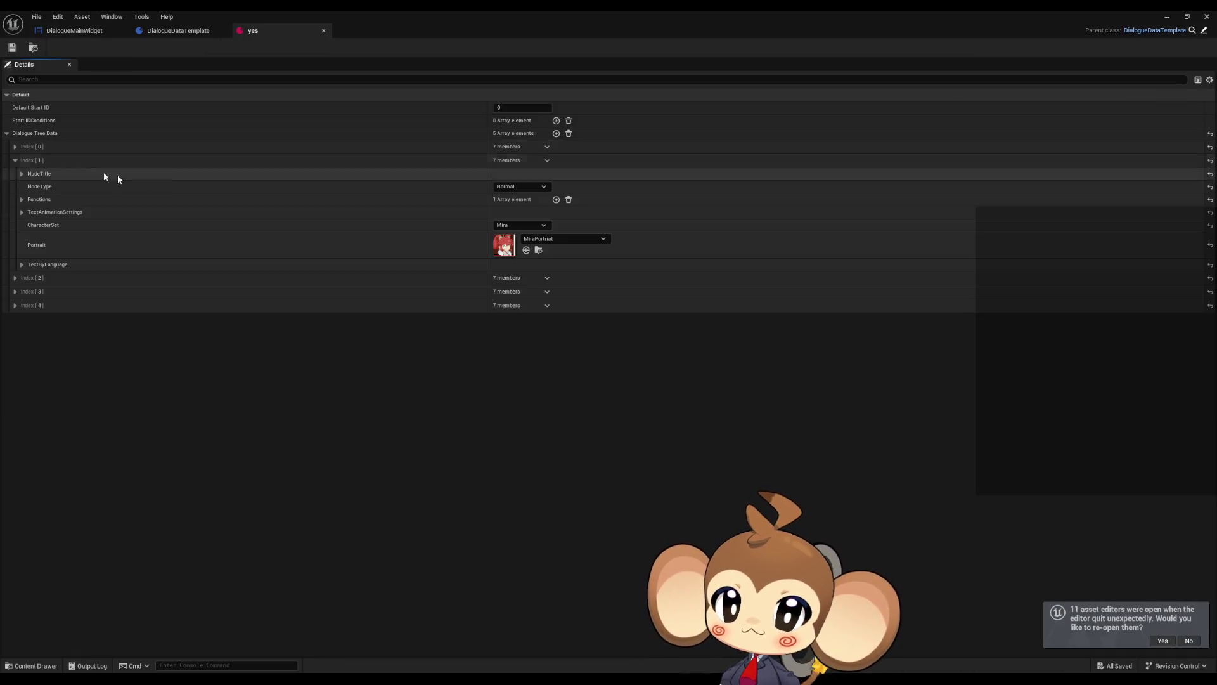
pyautogui.click(22, 264)
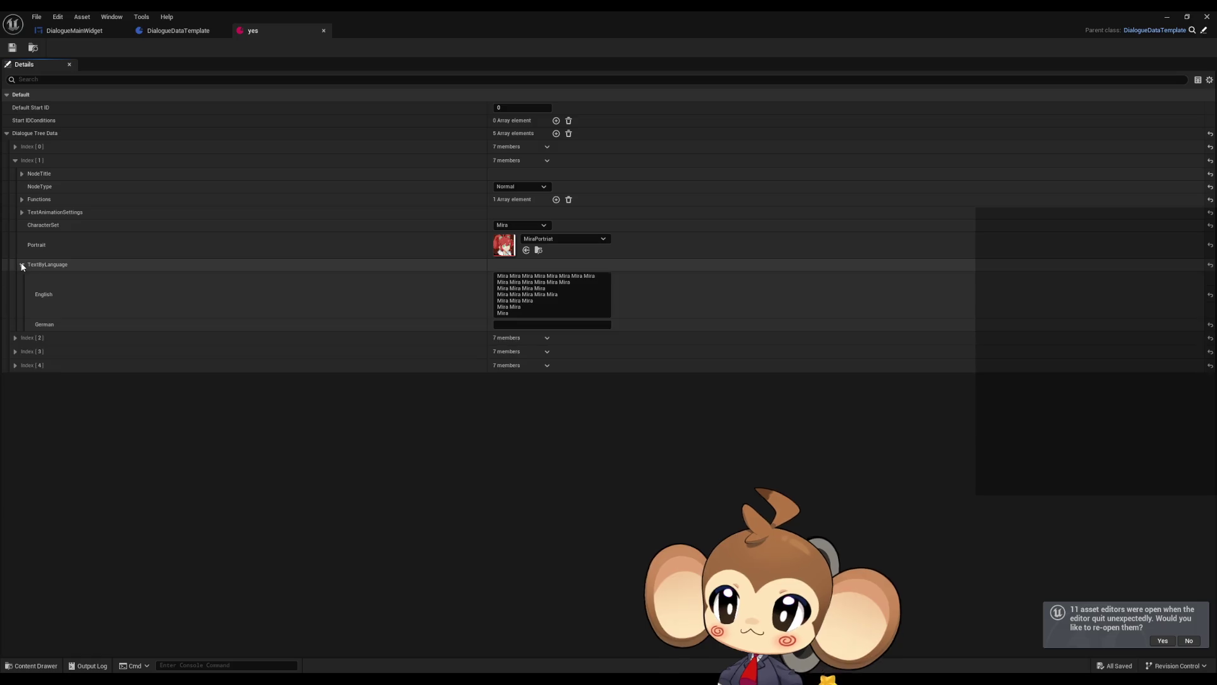
pyautogui.click(544, 293)
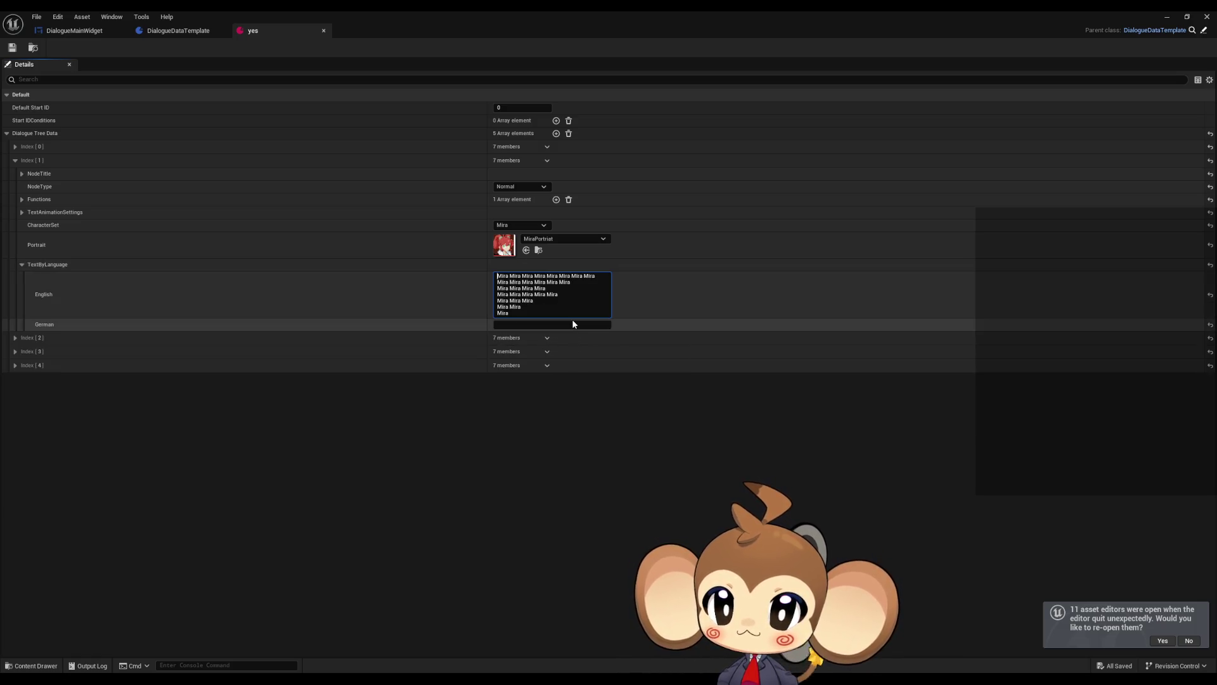
# Add a \[f:1] tag on line 2 and paste copies before each Mira on lines 3–4
pyautogui.press('Down')
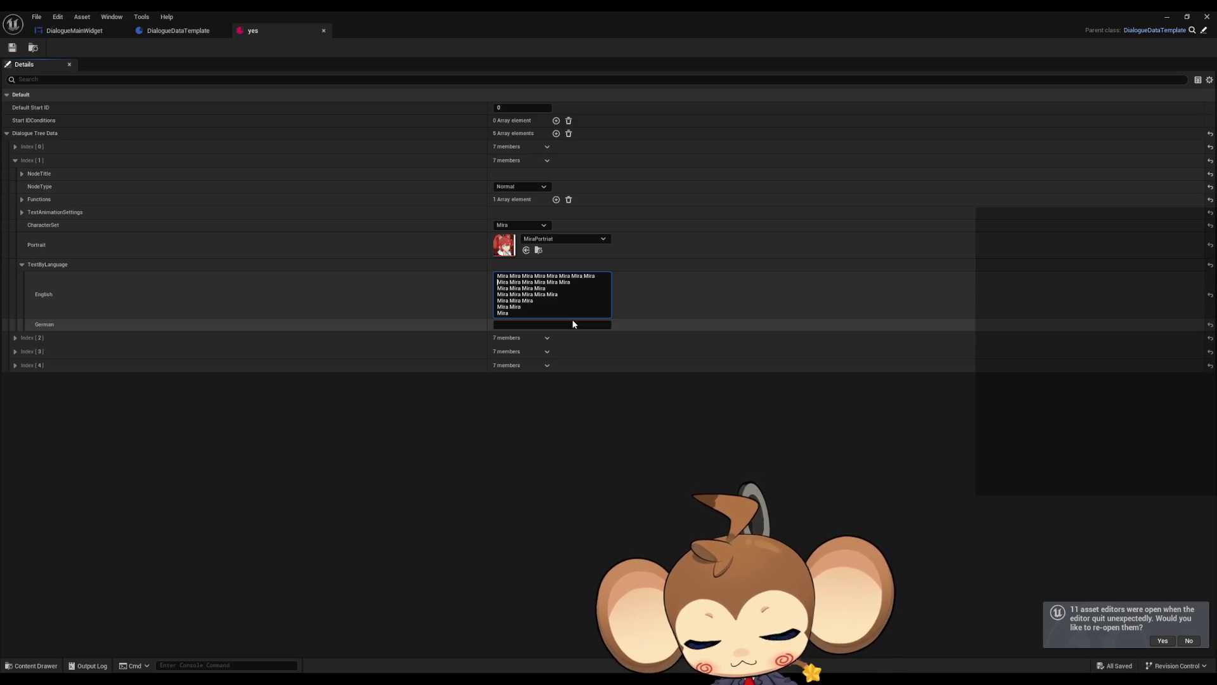
pyautogui.write('\\')
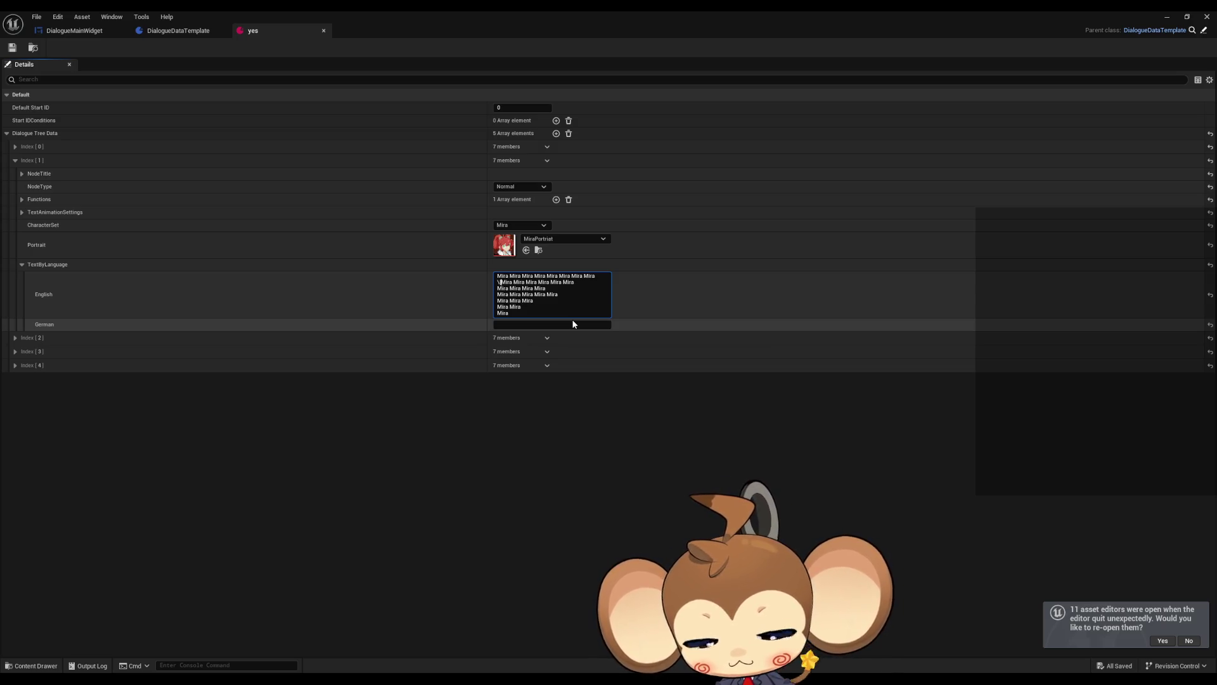
pyautogui.write('n')
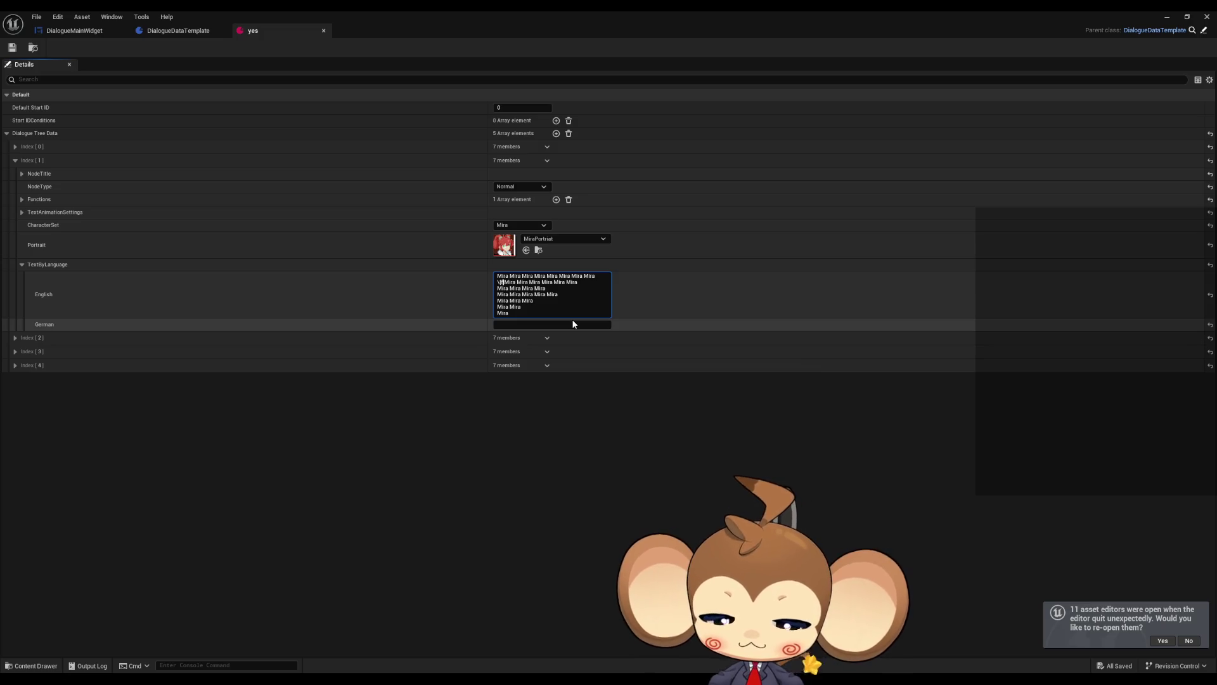
pyautogui.write('f:]')
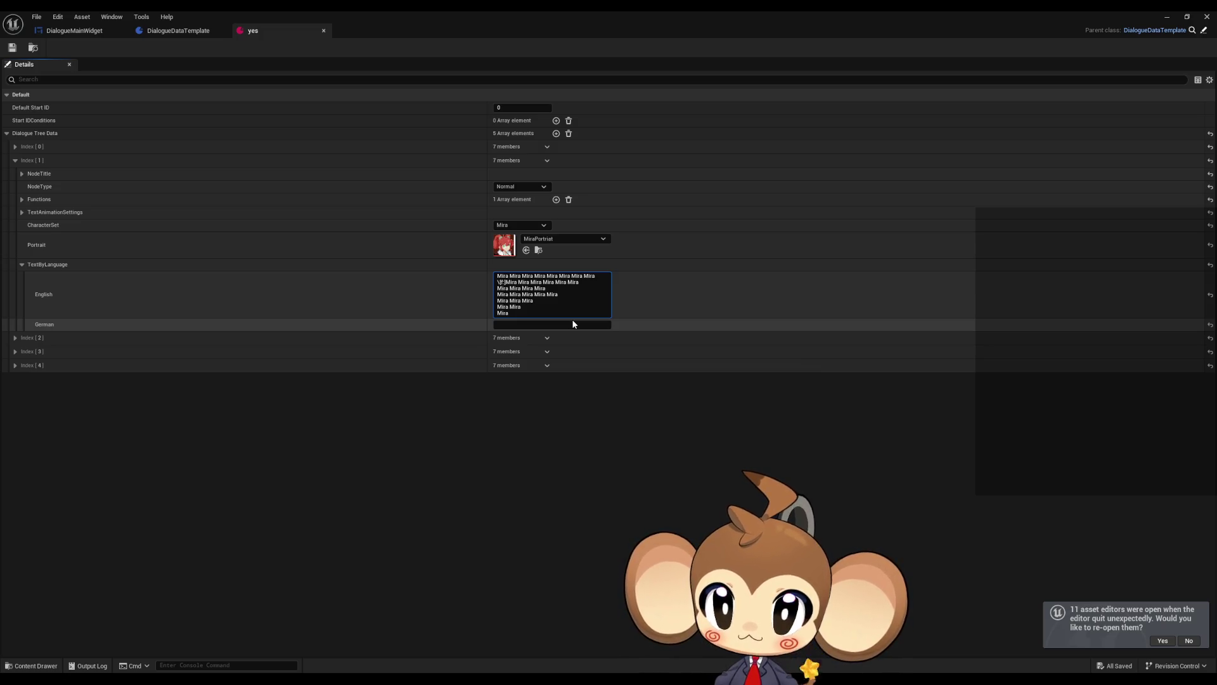
pyautogui.write('1')
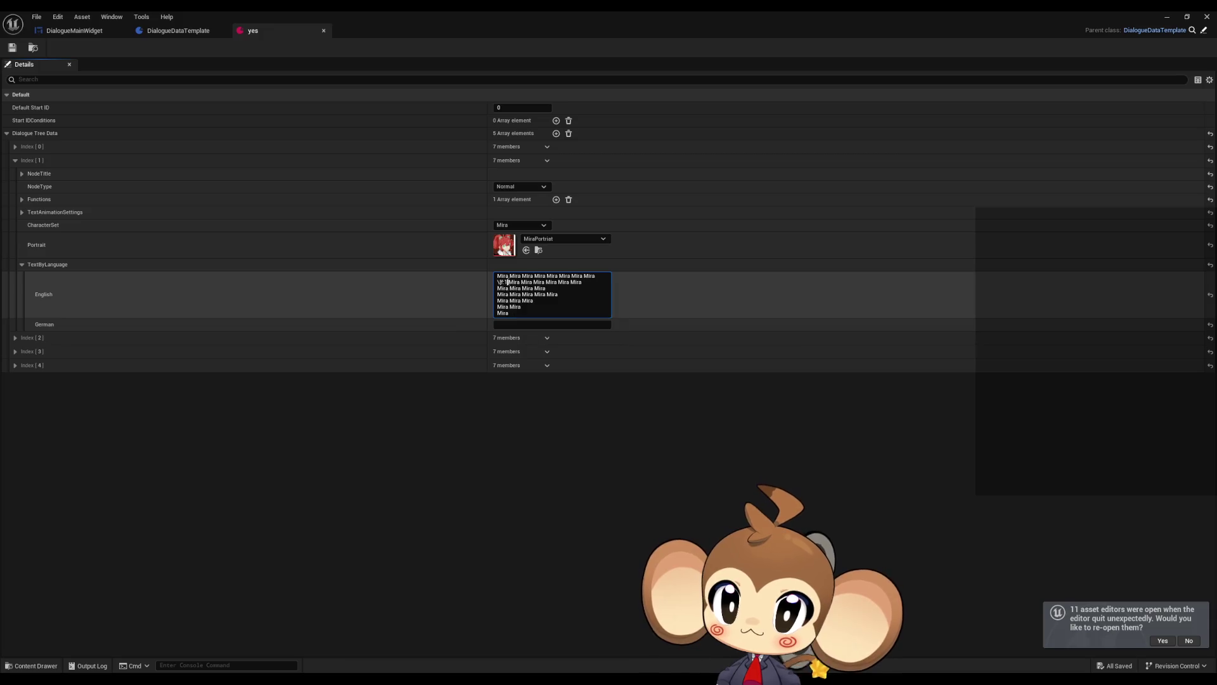
pyautogui.moveTo(508, 282); pyautogui.dragTo(495, 282)
pyautogui.hotkey('ctrl', 'c')
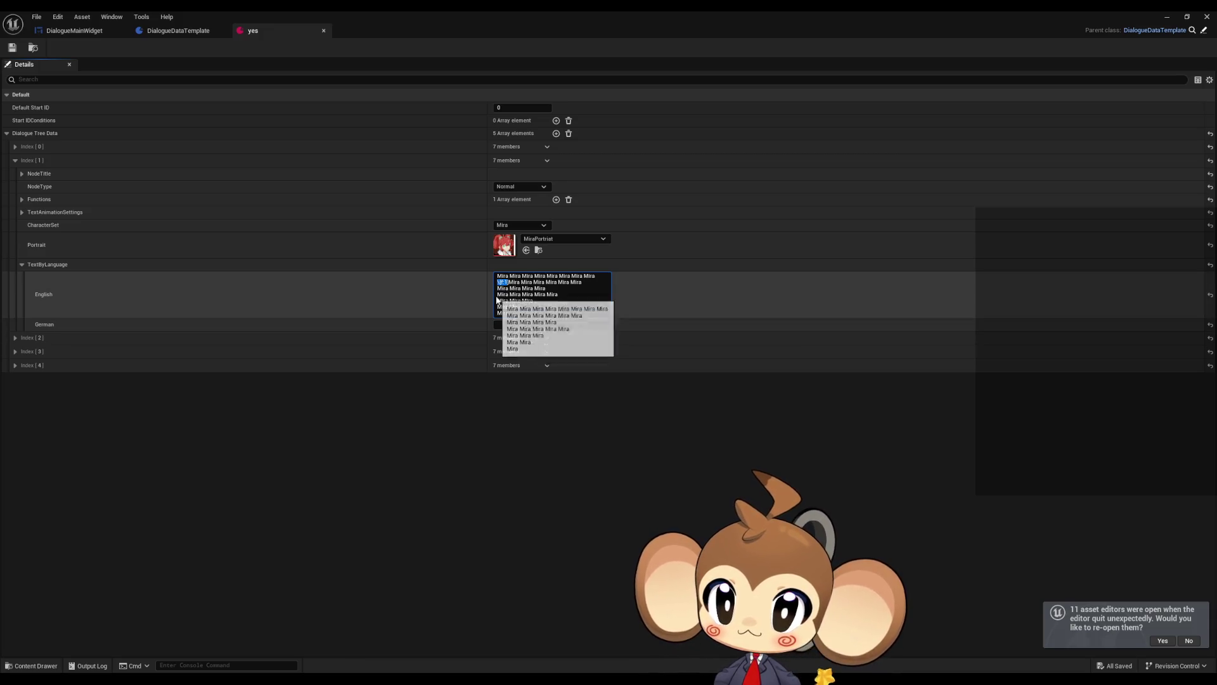
pyautogui.click(523, 308)
pyautogui.hotkey('ctrl', 'v')
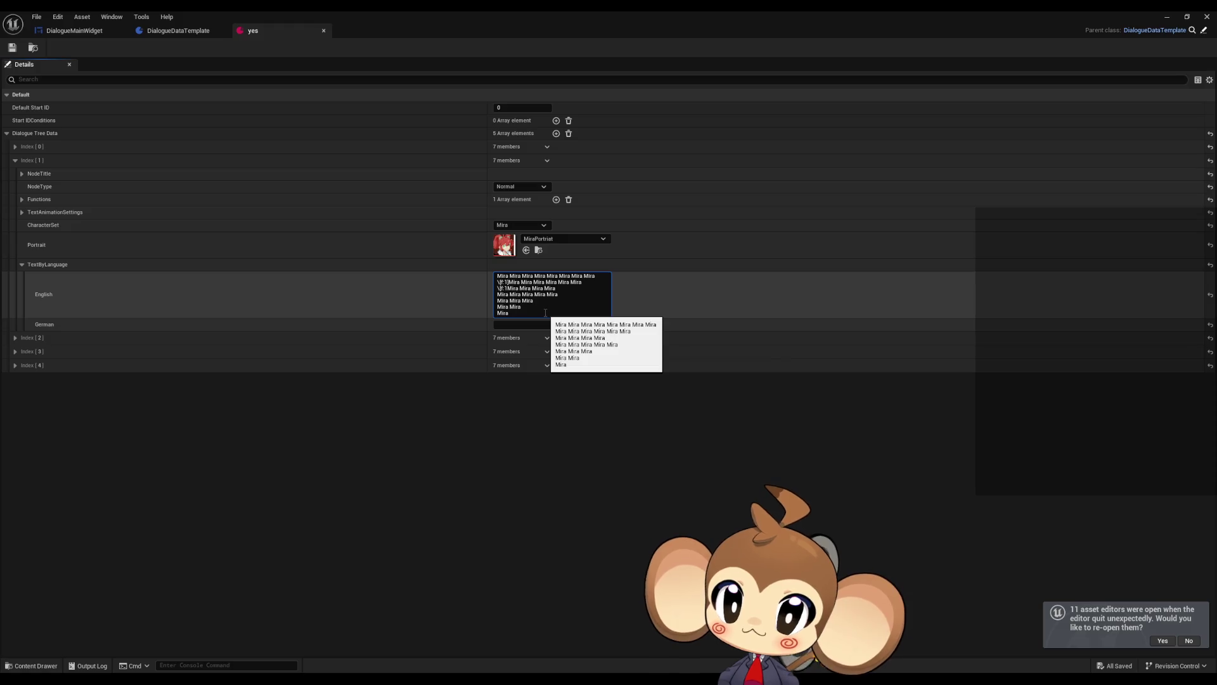
pyautogui.hotkey('ctrl', 'Right')
pyautogui.hotkey('ctrl', 'v')
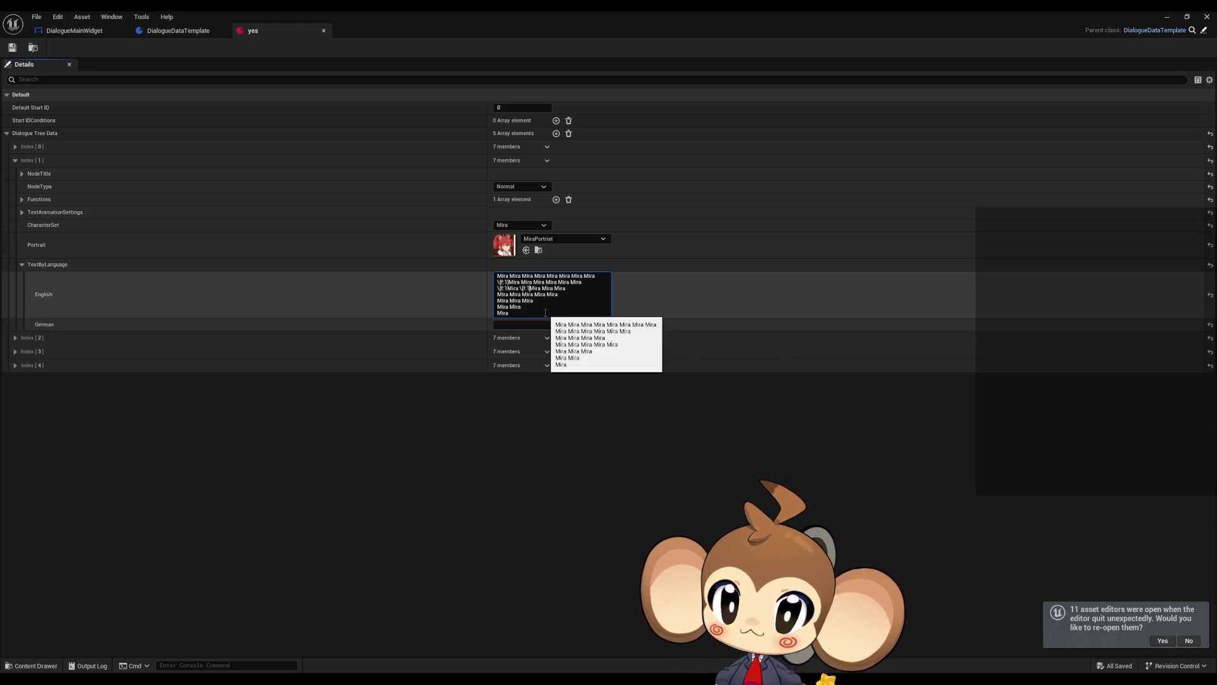
pyautogui.hotkey('ctrl', 'v')
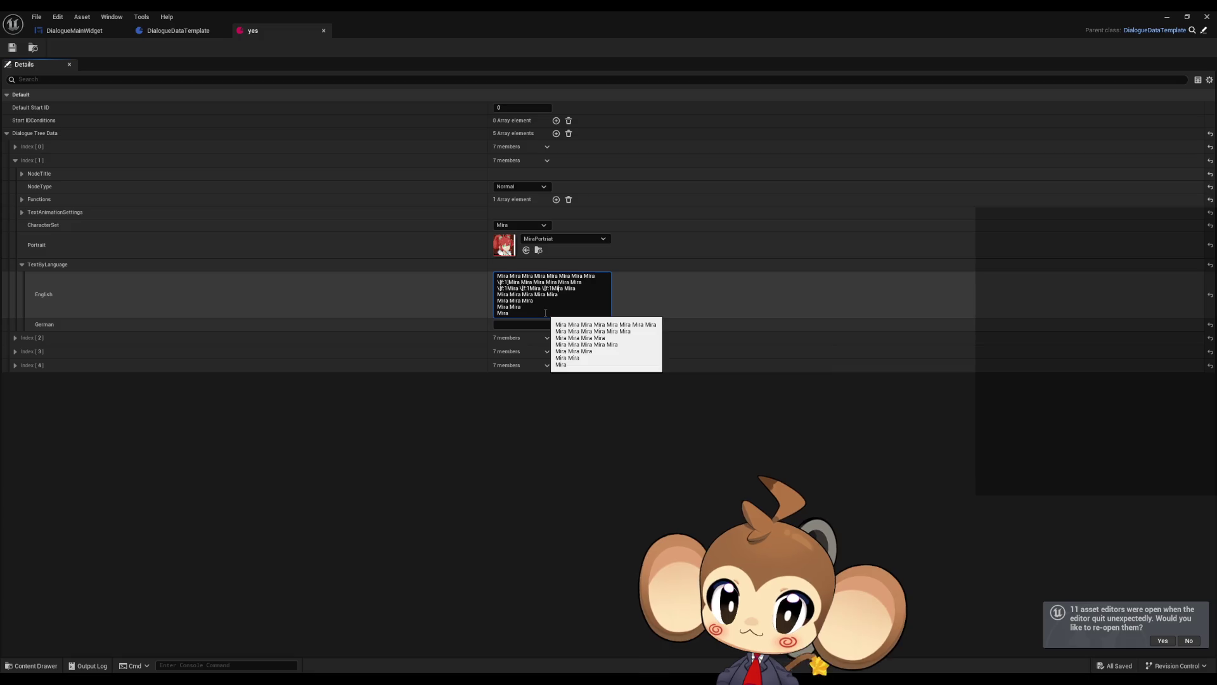
pyautogui.hotkey('ctrl', 'v')
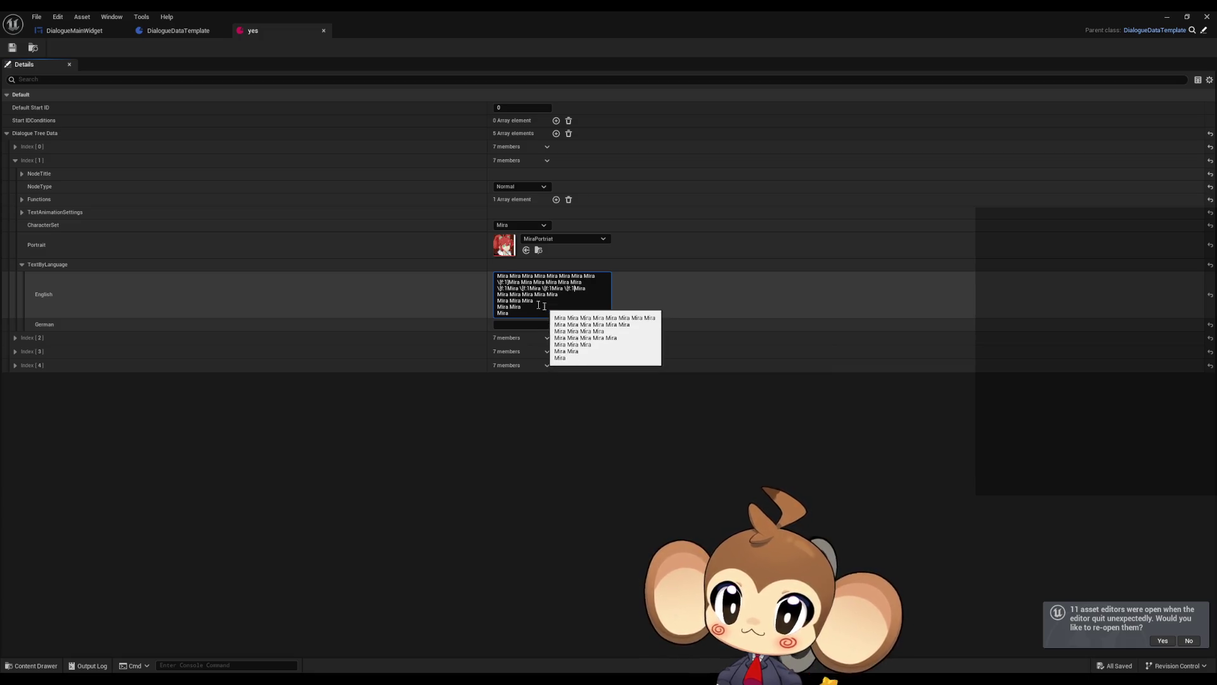
pyautogui.hotkey('ctrl', 'v')
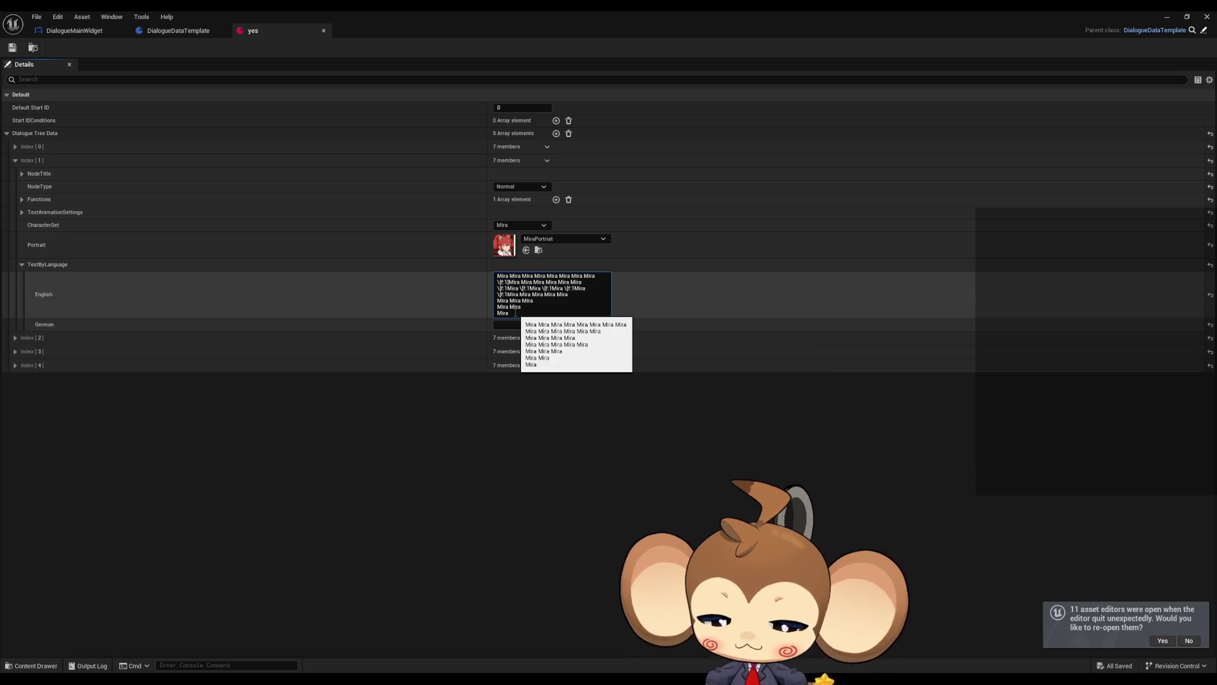
# Fix the stray and missing brackets on the pasted tags in lines 3 and 4
pyautogui.write(']')
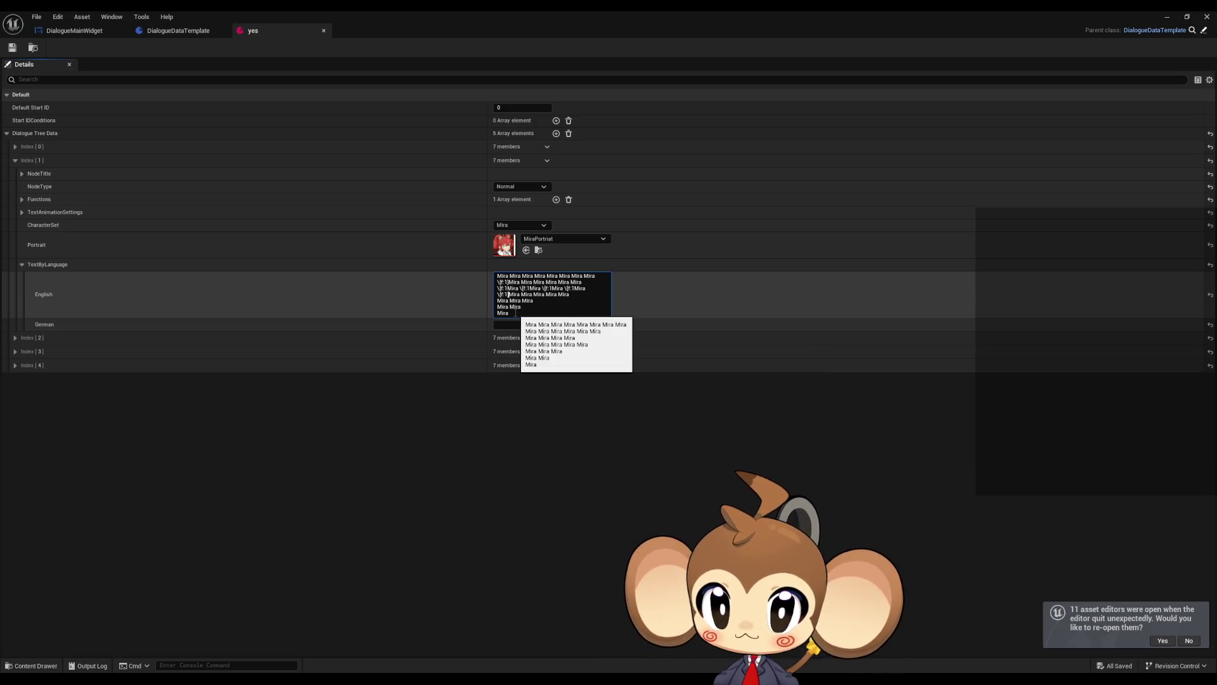
pyautogui.press('BackSpace')
pyautogui.press('BackSpace')
pyautogui.press('BackSpace')
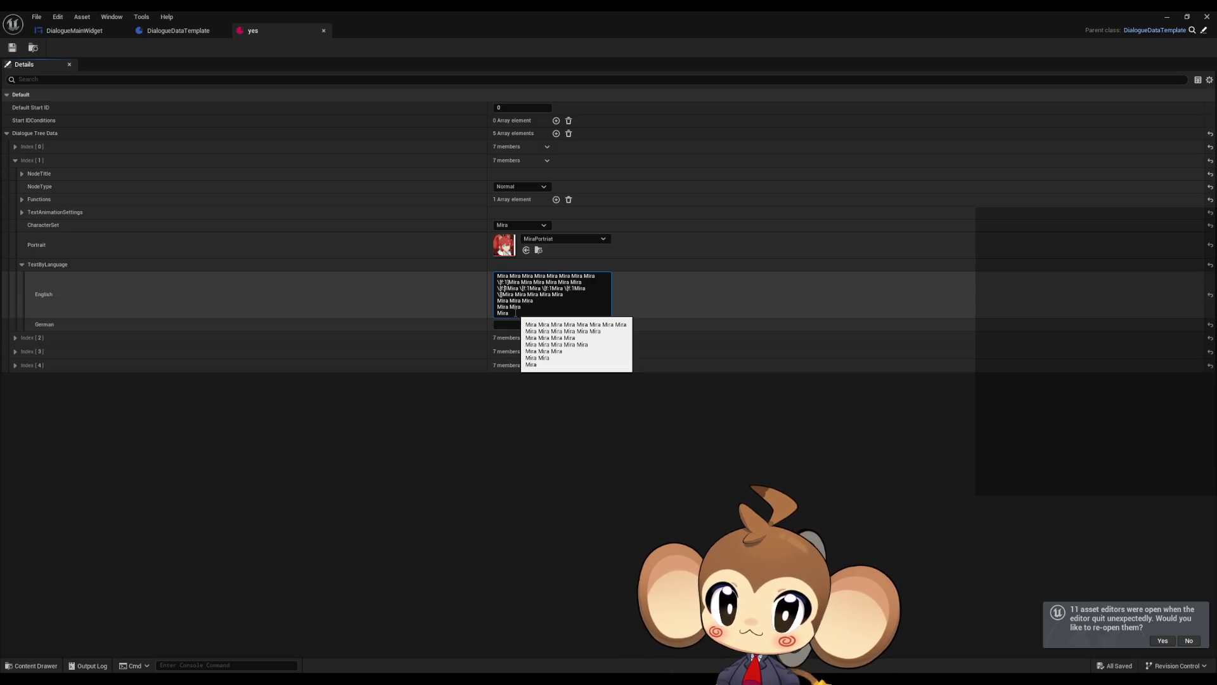
pyautogui.write(']')
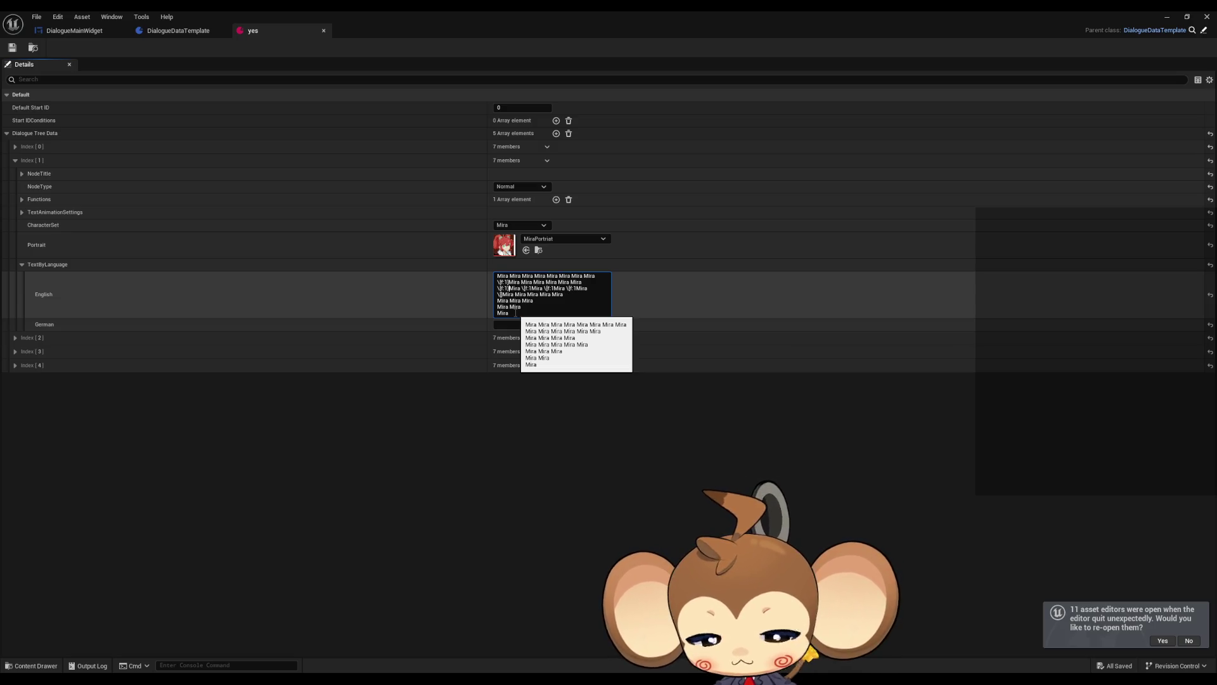
pyautogui.press('BackSpace')
pyautogui.write(']Mira ')
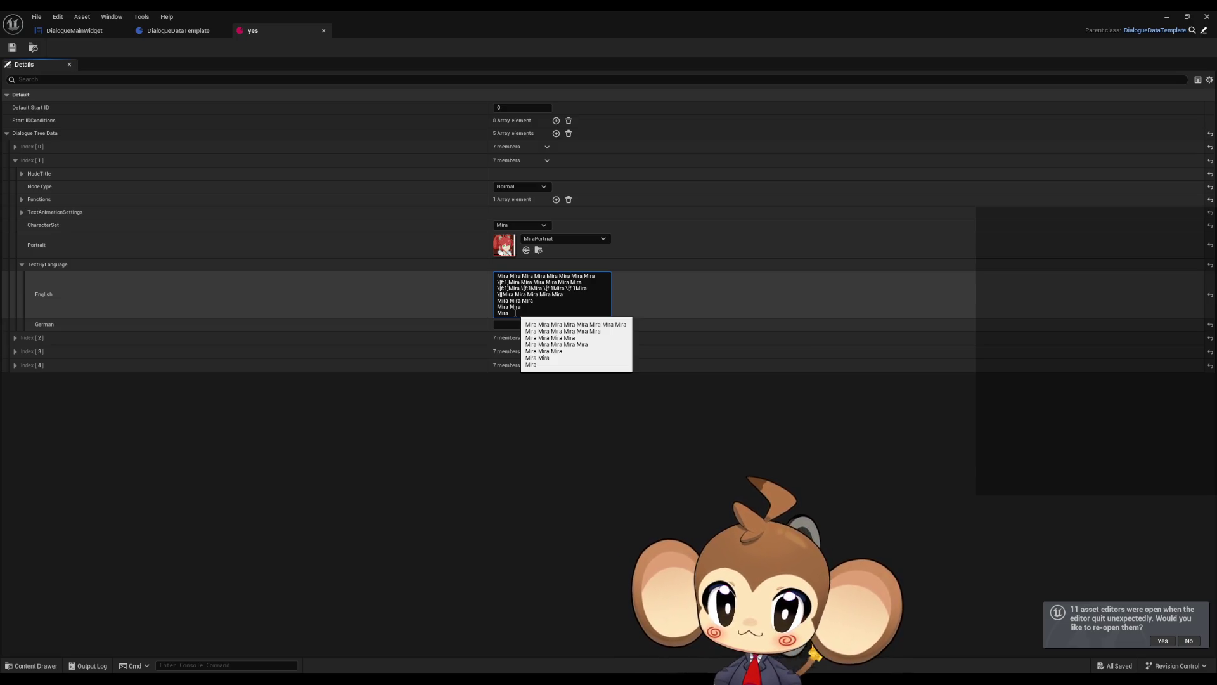
pyautogui.write(']Mira')
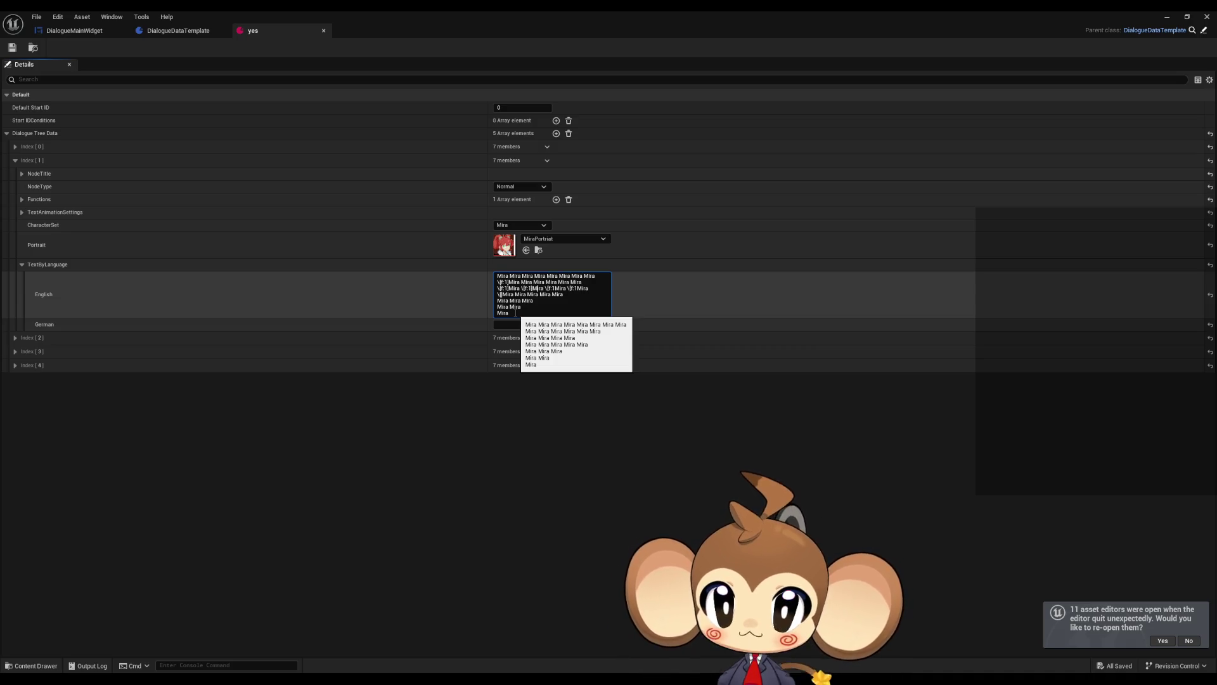
pyautogui.press('Right')
pyautogui.press('Right')
pyautogui.press('Right')
pyautogui.write(']')
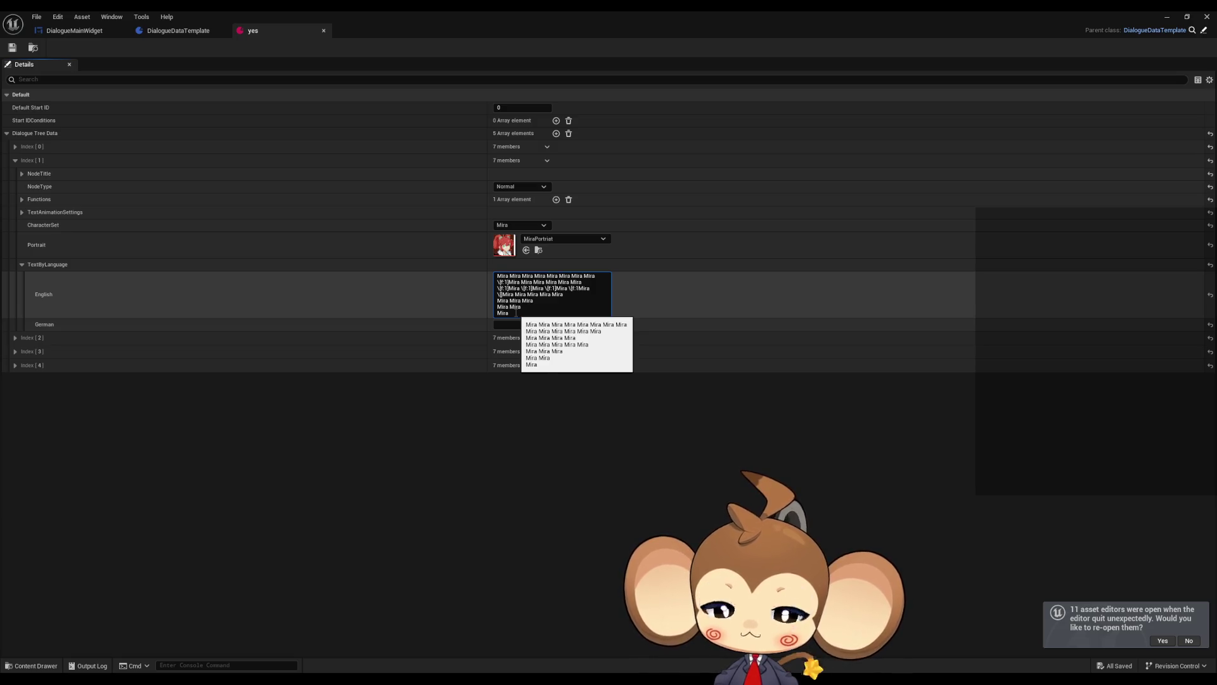
pyautogui.write(']')
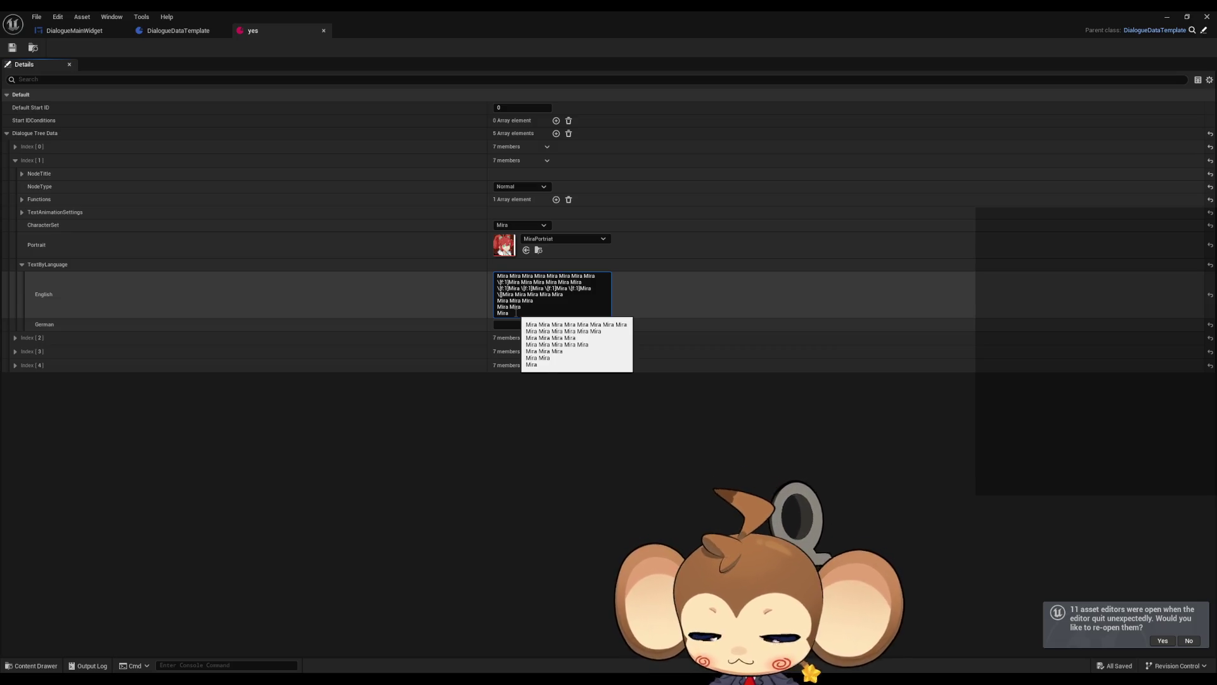
pyautogui.press('Home')
pyautogui.press('Right')
pyautogui.press('Right')
pyautogui.press('Right')
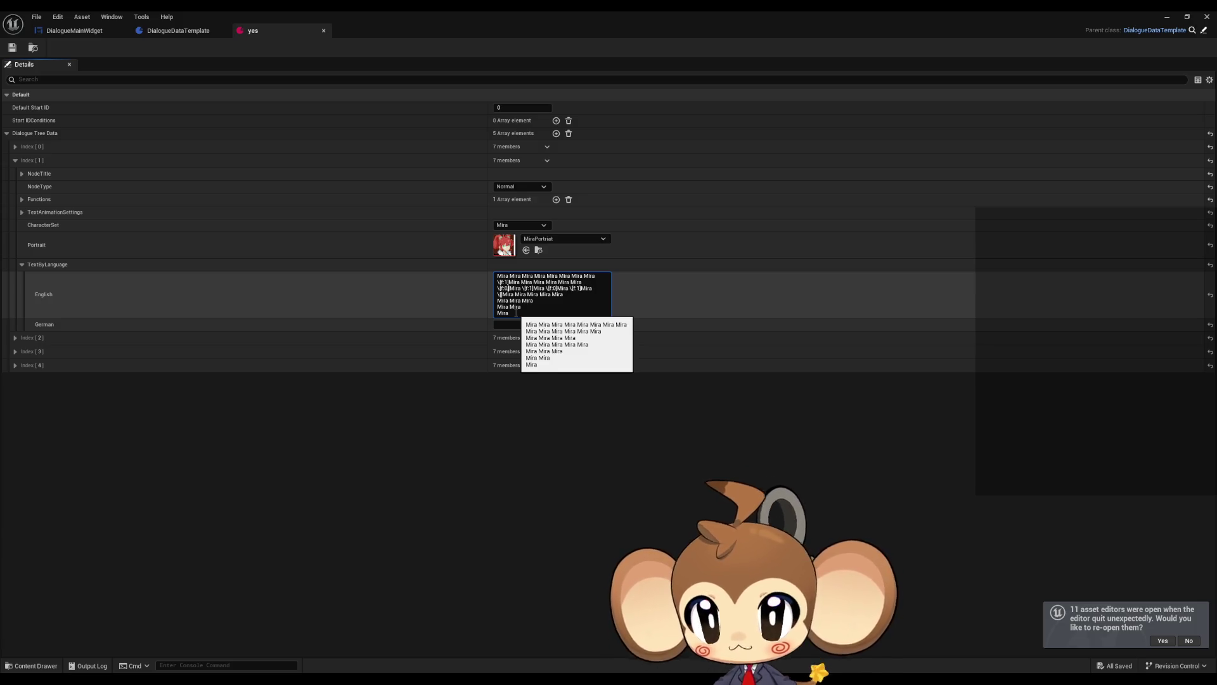
# Extend the first line-3 tag with m:1 and type a \[f:0] tag there
pyautogui.write(';m1')
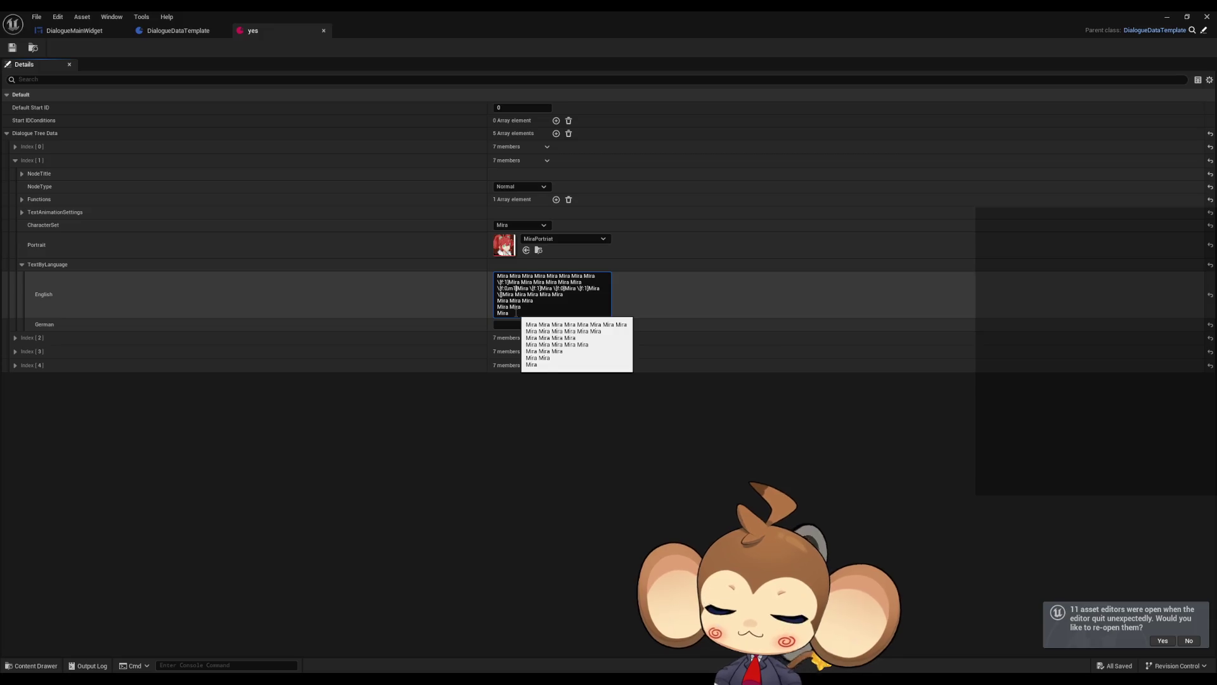
pyautogui.write(':')
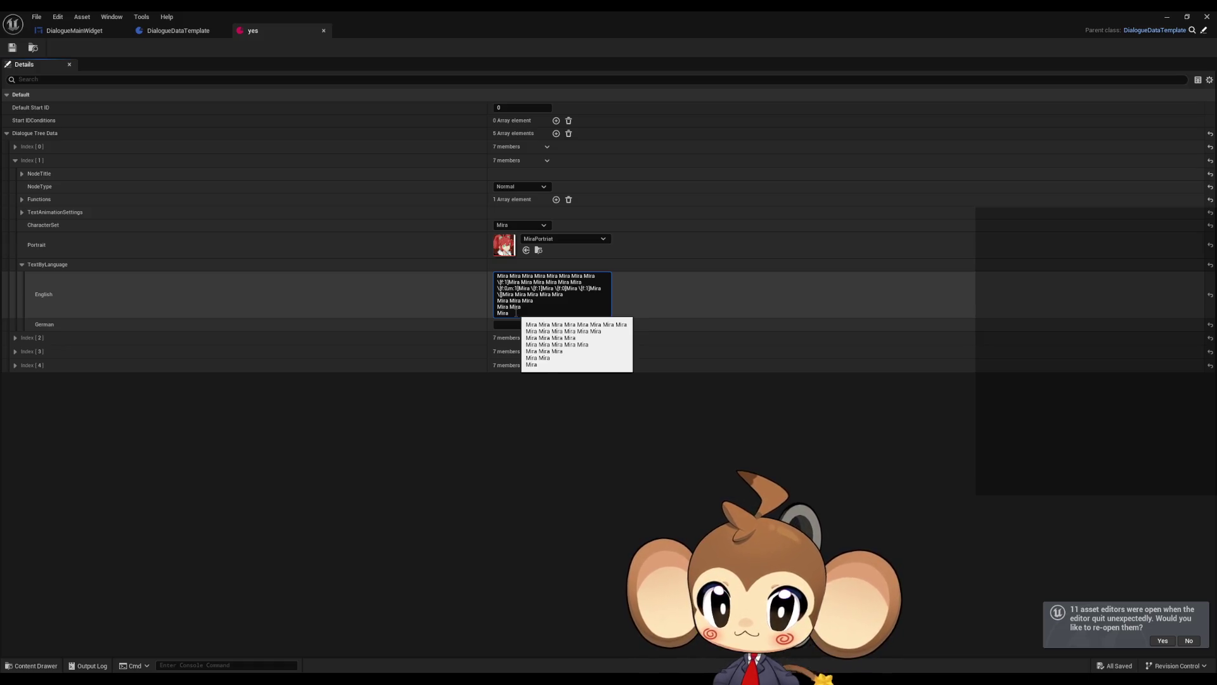
pyautogui.hotkey('shift', 'Left')
pyautogui.hotkey('shift', 'Left')
pyautogui.hotkey('shift', 'Left')
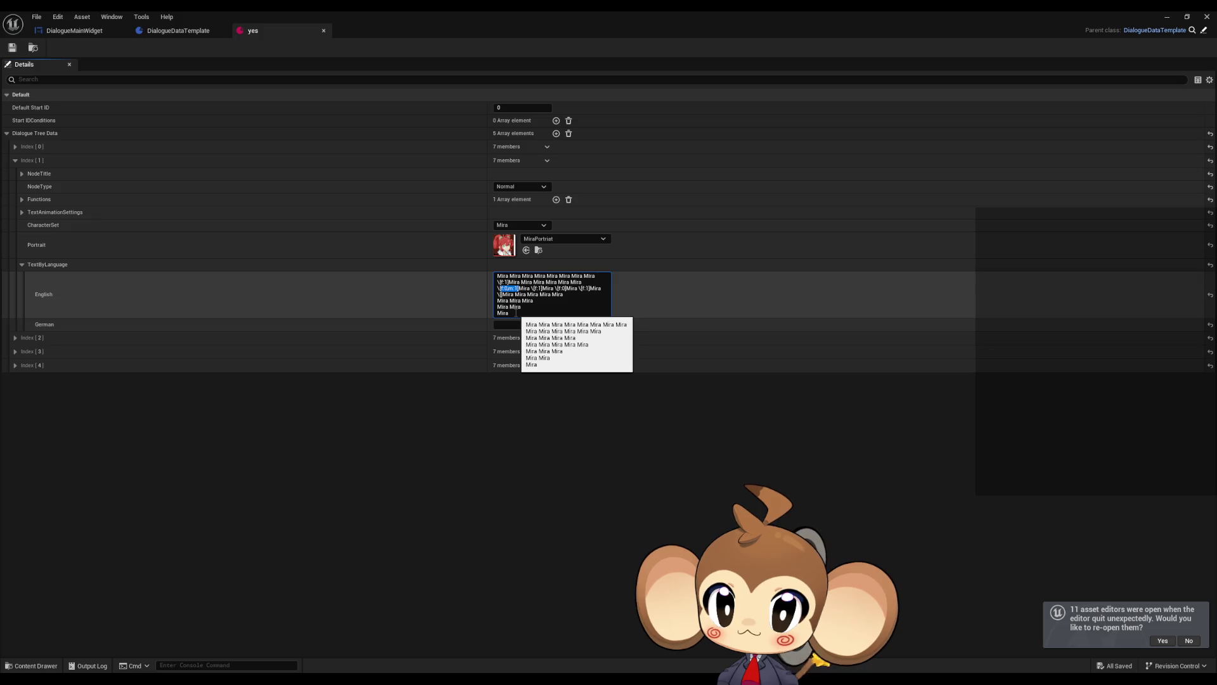
pyautogui.press('Right')
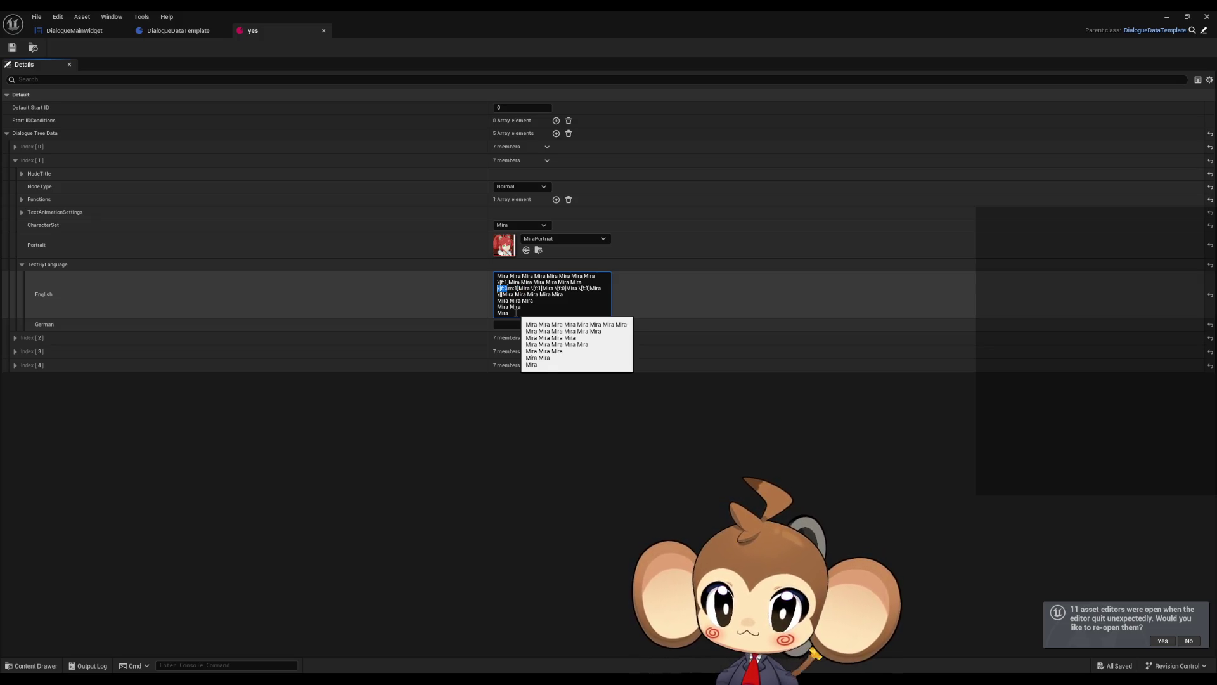
pyautogui.press('Left')
pyautogui.write('\\[f:0')
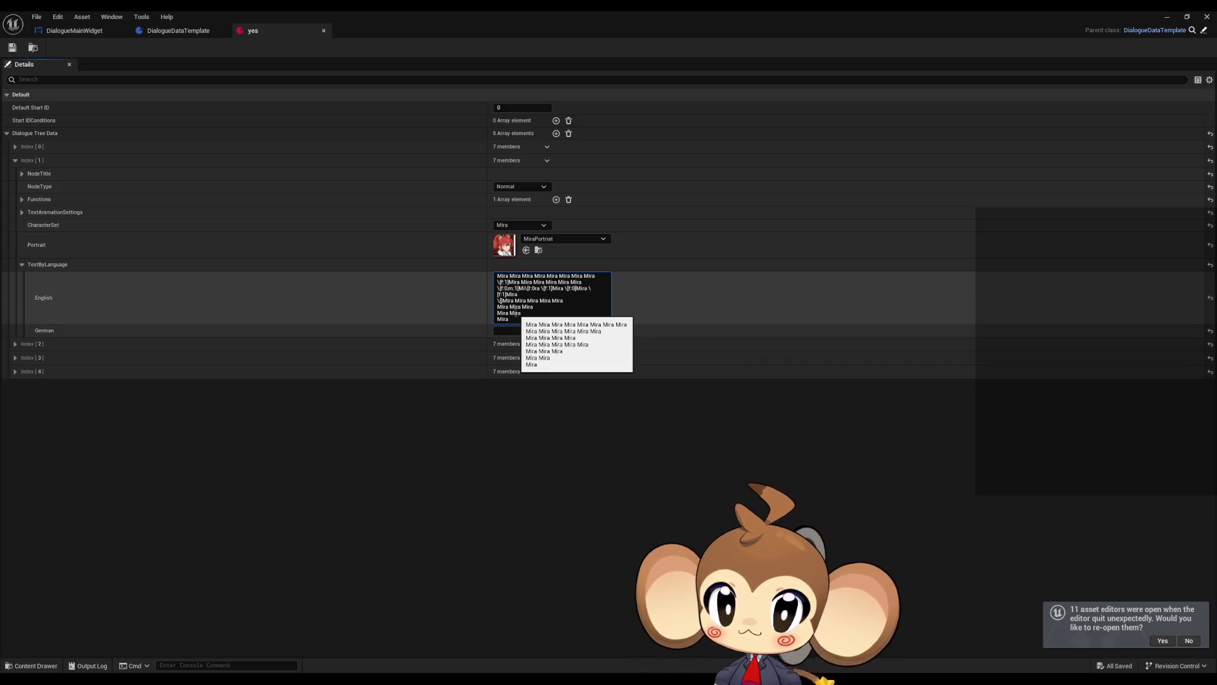
pyautogui.write(']')
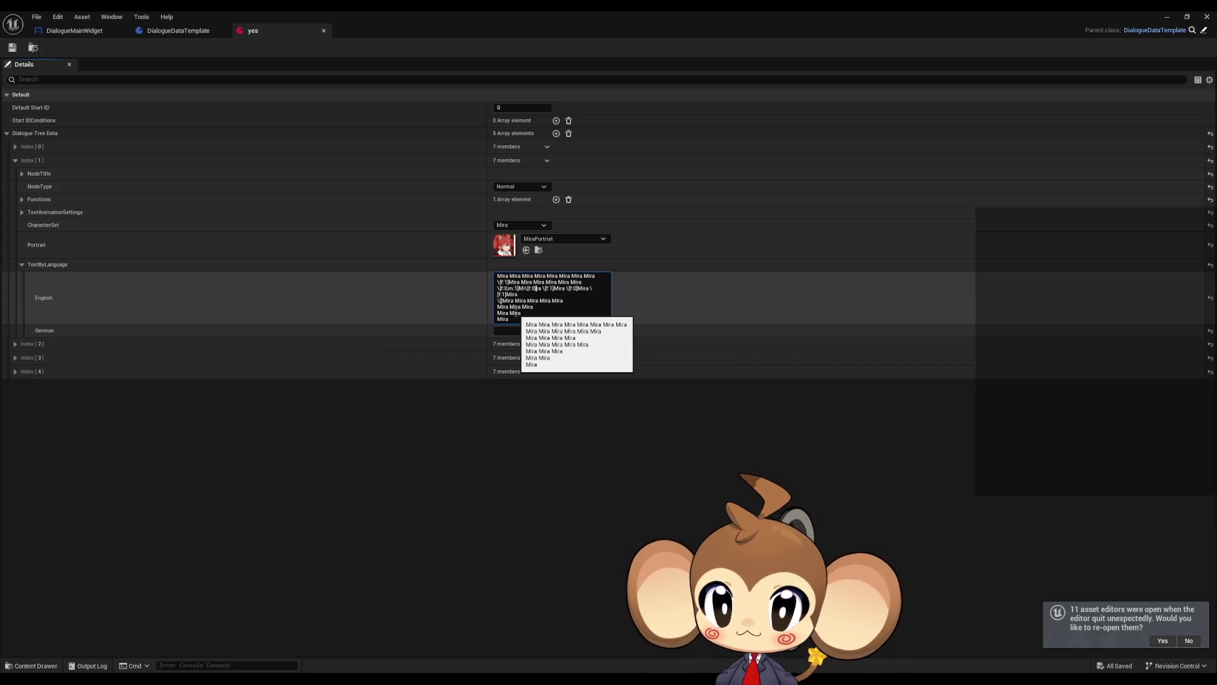
# Add ,s:50 inside the \[f:1] tag in Index 1's English text
pyautogui.click(14, 51)
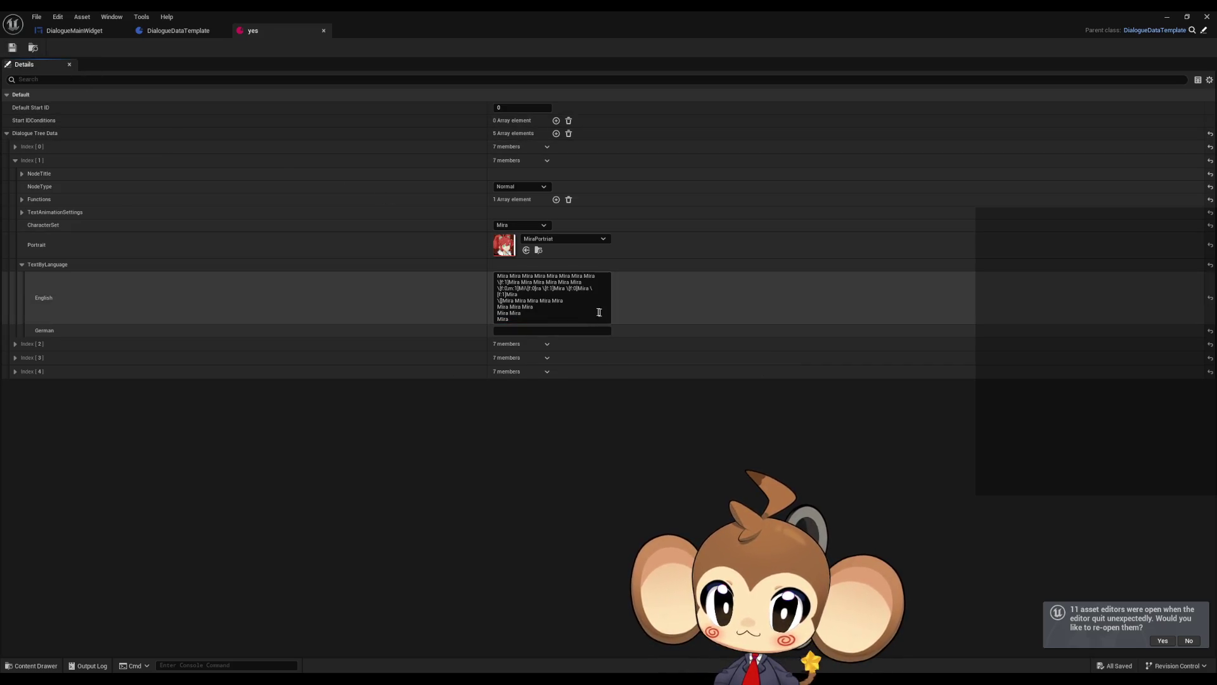
pyautogui.click(553, 293)
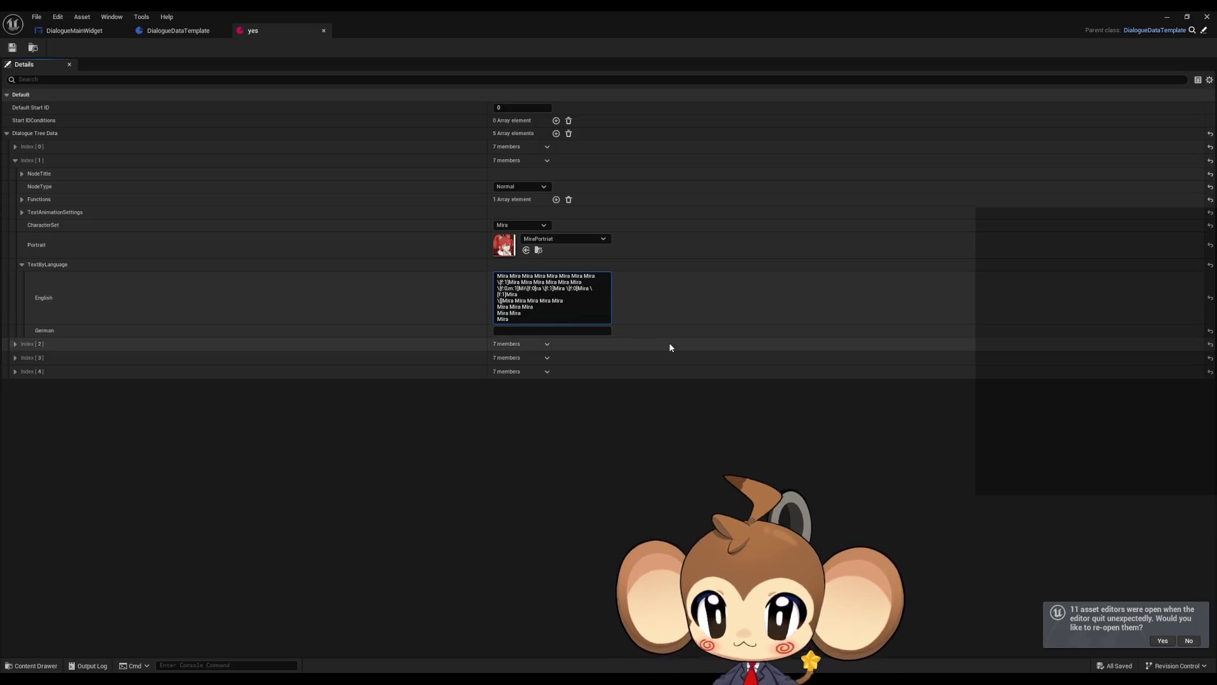
pyautogui.write(',')
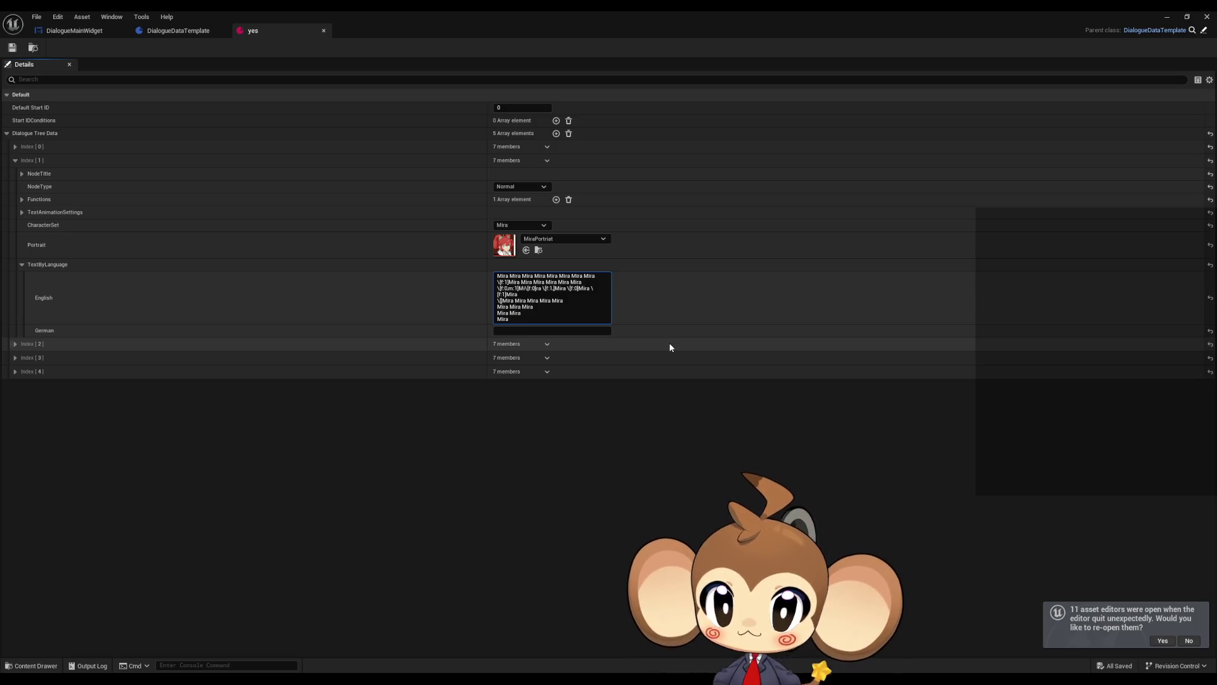
pyautogui.write('s')
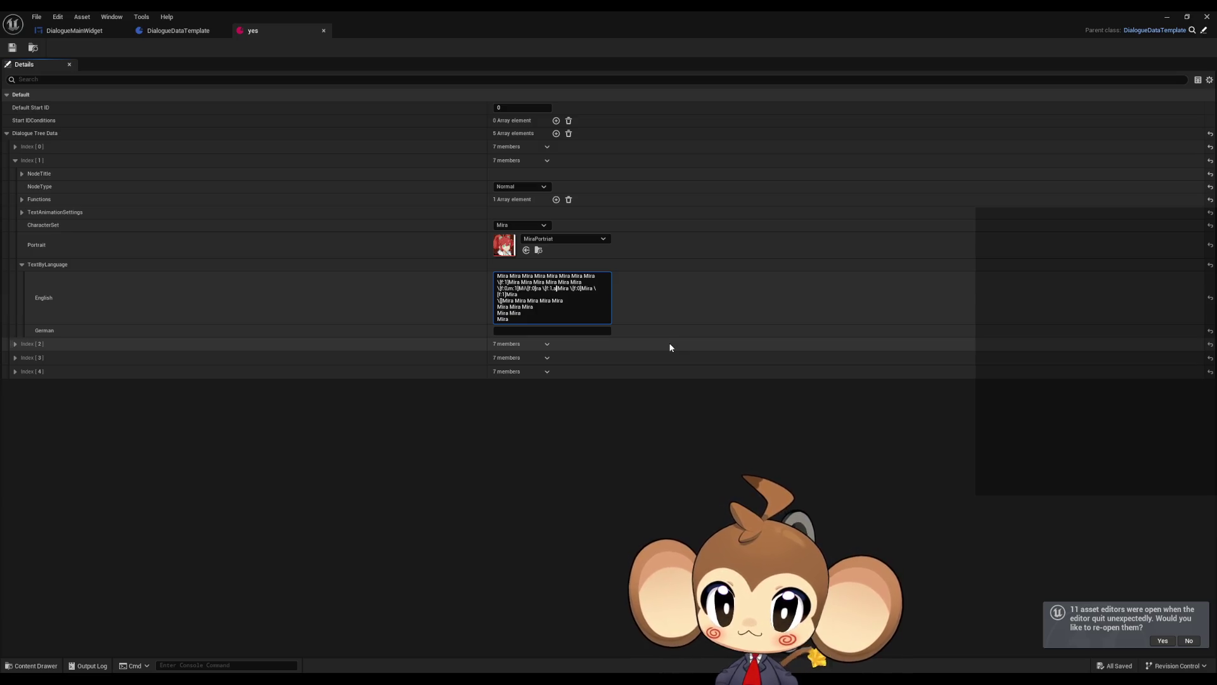
pyautogui.write(':')
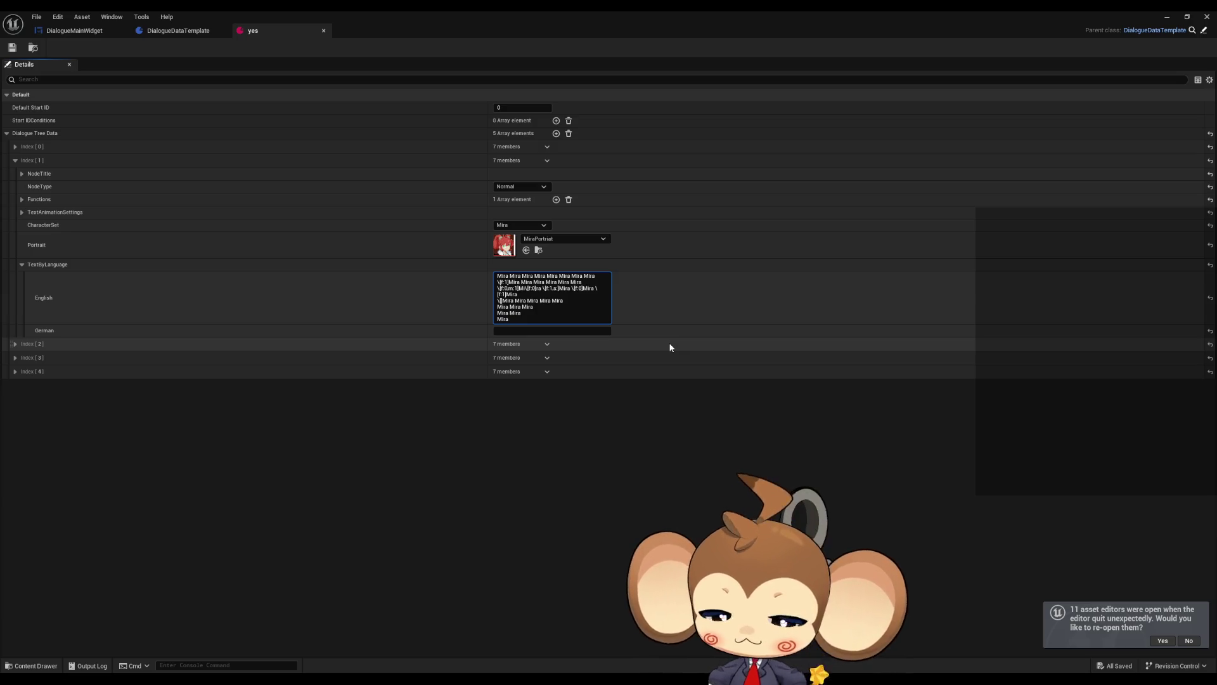
pyautogui.write('50')
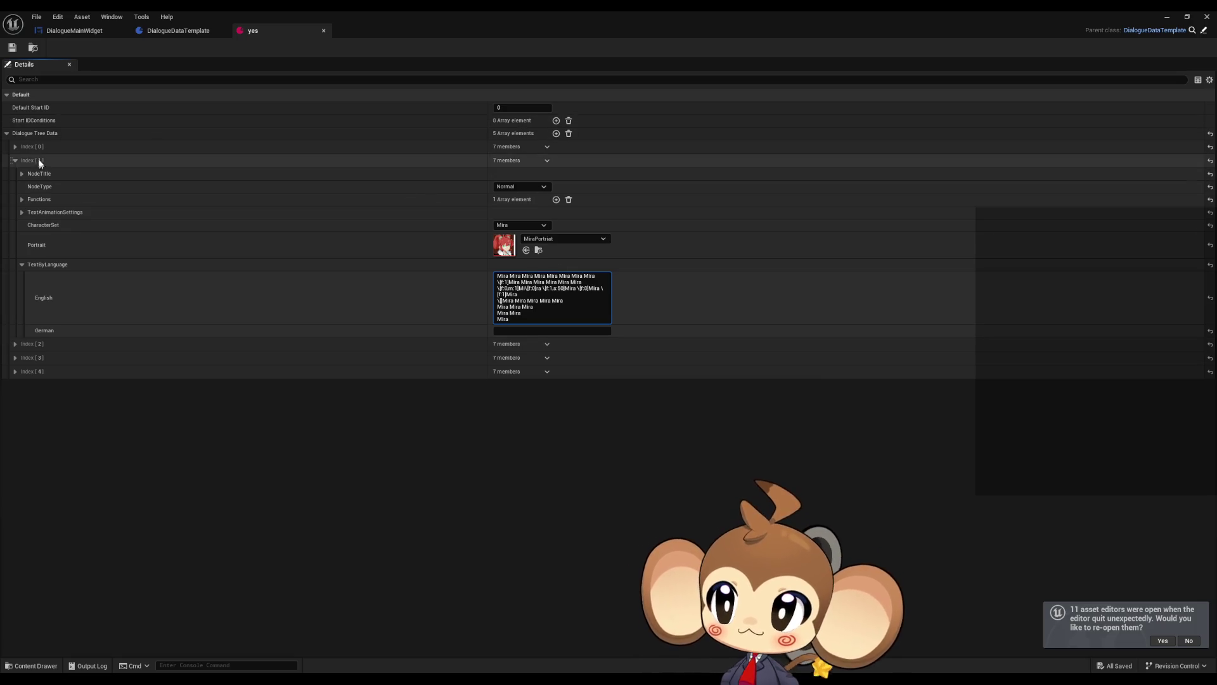
# Compare against Index 0, save the yes asset, and return to DialogueMainWidget
pyautogui.click(15, 146)
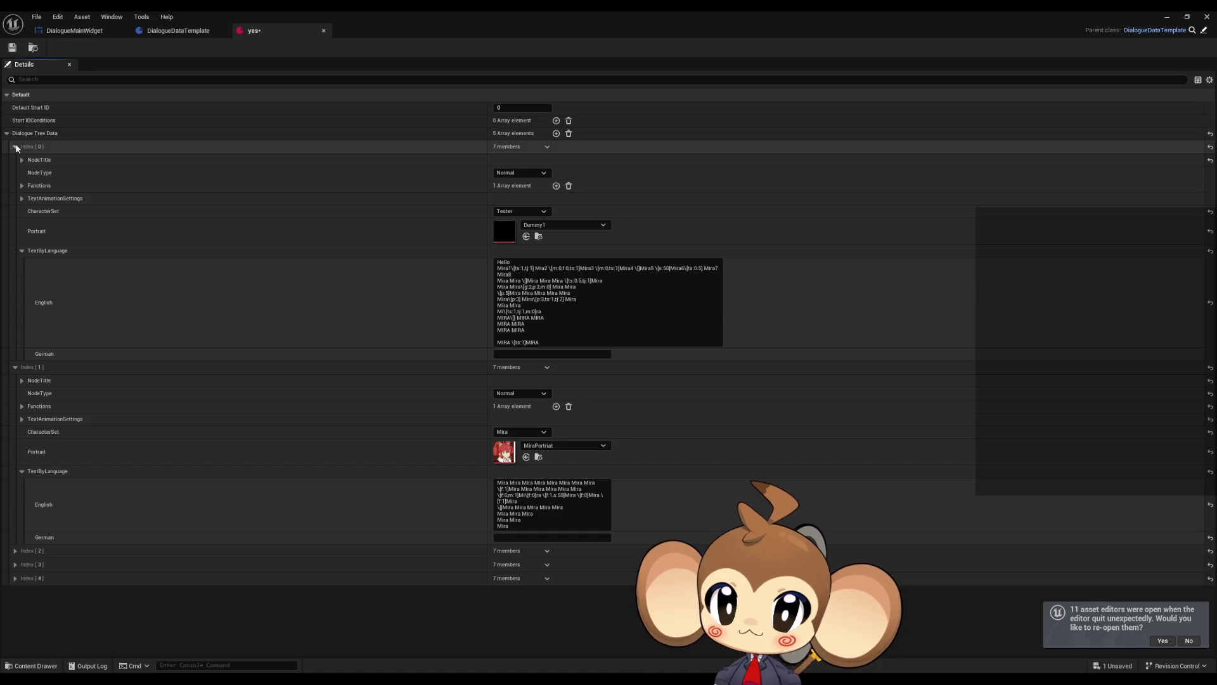
pyautogui.click(15, 147)
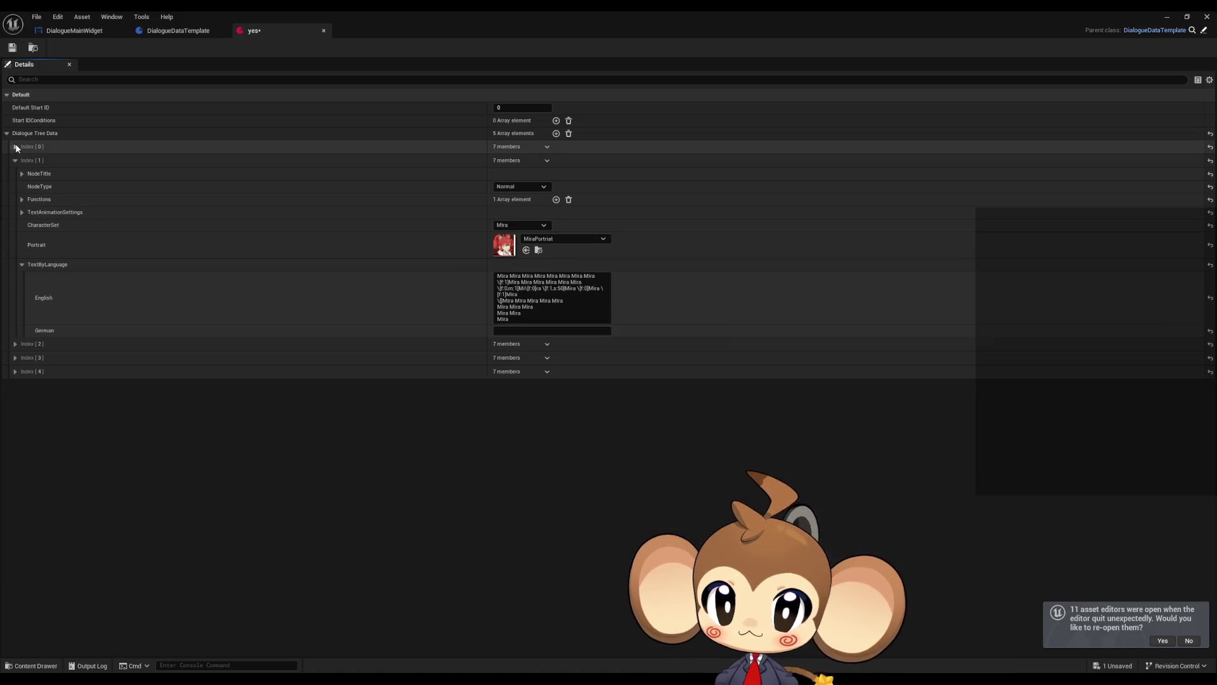
pyautogui.click(558, 298)
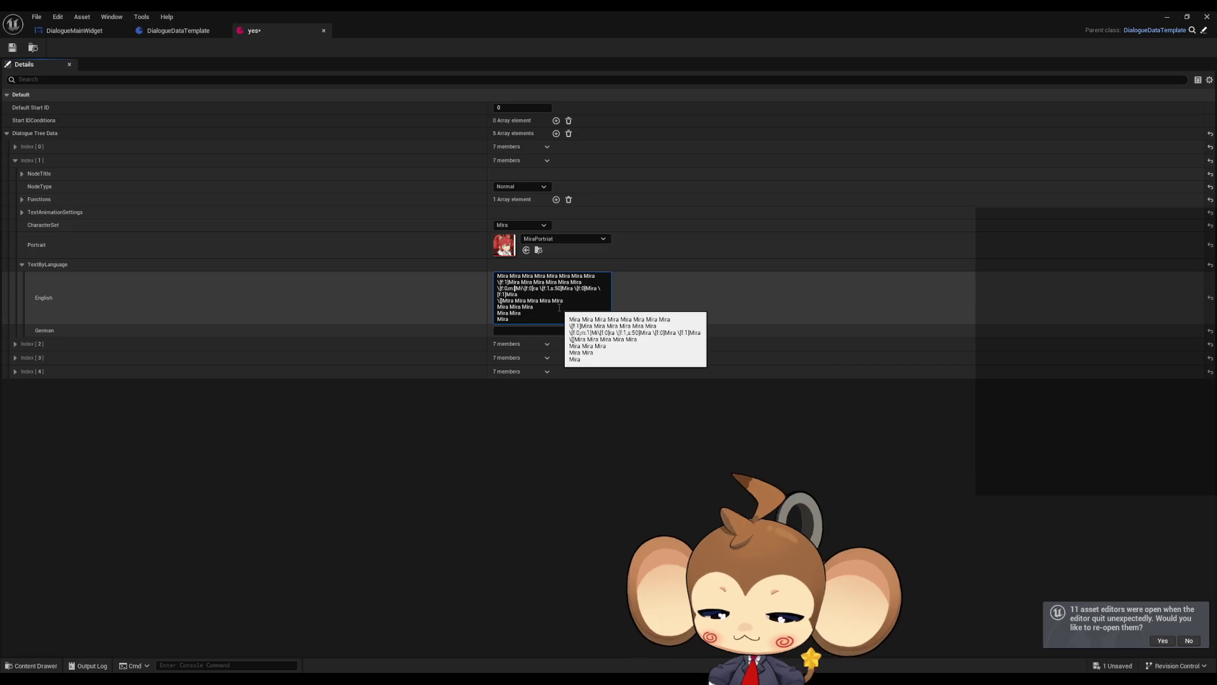
pyautogui.click(12, 48)
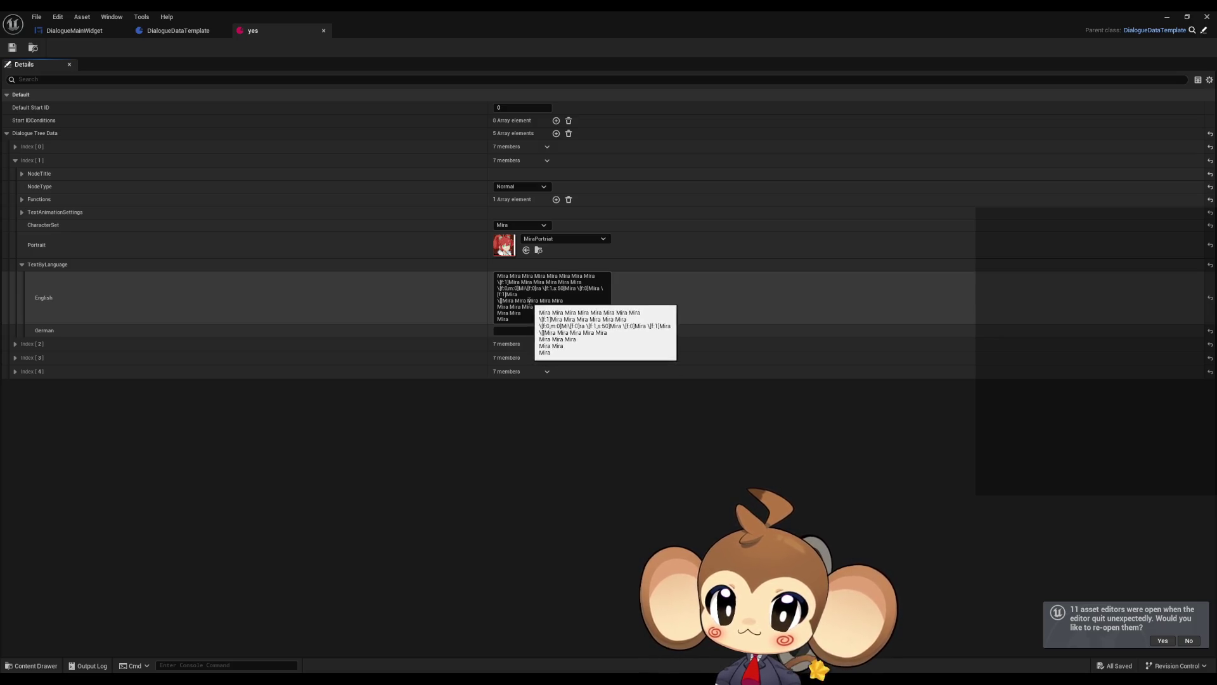
pyautogui.click(528, 301)
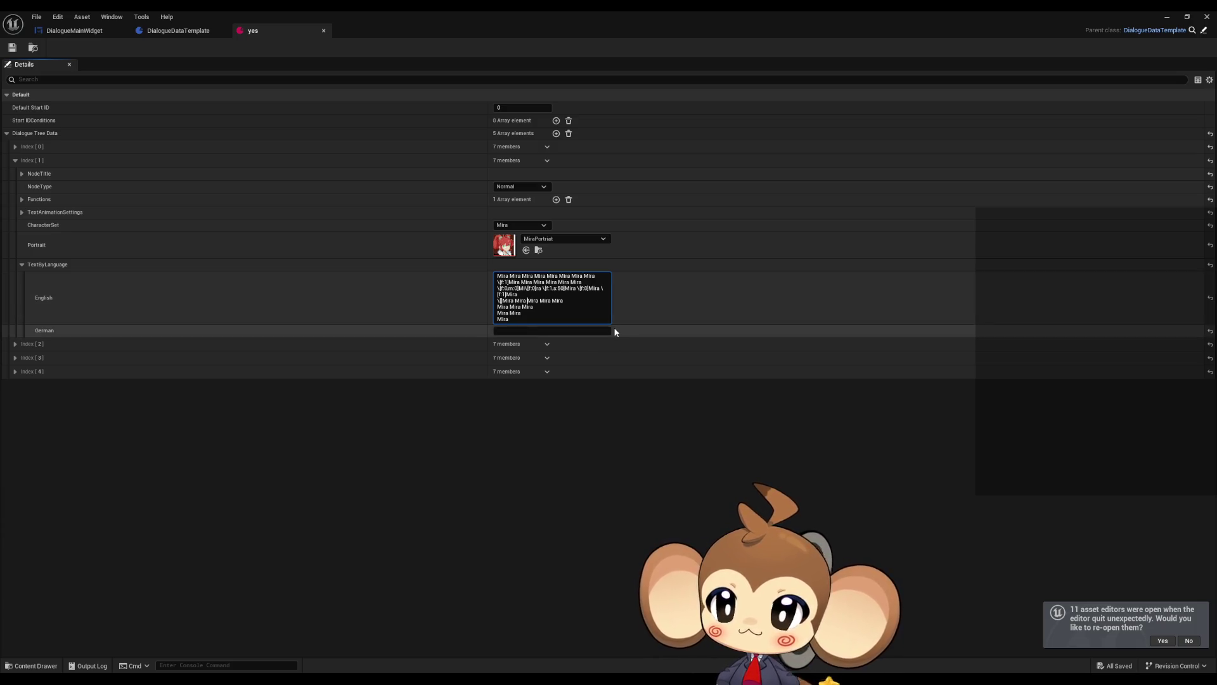
pyautogui.click(75, 30)
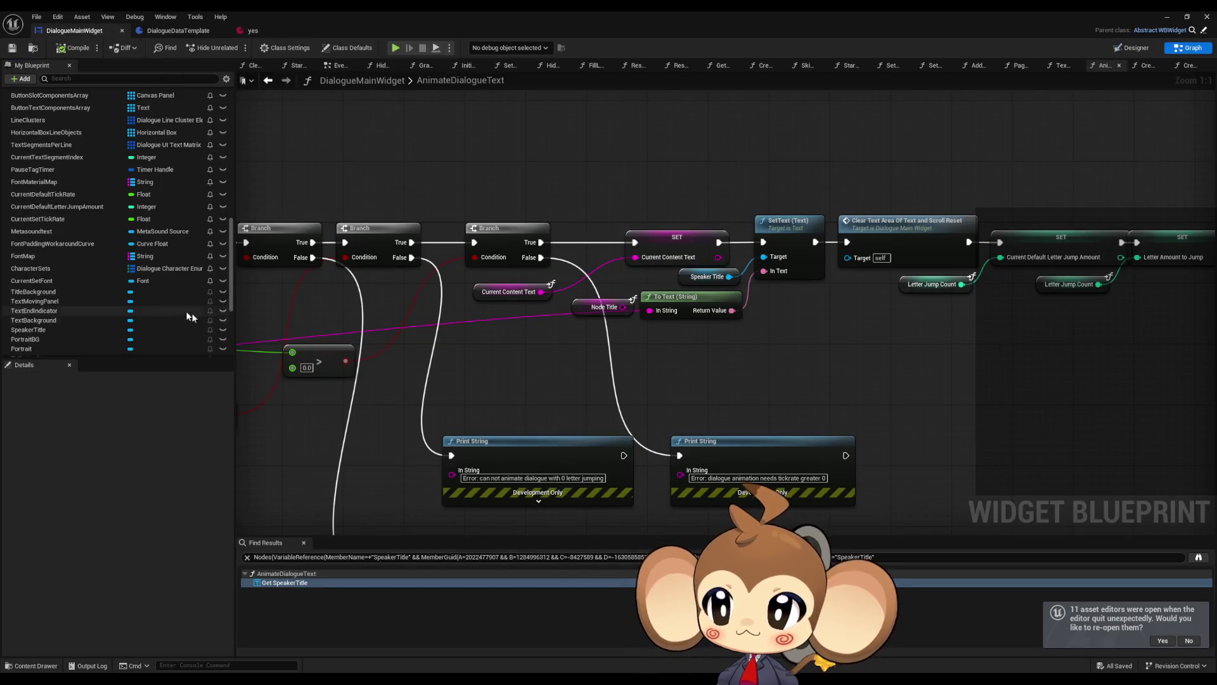
# Review the CharacterSets and FontMap defaults, then go back to the yes asset
pyautogui.click(47, 266)
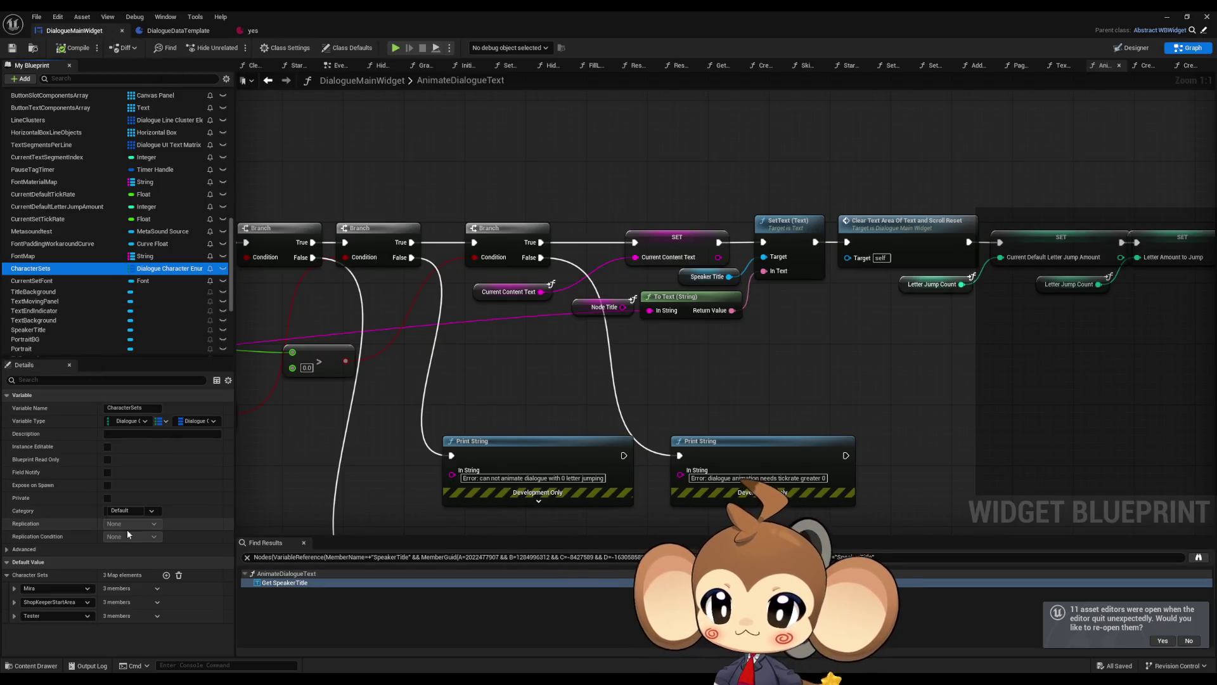
pyautogui.click(26, 255)
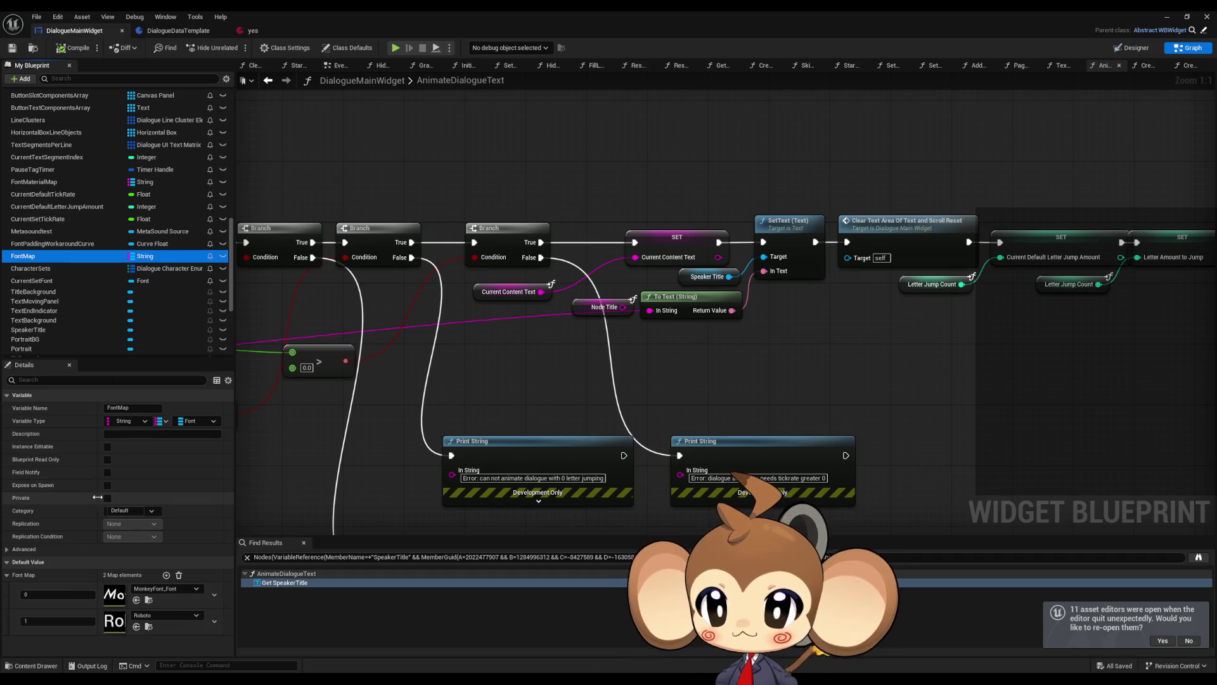
pyautogui.click(253, 31)
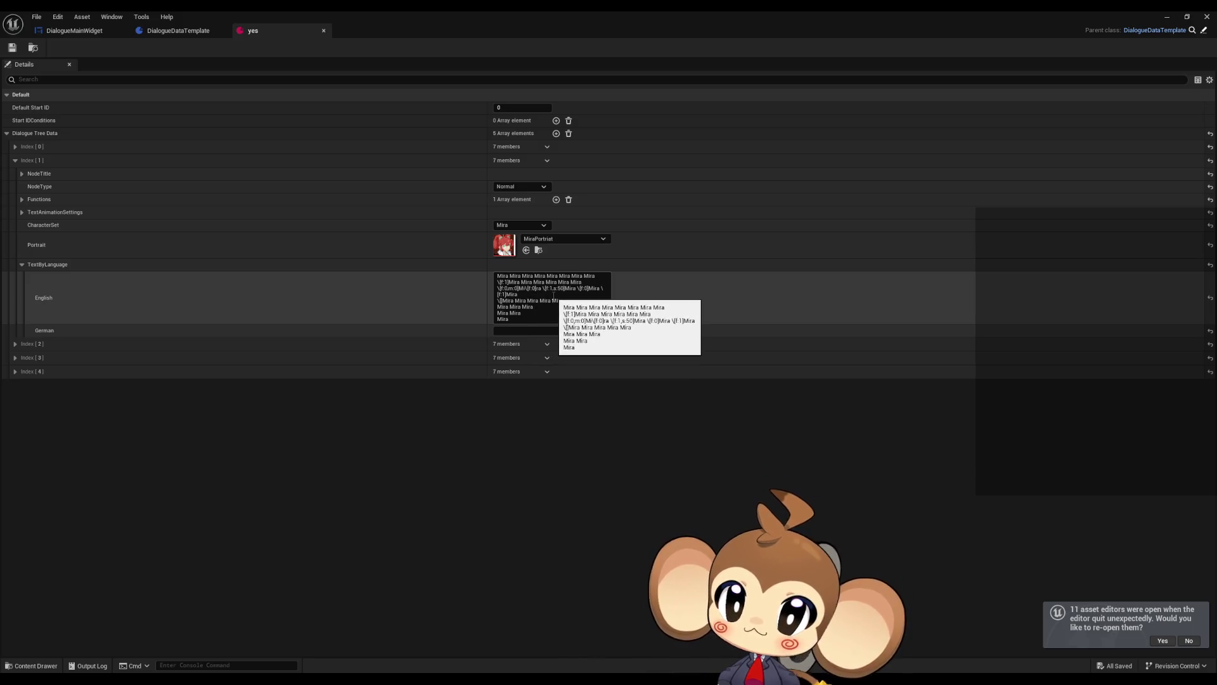
# Delete the \[f:0] tag from line 3 of Index 1's English text
pyautogui.click(533, 288)
pyautogui.press('BackSpace')
pyautogui.press('BackSpace')
pyautogui.press('BackSpace')
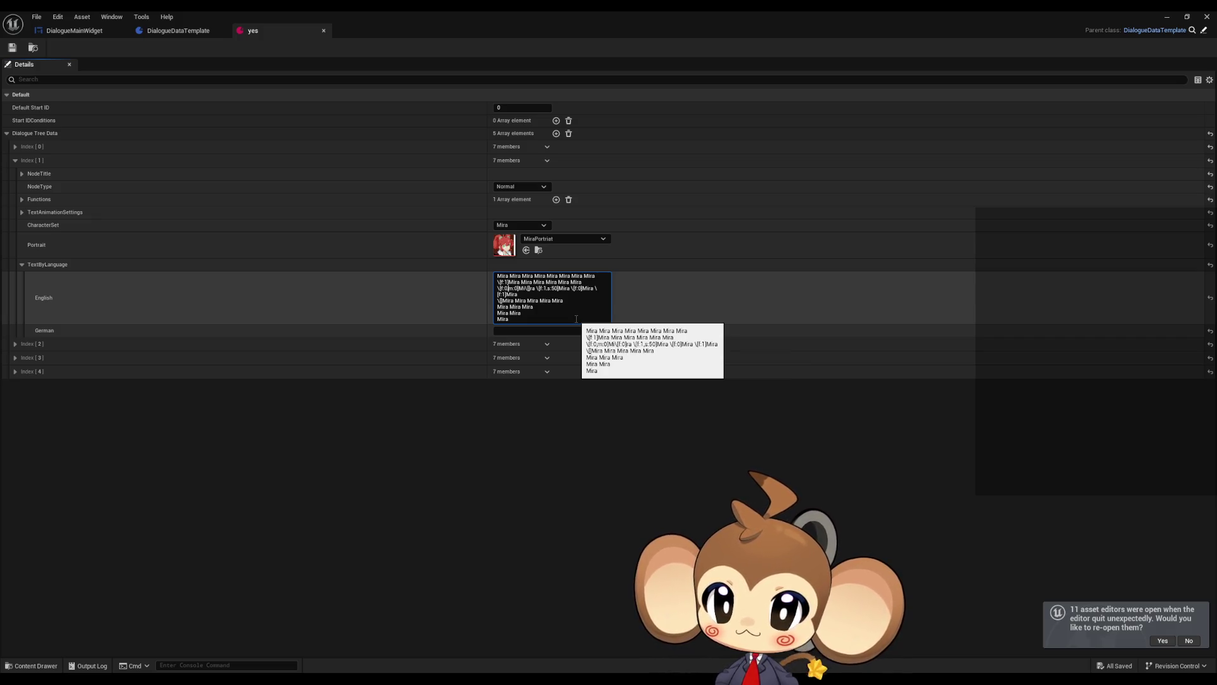
pyautogui.press('BackSpace')
pyautogui.press('BackSpace')
pyautogui.press('BackSpace')
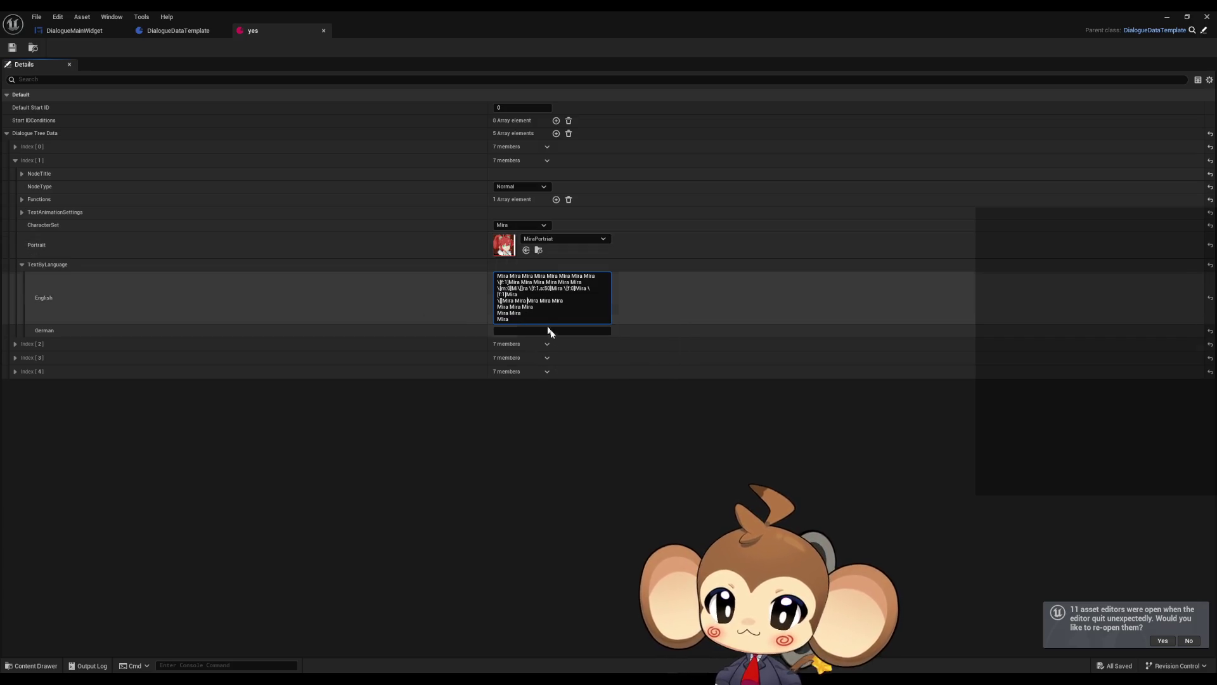
# Type \[f:1] and a closing \[] tag, then close the yes editor and start Play
pyautogui.write('\\')
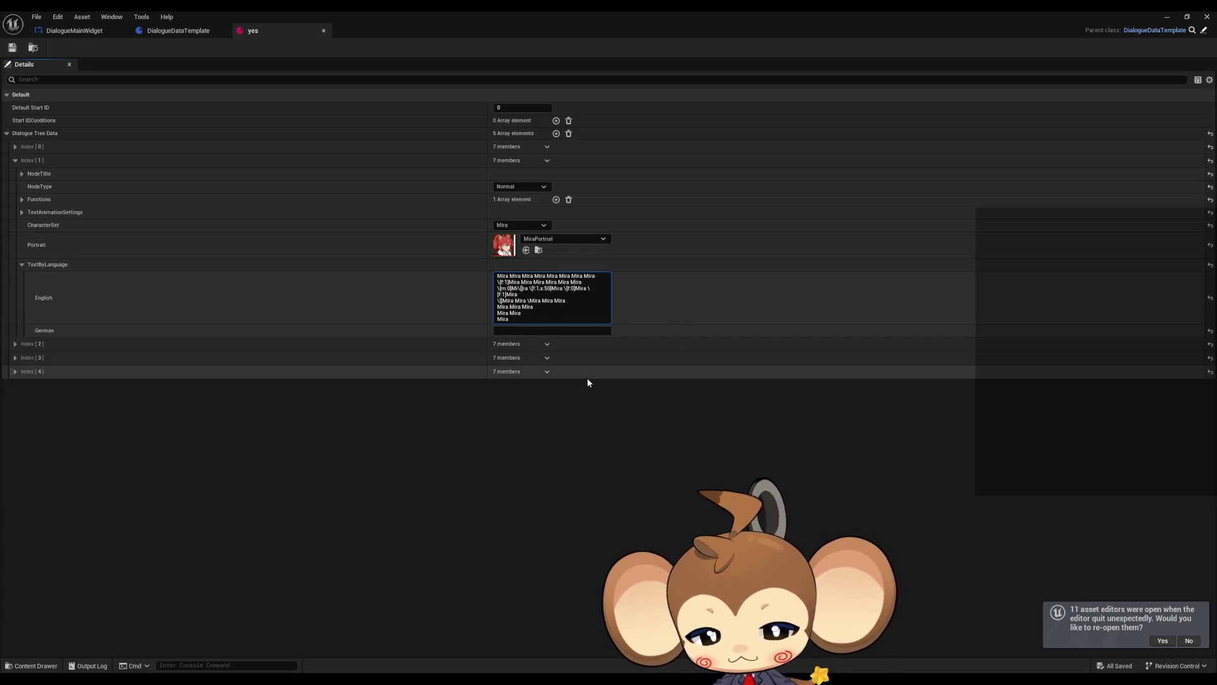
pyautogui.write('[f')
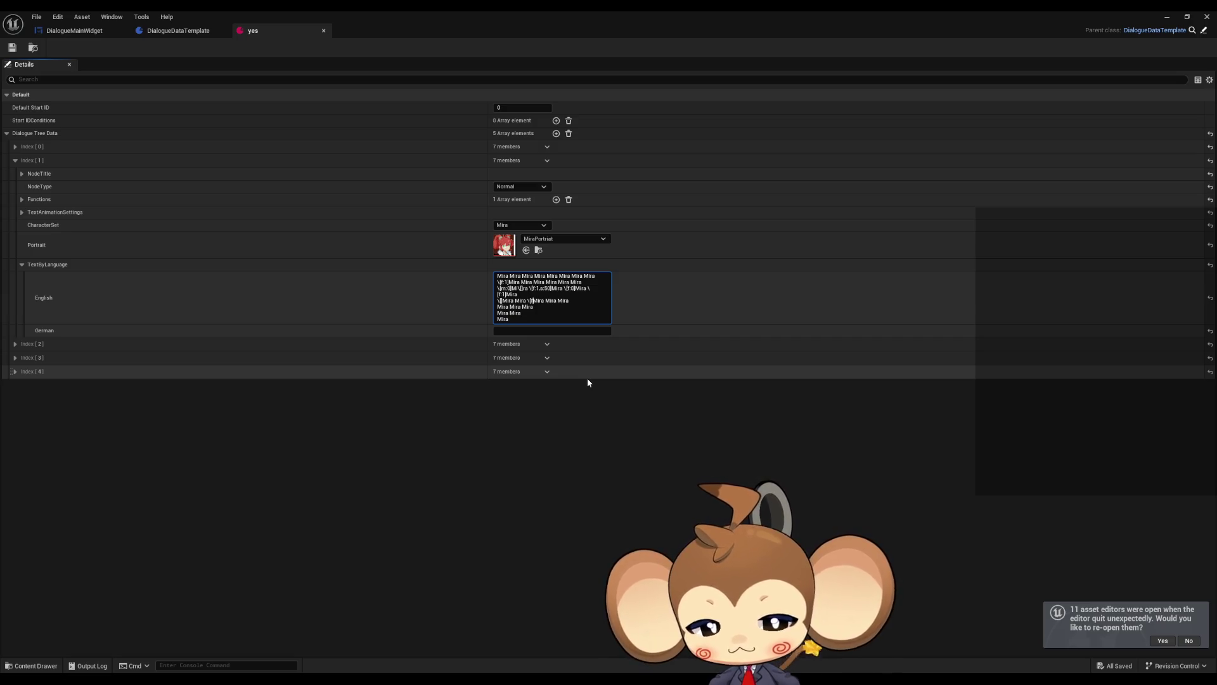
pyautogui.write(':1]')
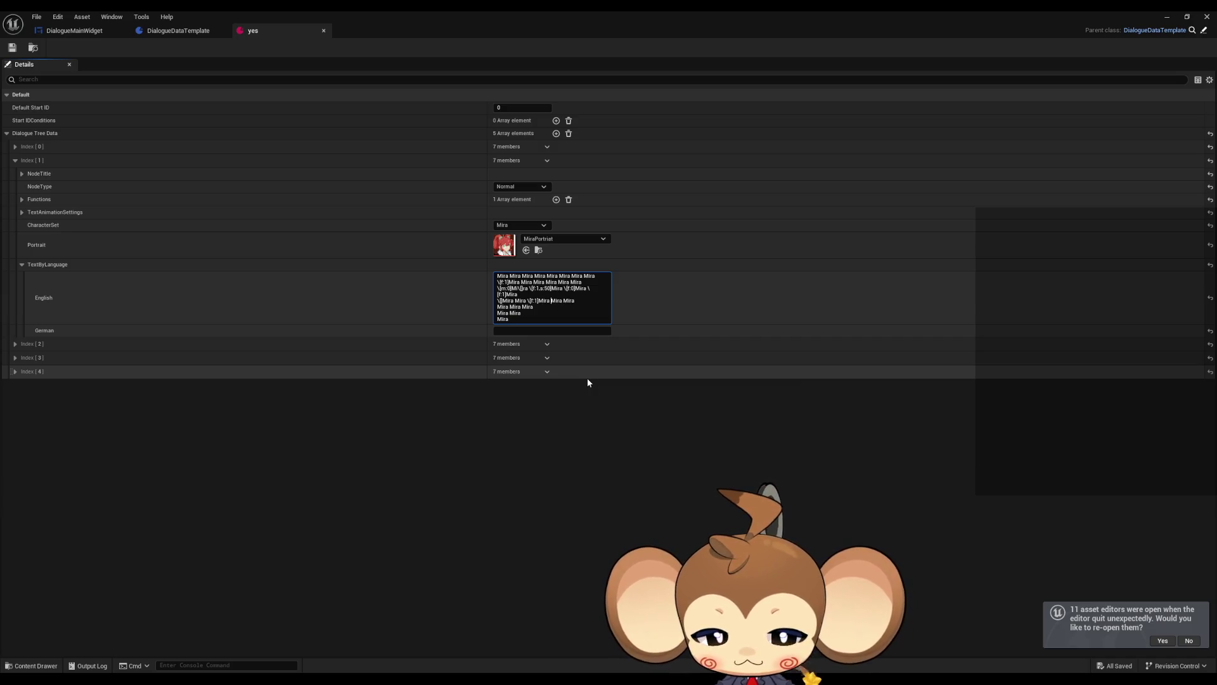
pyautogui.write('\\[]')
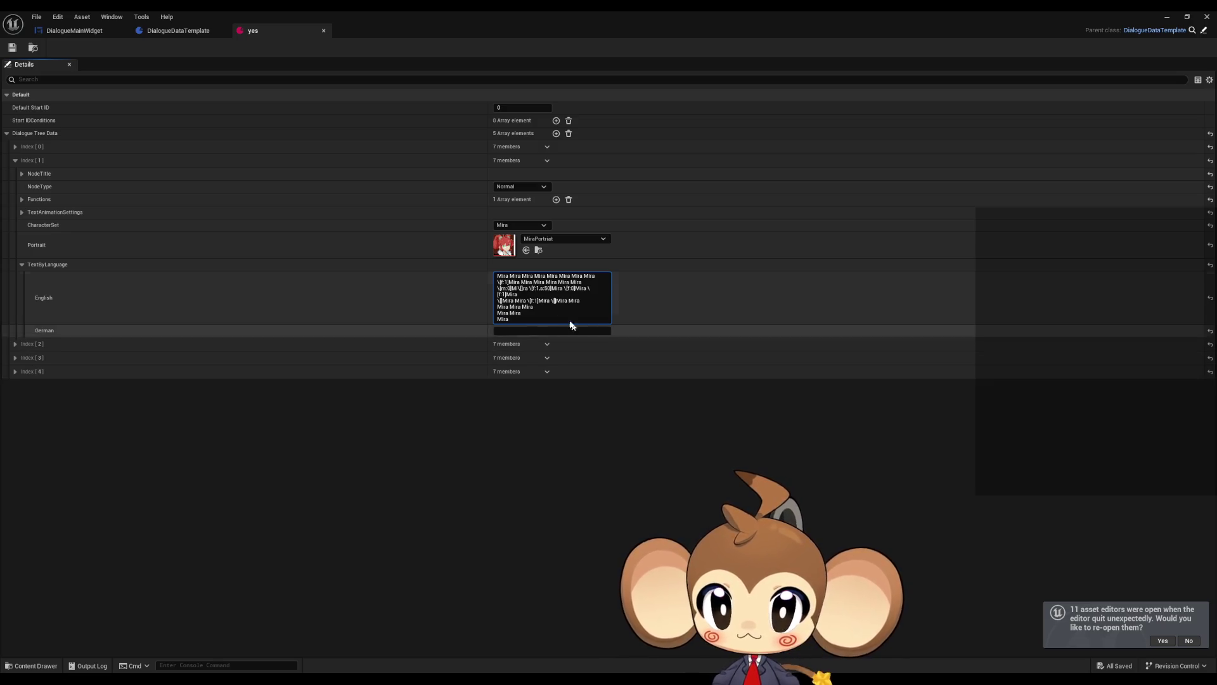
pyautogui.click(593, 72)
pyautogui.click(1207, 16)
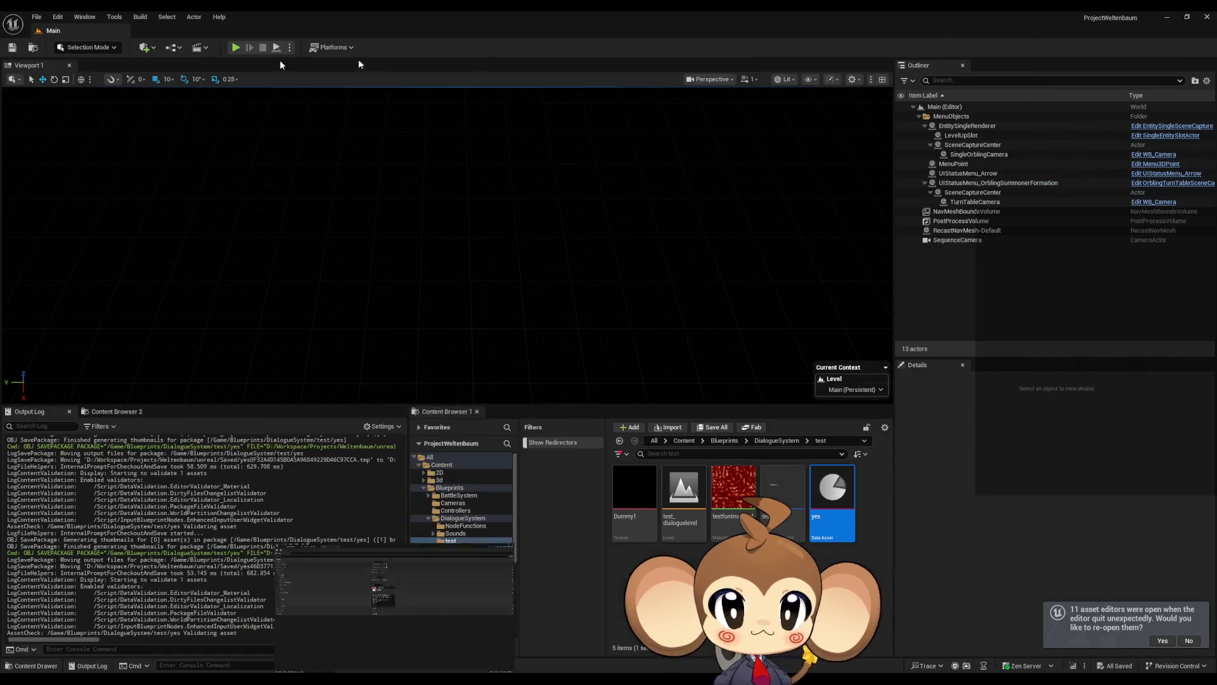
pyautogui.click(236, 47)
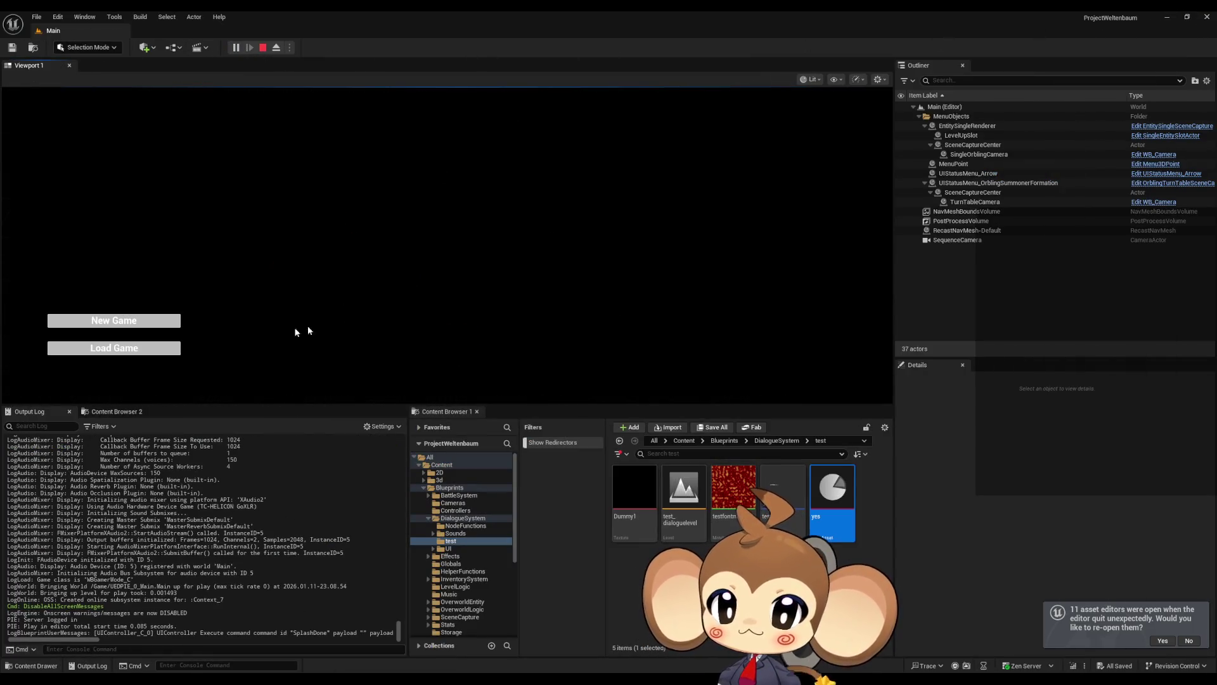
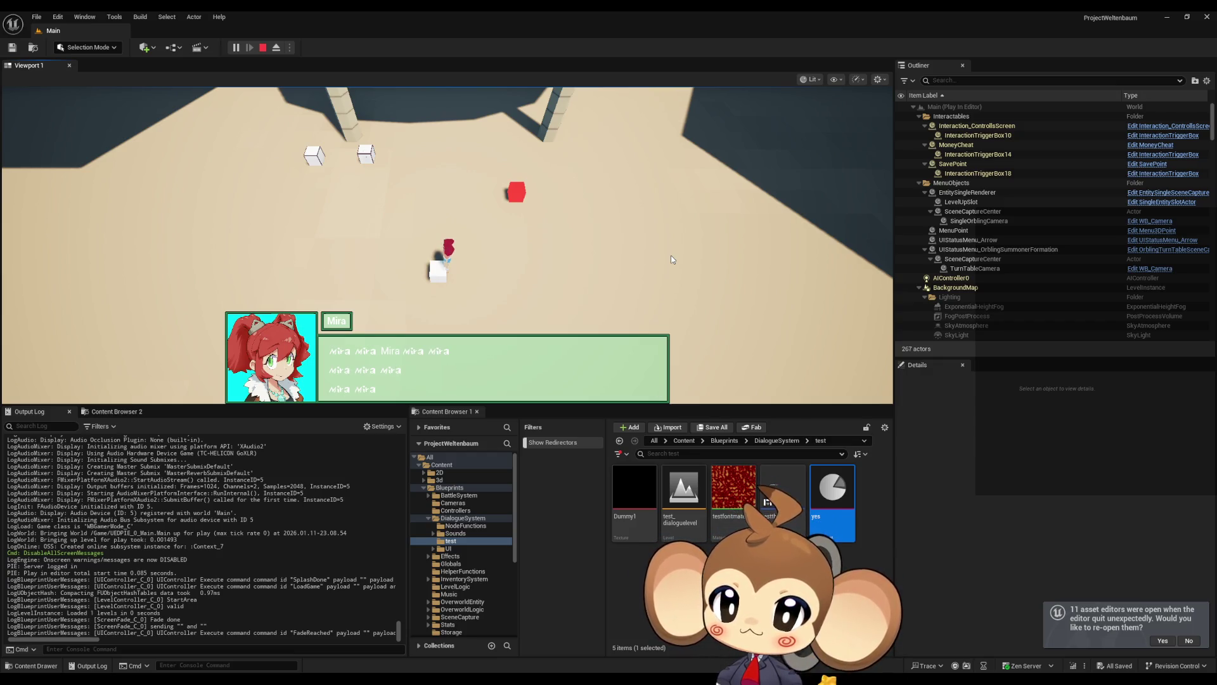
# Stop the game preview and copy index 1's English dialogue text into a new Notepad window
pyautogui.click(263, 47)
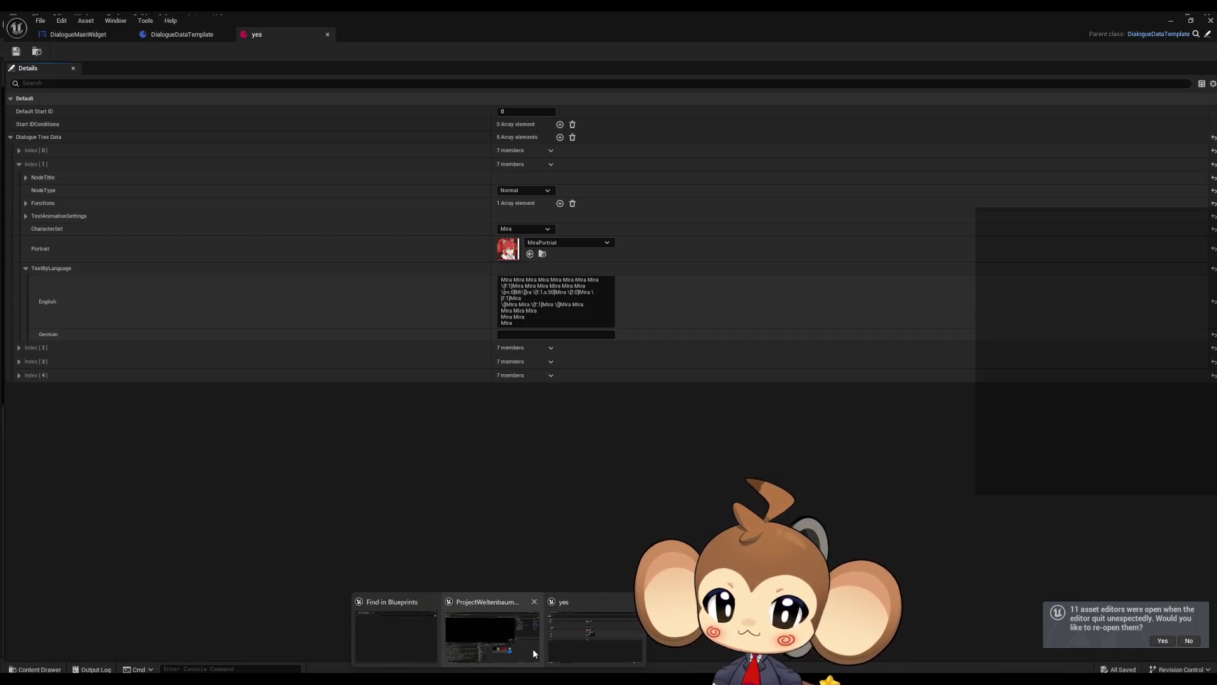
pyautogui.click(532, 648)
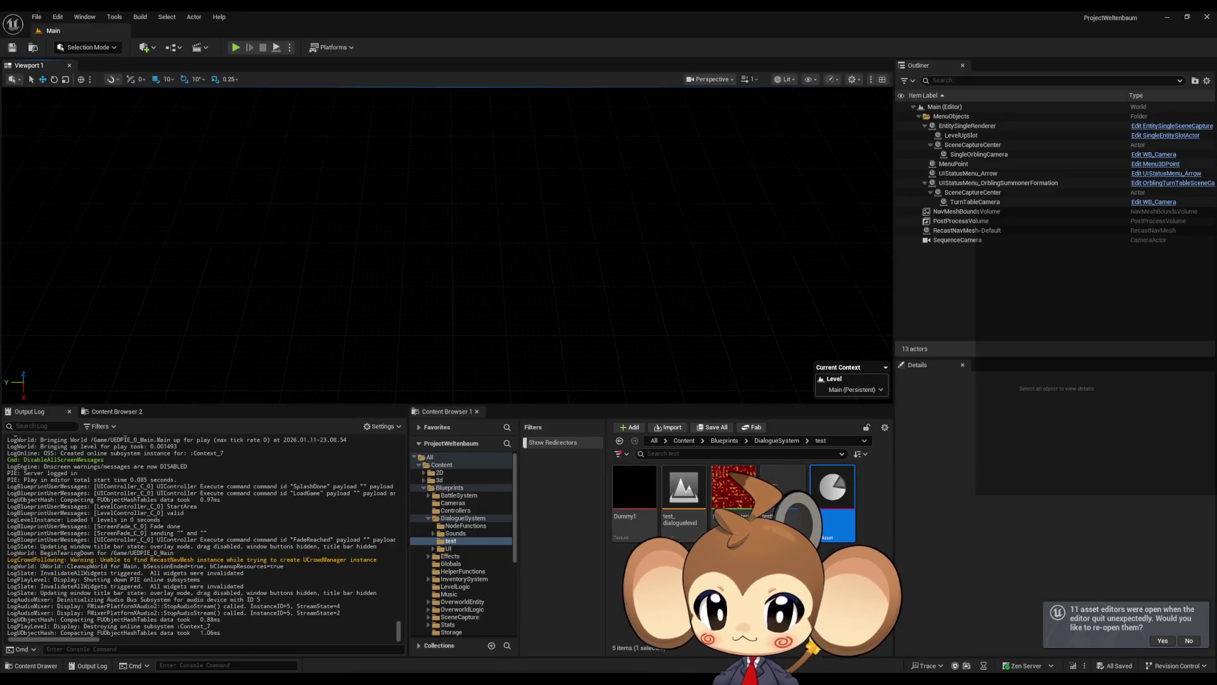
pyautogui.hotkey('alt', 'Tab')
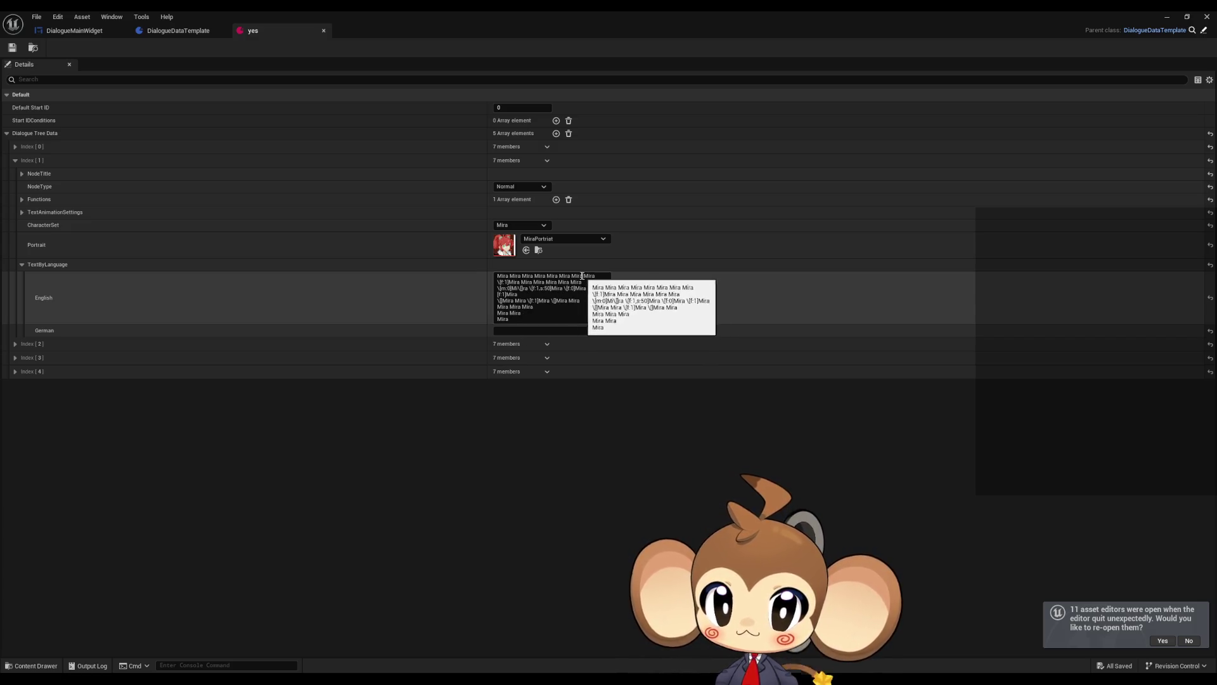
pyautogui.click(547, 318)
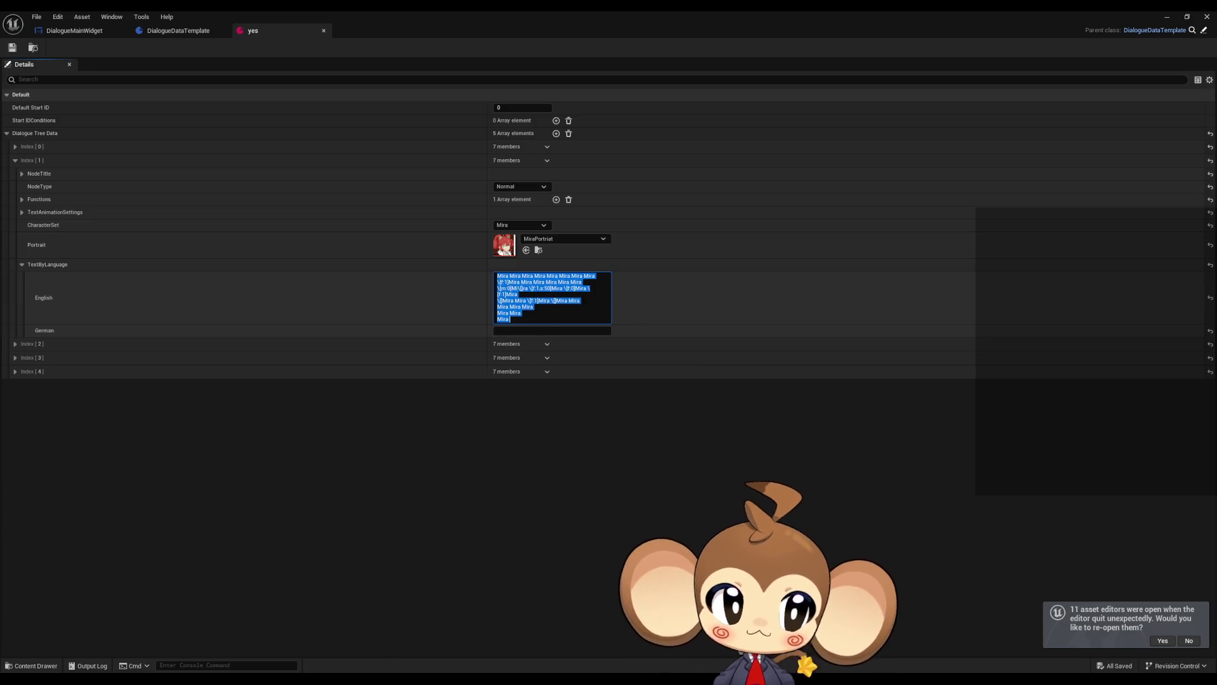
pyautogui.write('Mira Mira Mira Mira Mira Mira Mira Mira \\[f:1]Mira Mira Mira Mira Mira Mira \\[m:0]Mi\\[]ra \\[f:1,s:50]Mira \\[f:0]Mira \\[f:1]Mira \\[]Mira Mira \\[f:1]Mira \\[]Mira Mira Mira Mira Mira Mira Mira Mira')
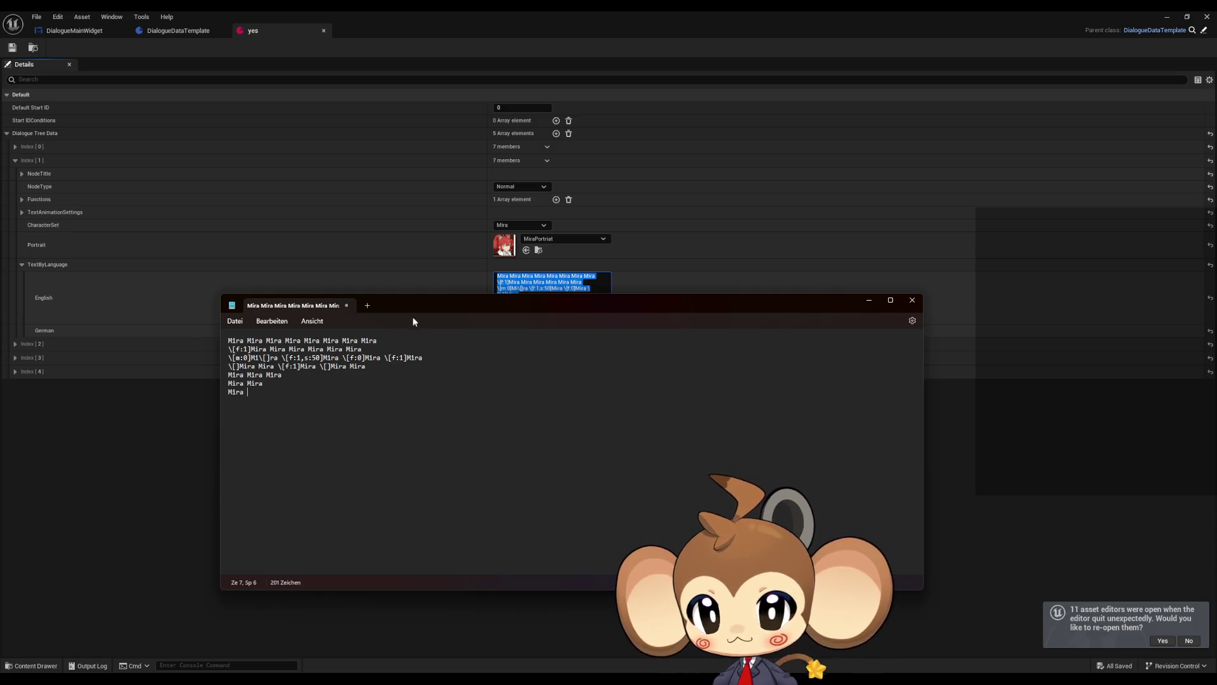
# Remove the stray \[f:1] tag and leftover brackets from line 4
pyautogui.moveTo(392, 308); pyautogui.dragTo(473, 379)
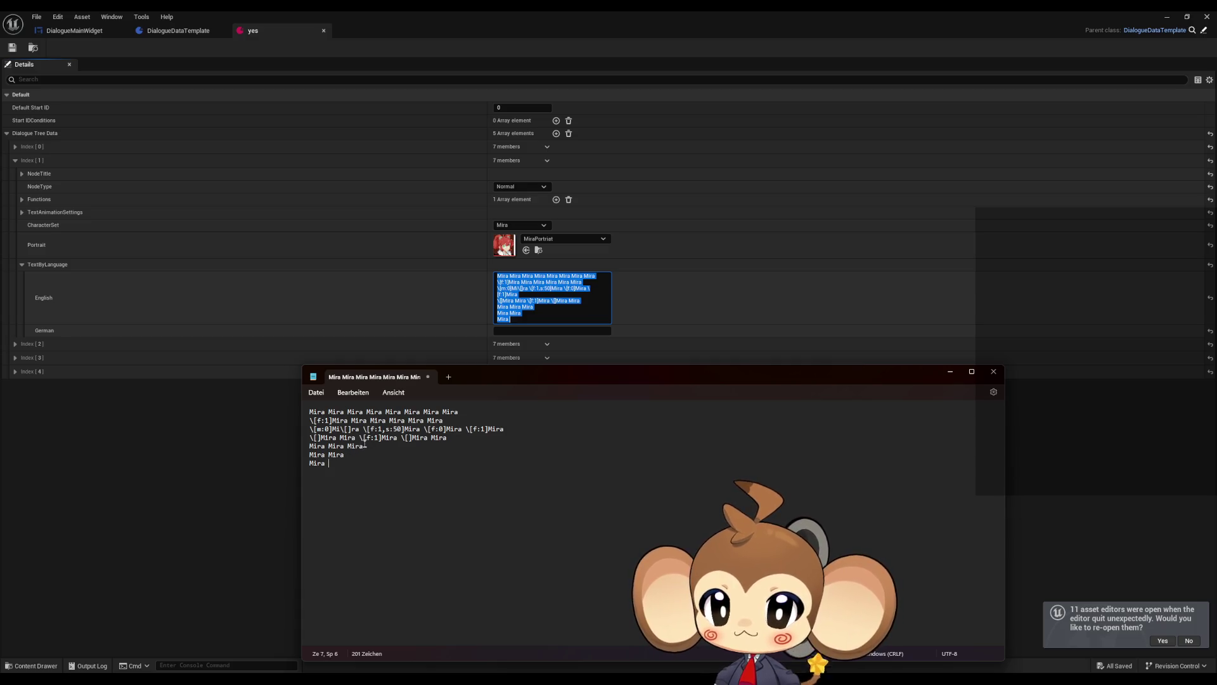
pyautogui.moveTo(359, 437); pyautogui.dragTo(383, 440)
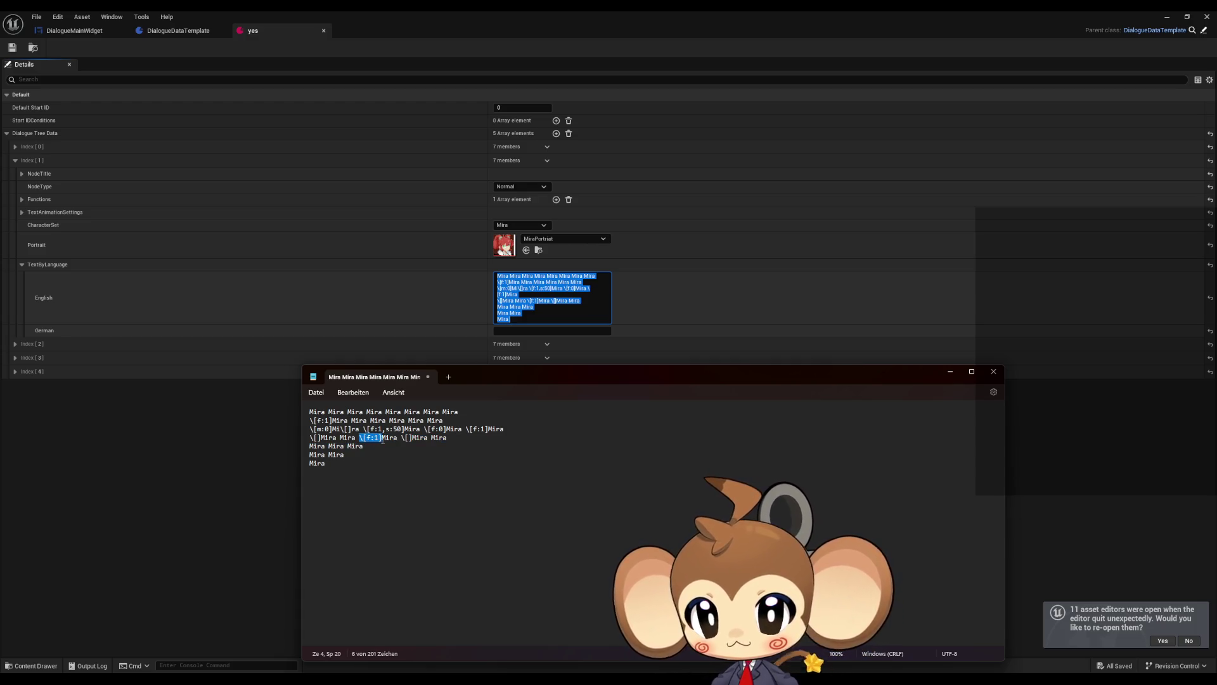
pyautogui.press('BackSpace')
pyautogui.click(386, 438)
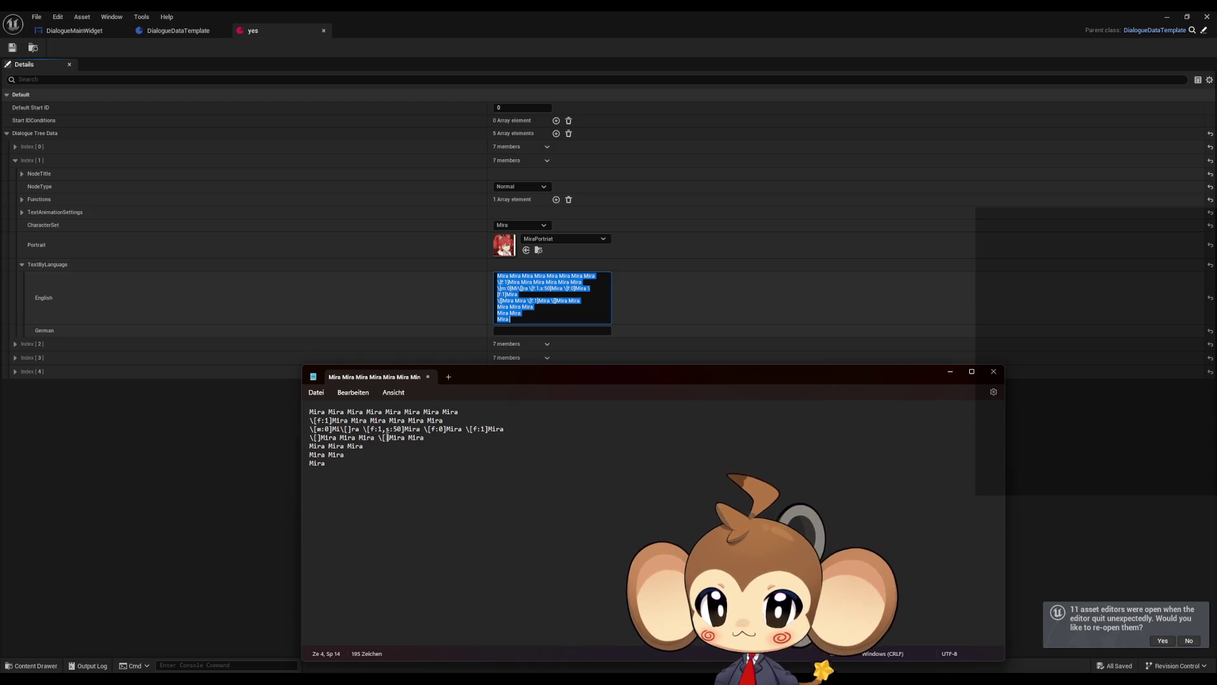
pyautogui.press('BackSpace')
pyautogui.press('BackSpace')
pyautogui.press('BackSpace')
pyautogui.press('Delete')
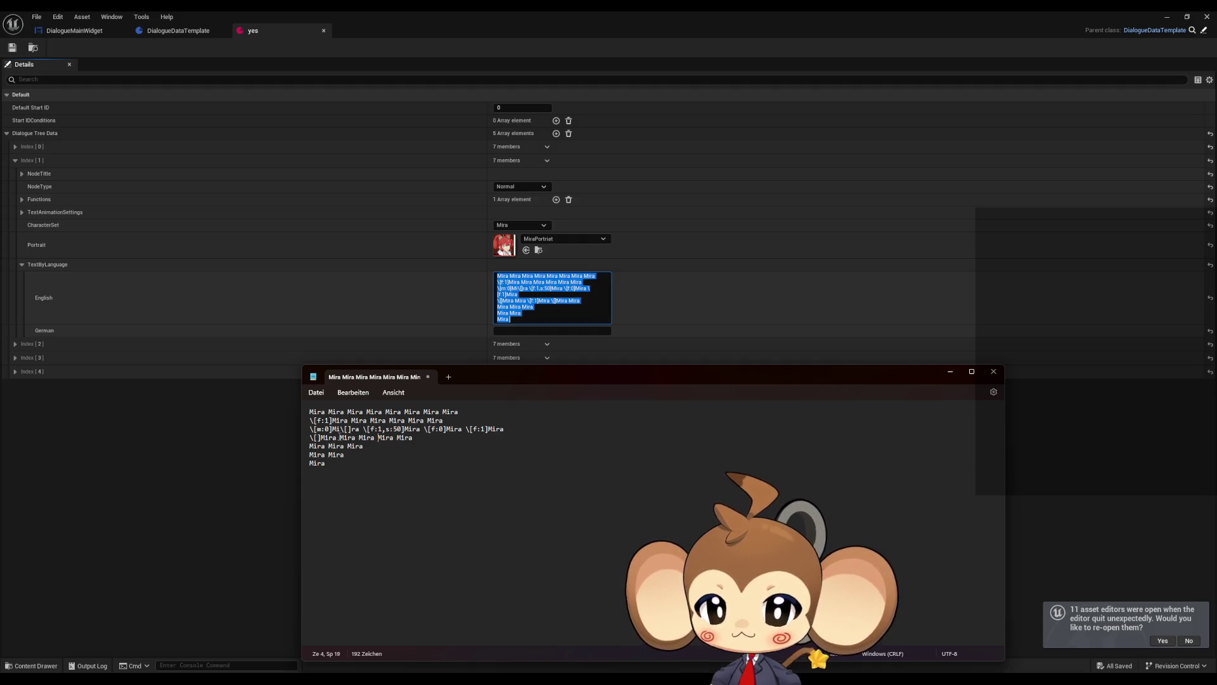
# Insert \[m:0], \[m:0,s:50] and \[f:1] tags into line 1 of the text
pyautogui.moveTo(331, 429); pyautogui.dragTo(306, 430)
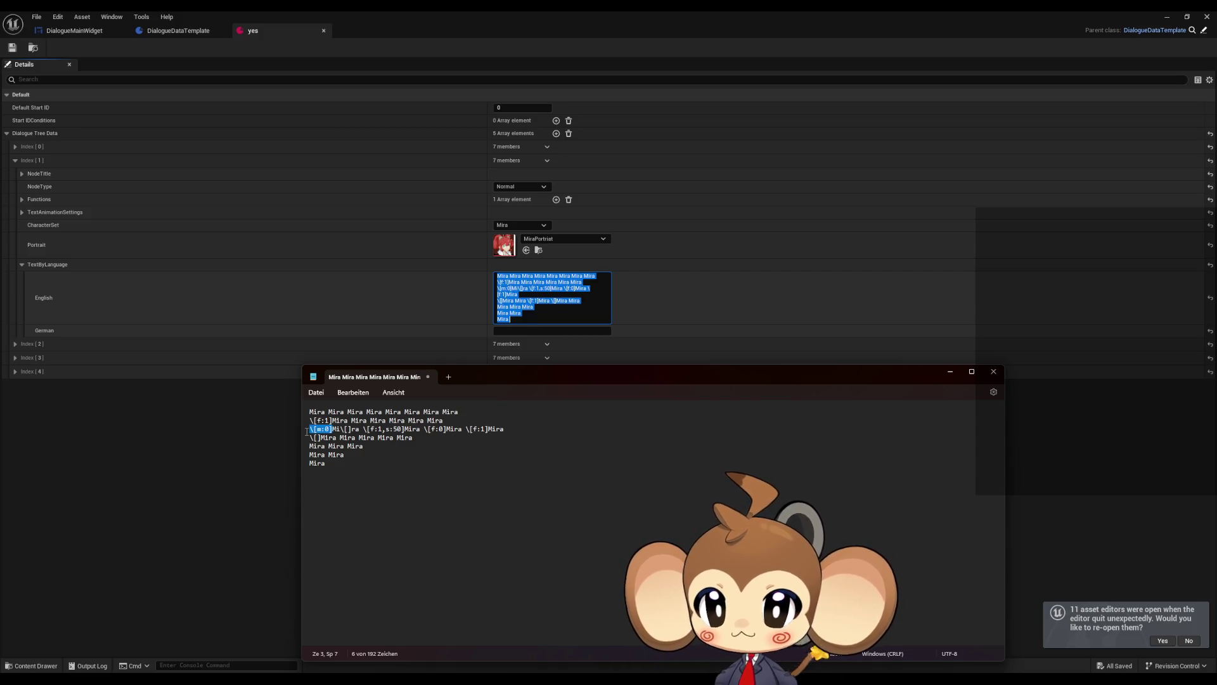
pyautogui.click(366, 412)
pyautogui.write('\\[m:0]')
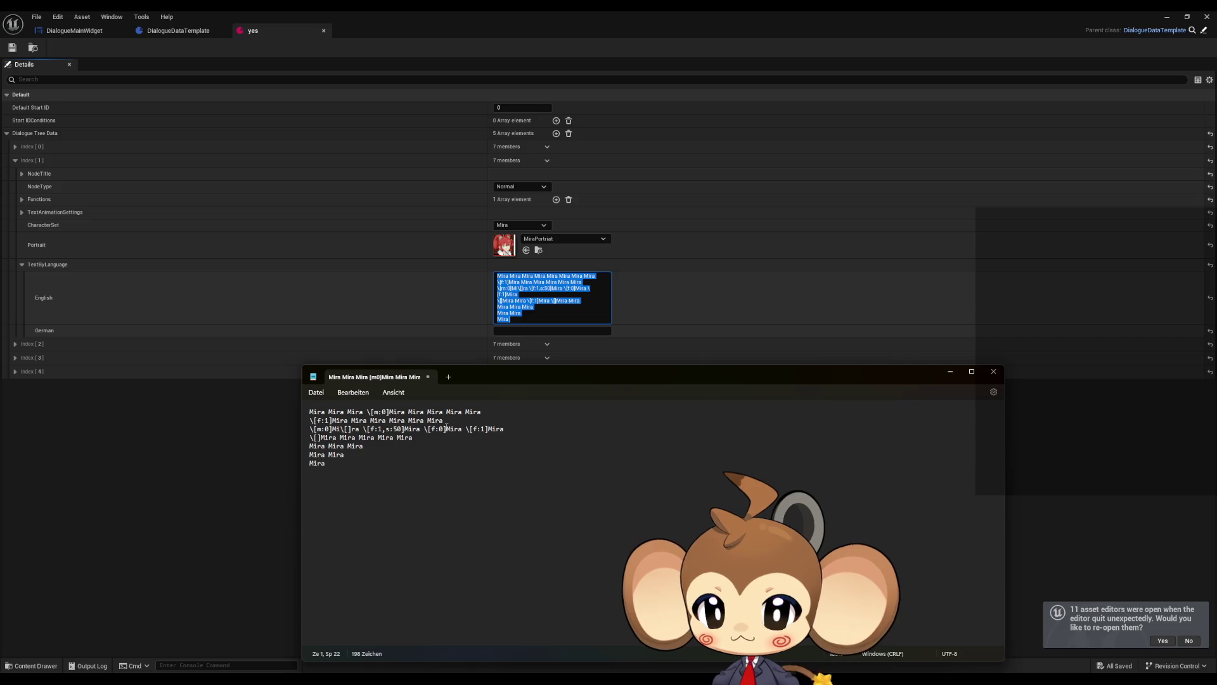
pyautogui.press('Right')
pyautogui.write('\\[m:0]')
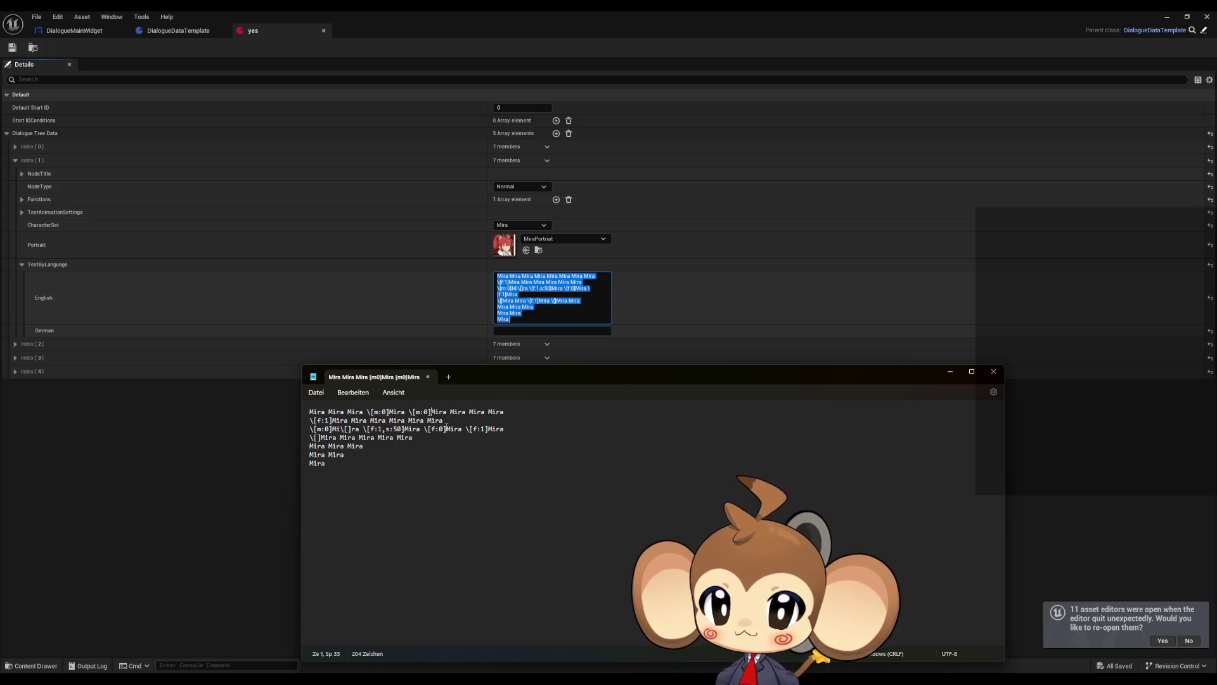
pyautogui.write(',')
pyautogui.write('s:')
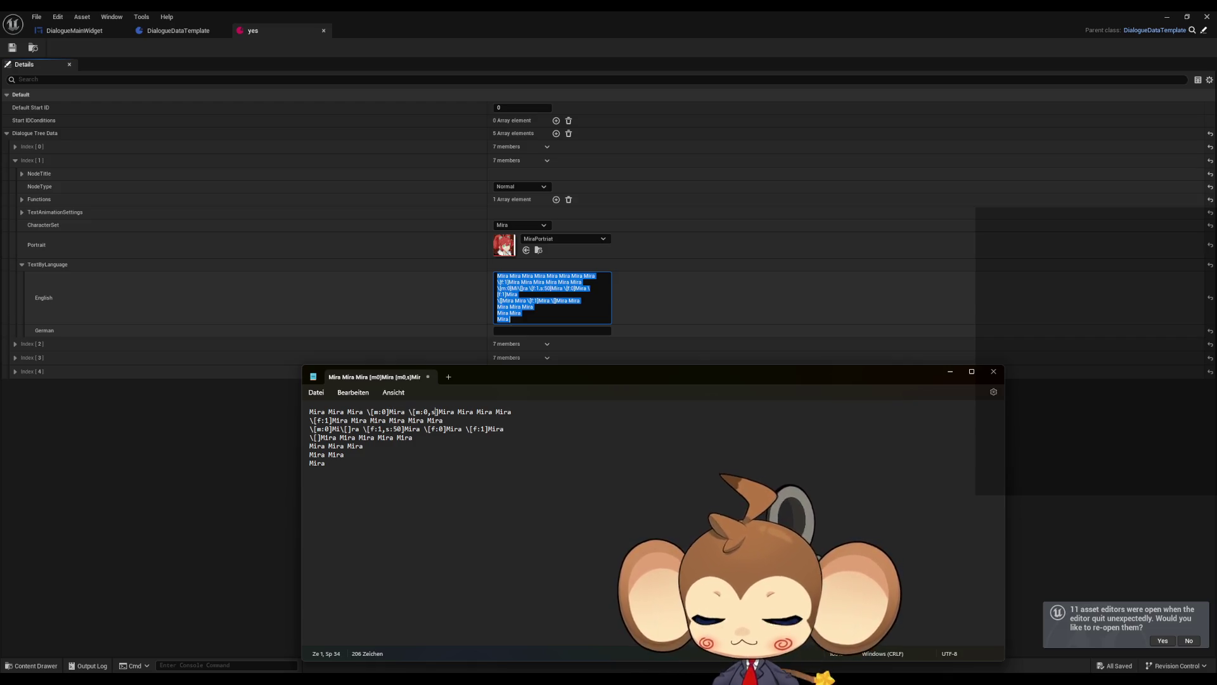
pyautogui.write('50')
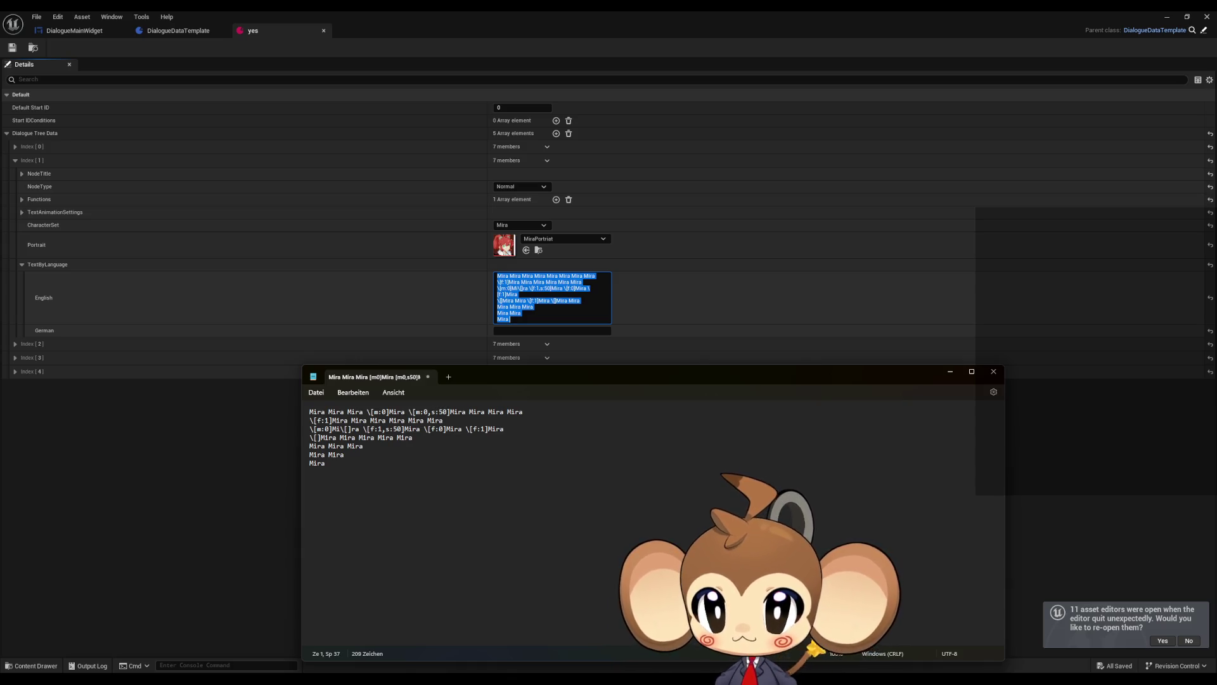
pyautogui.click(469, 411)
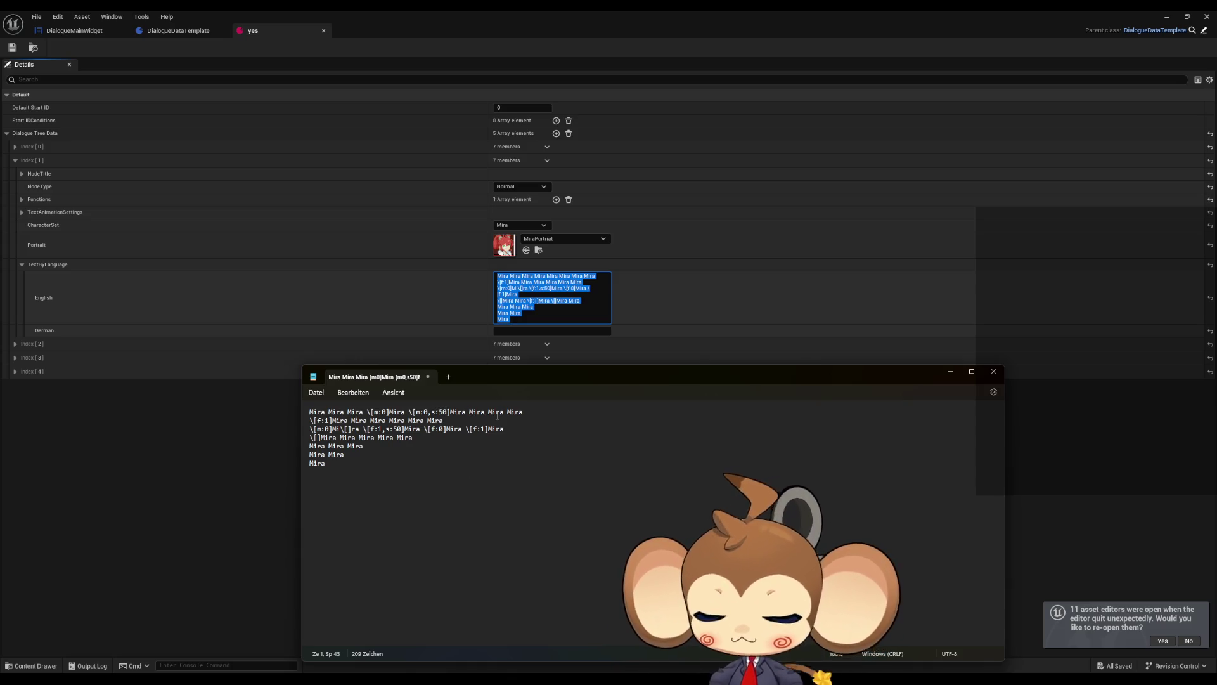
pyautogui.write('\\[]')
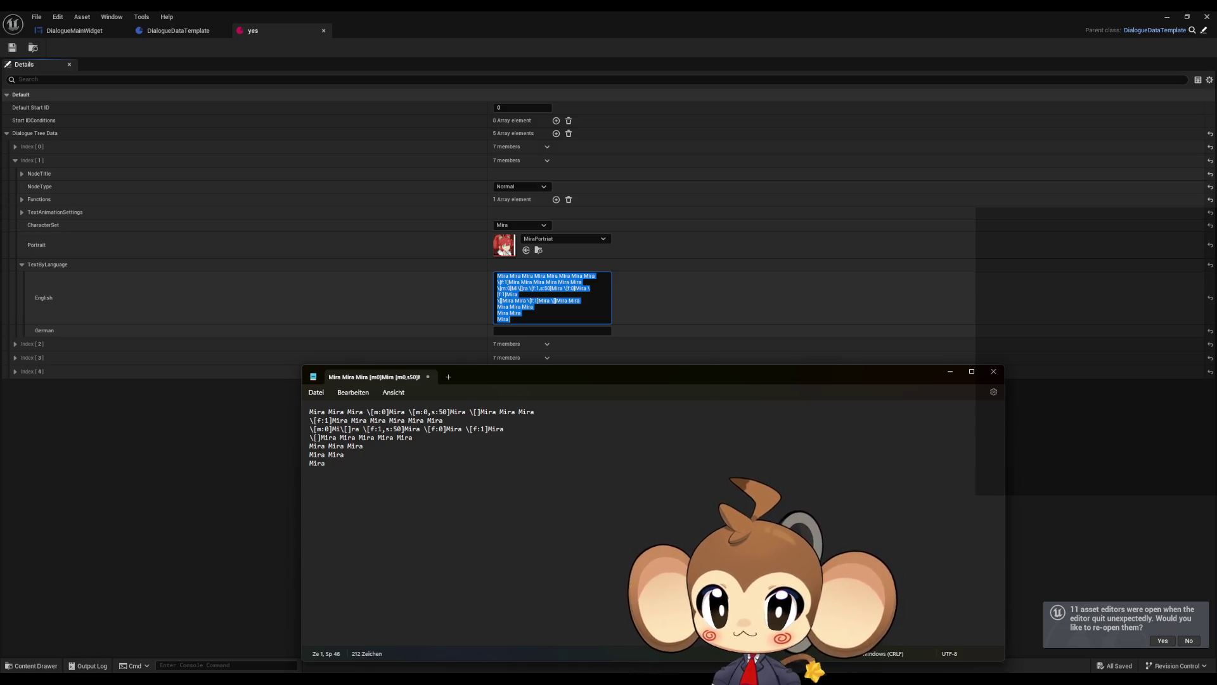
pyautogui.write('f')
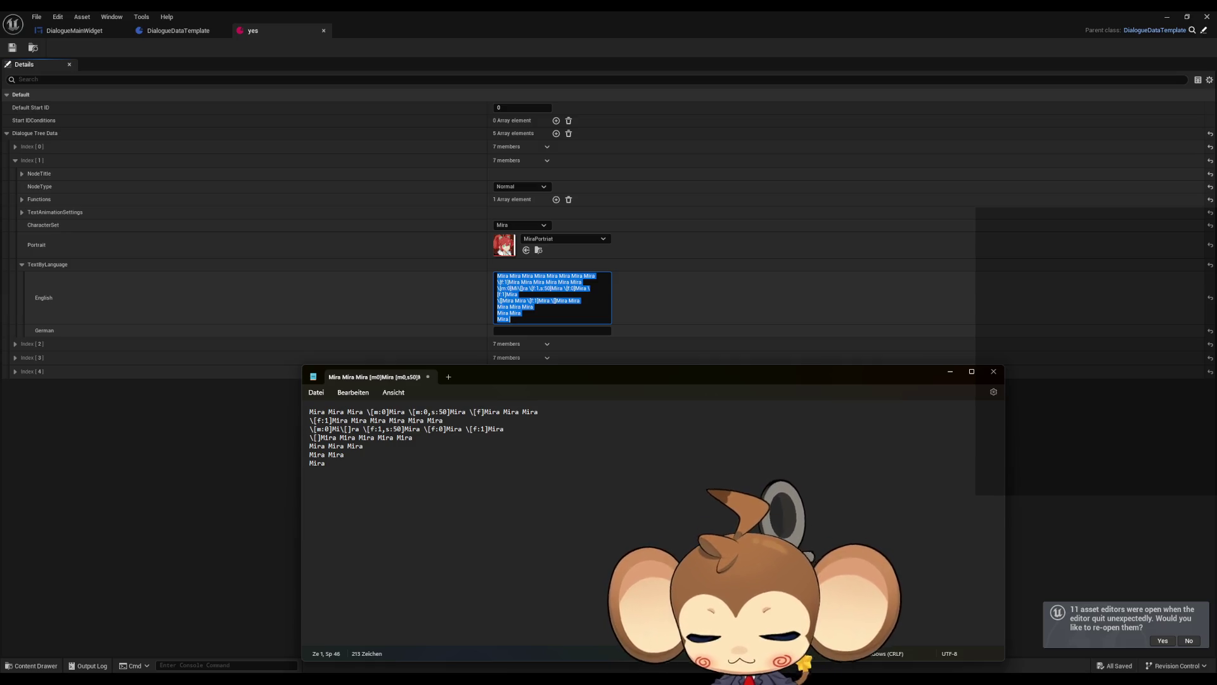
pyautogui.write(':')
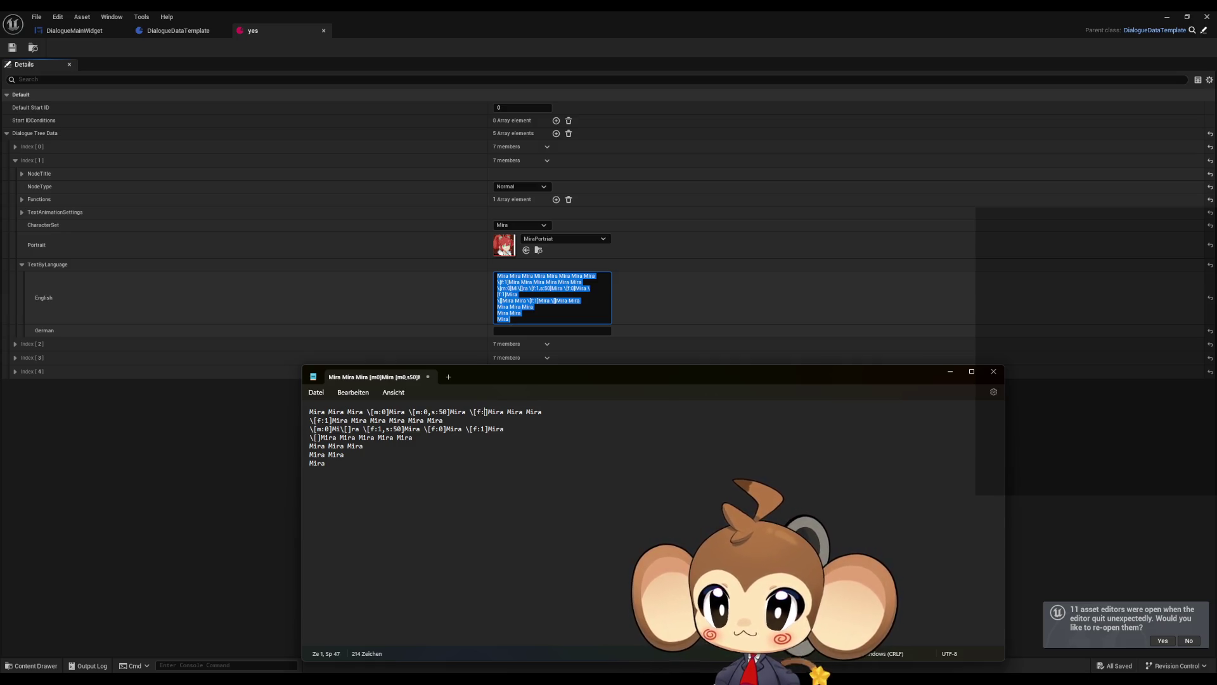
pyautogui.write('1')
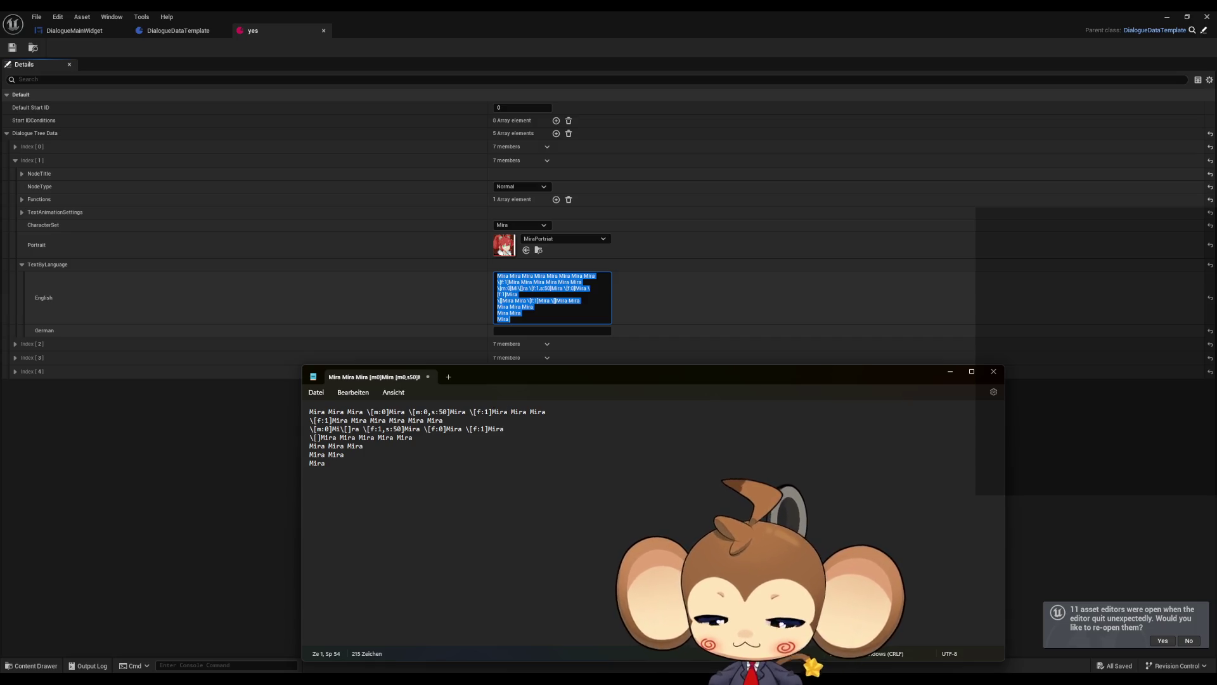
pyautogui.write('\\')
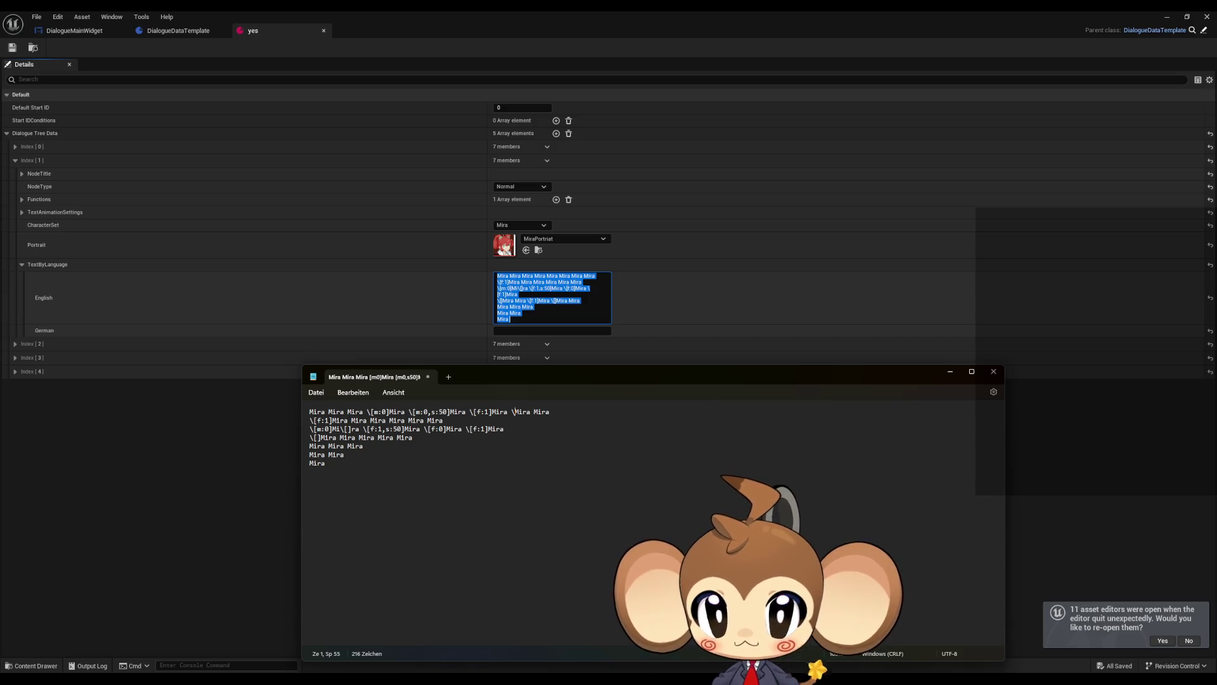
pyautogui.write('[]')
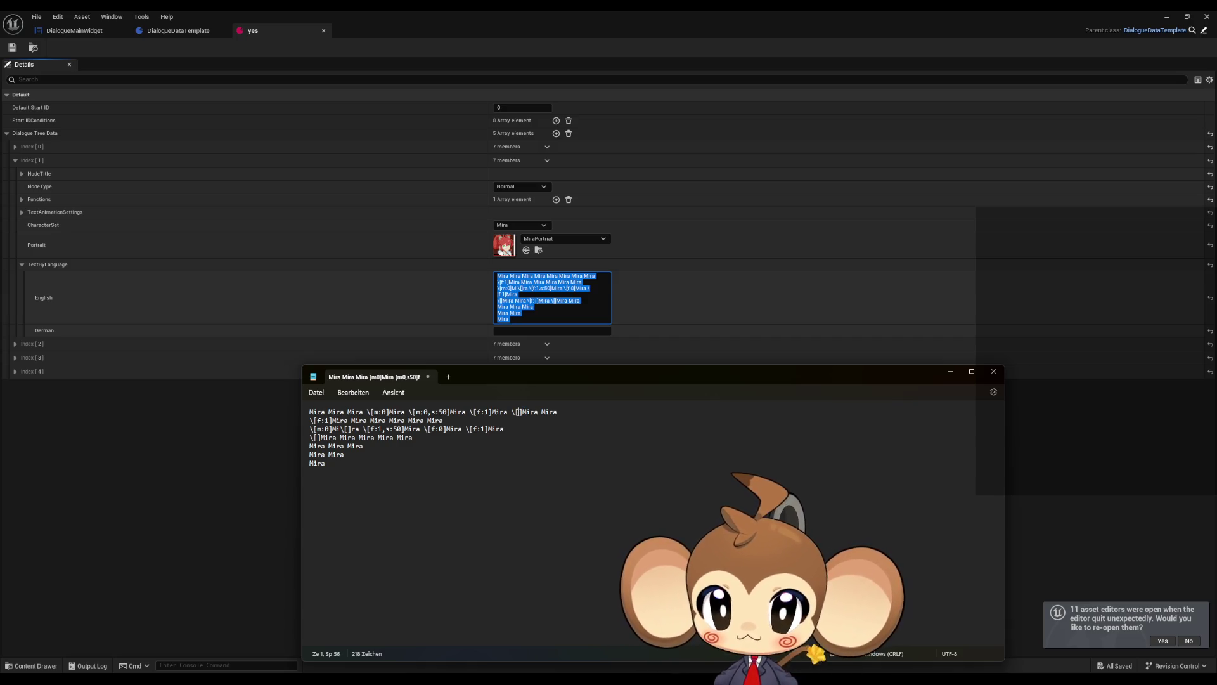
pyautogui.write('f:')
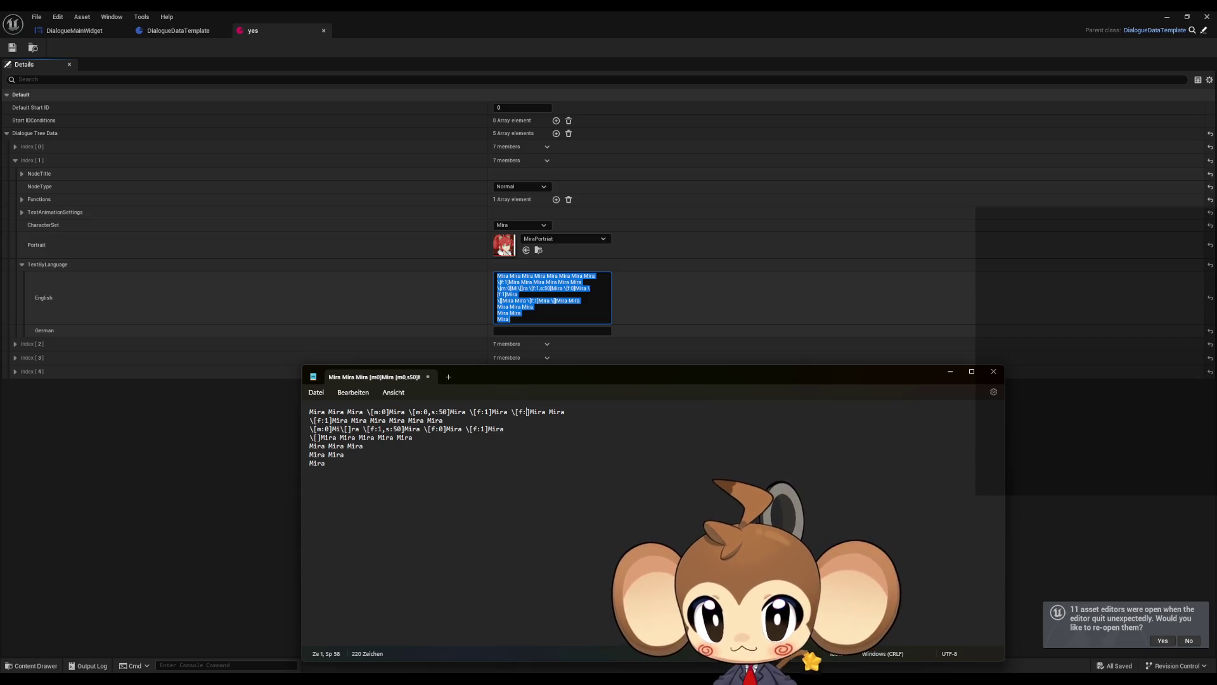
pyautogui.press('BackSpace')
pyautogui.press('BackSpace')
pyautogui.hotkey('ctrl', 's')
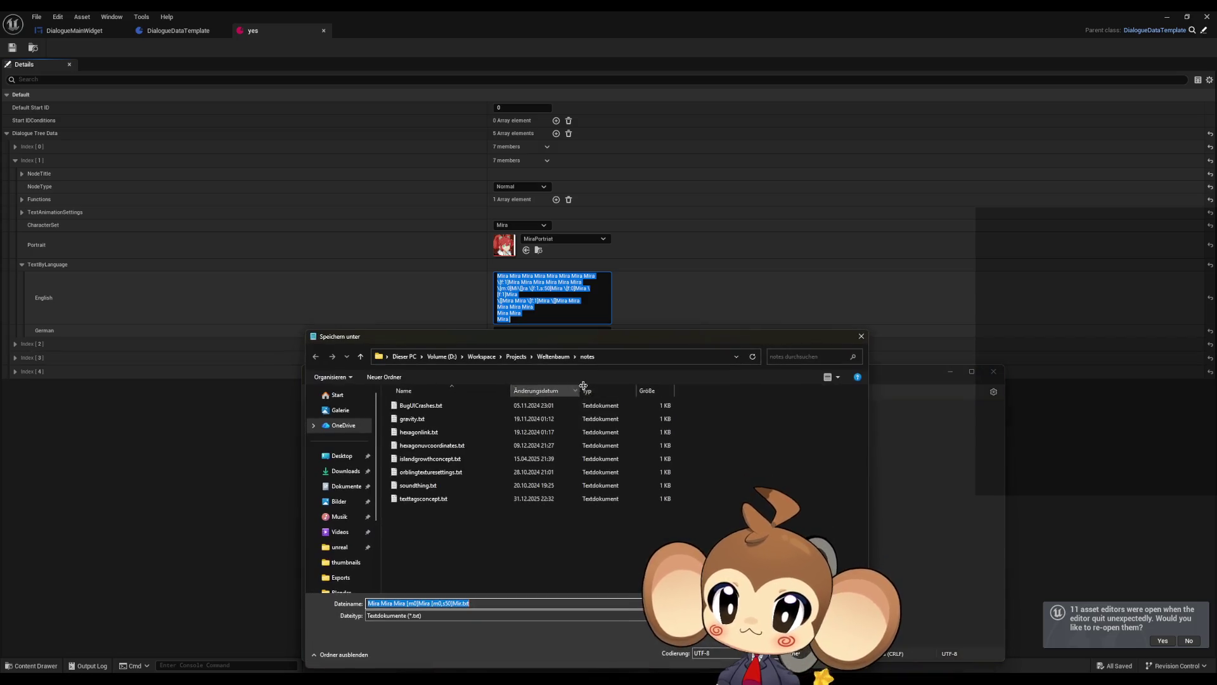
pyautogui.click(867, 337)
# Replace the yes asset's English text with the tagged Notepad text and save the asset
pyautogui.hotkey('ctrl', 'a')
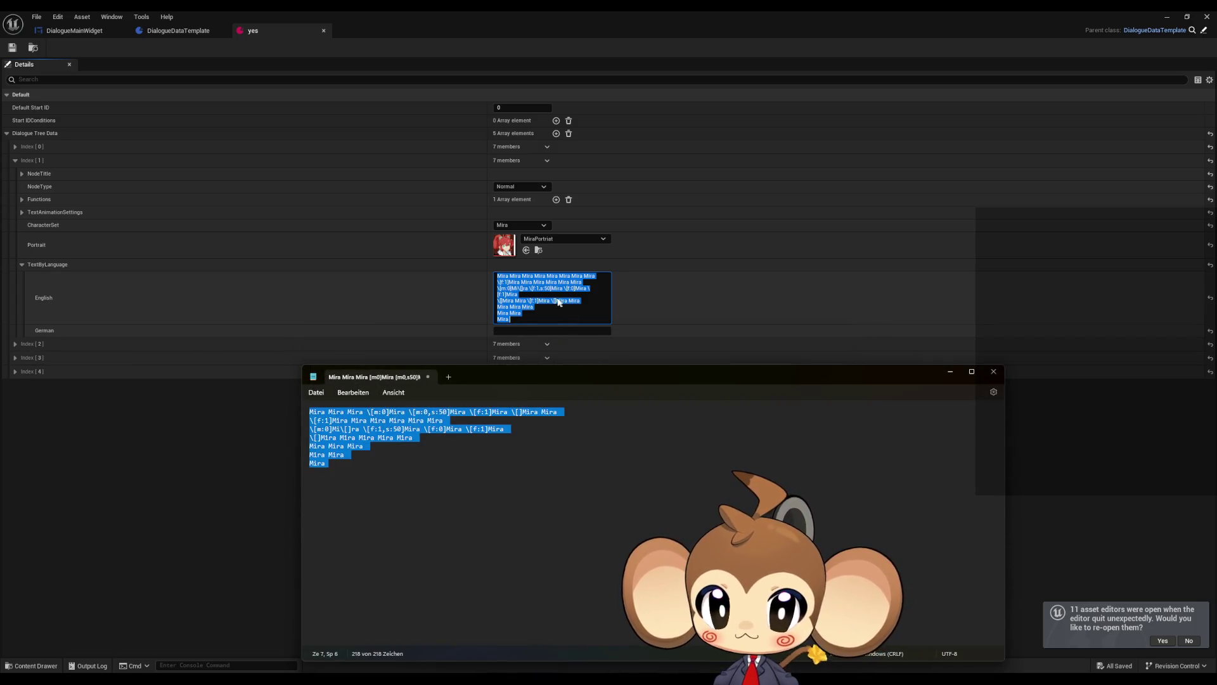
pyautogui.hotkey('ctrl', 'c')
pyautogui.click(573, 298)
pyautogui.hotkey('ctrl', 'v')
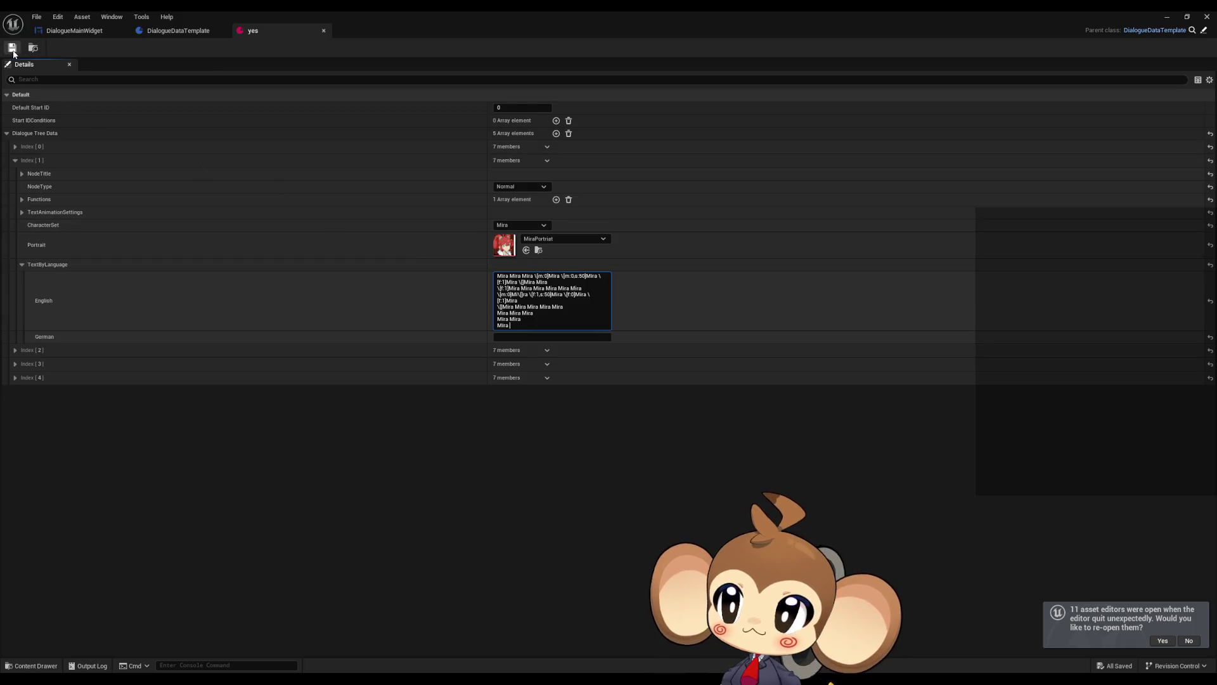
pyautogui.click(12, 47)
# Play the game in the editor and load the saved game
pyautogui.click(1169, 15)
pyautogui.hotkey('alt', 'p')
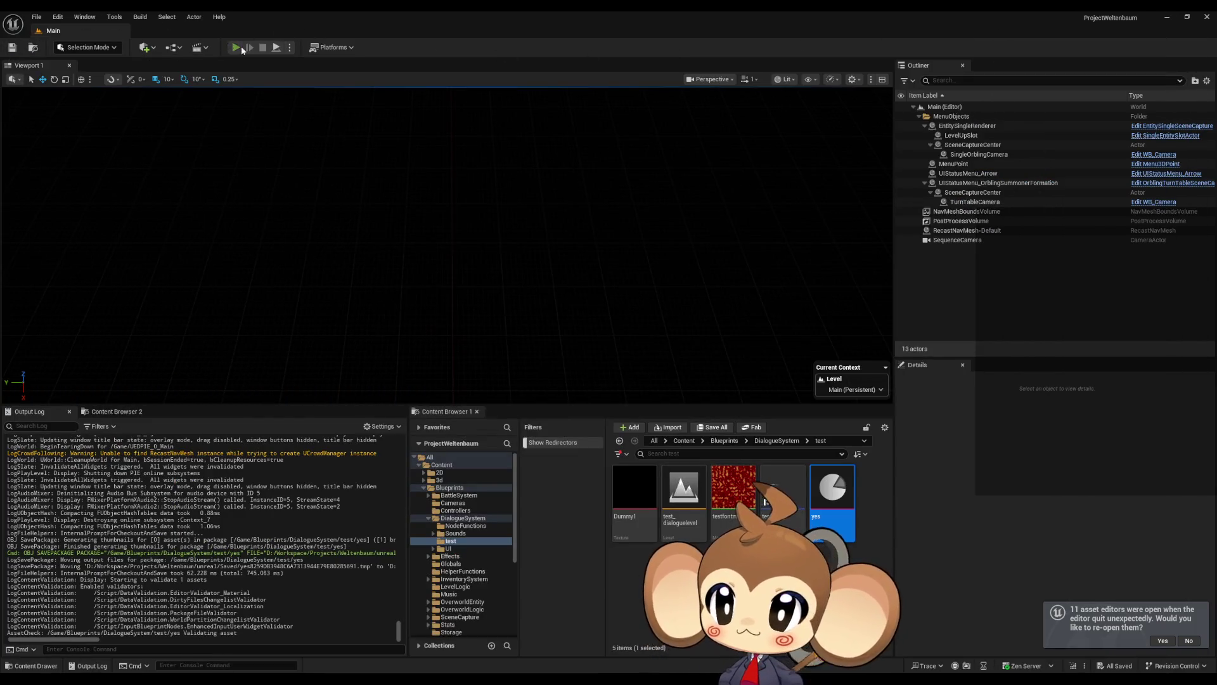
pyautogui.click(114, 349)
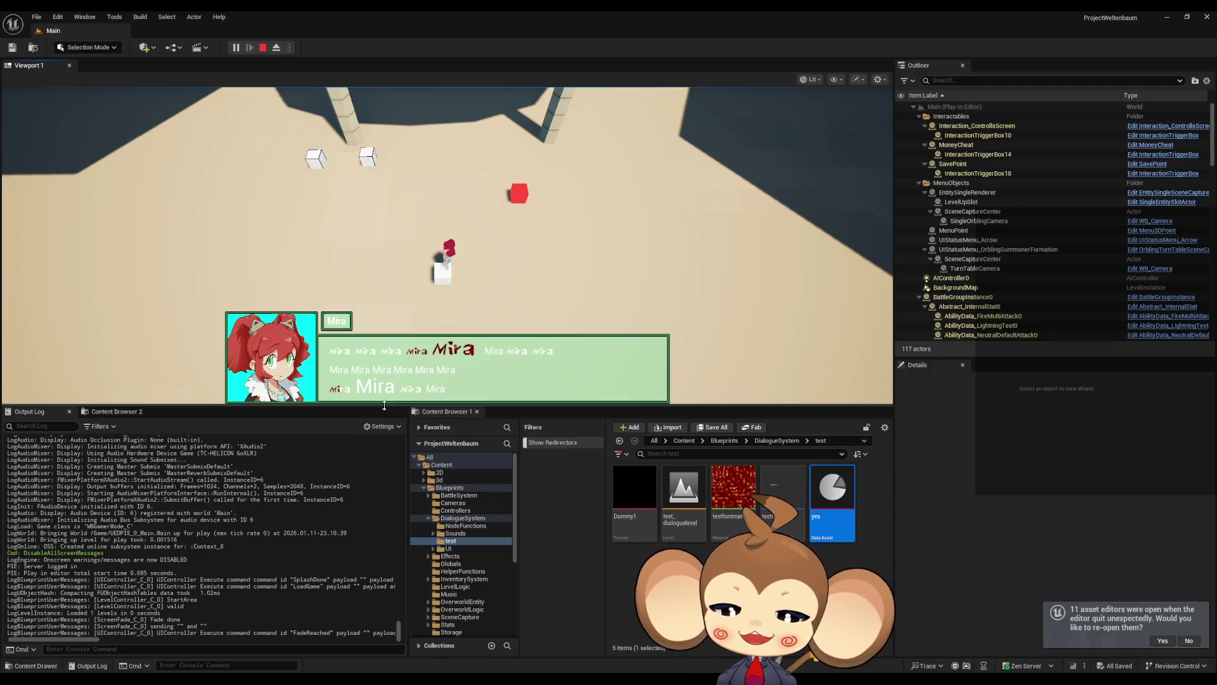
# Play through the test dialogue fullscreen, choose Option 1, then return to the editor layout
pyautogui.press('F11')
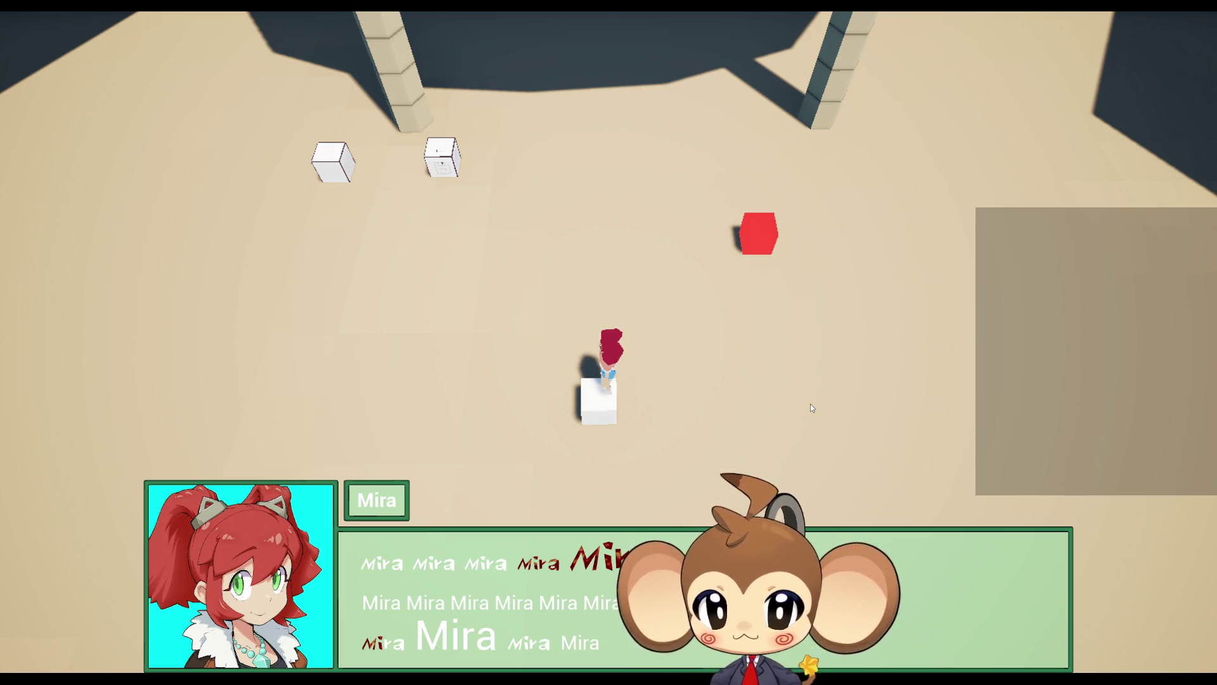
pyautogui.press('space')
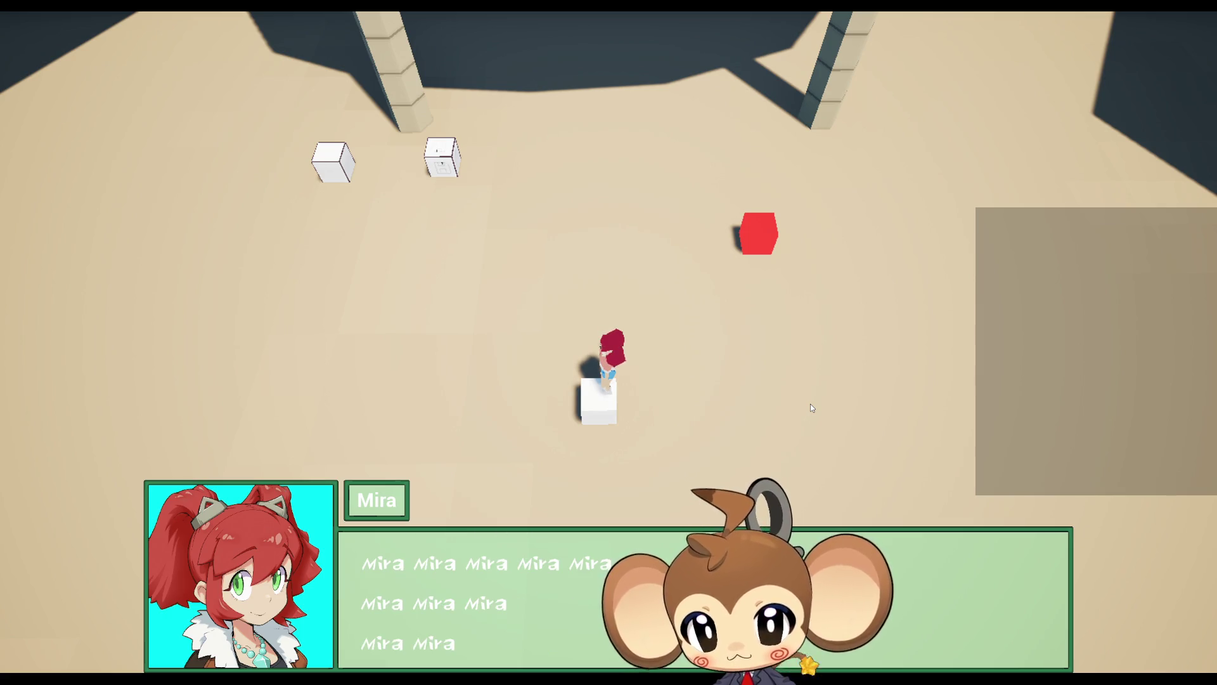
pyautogui.press('space')
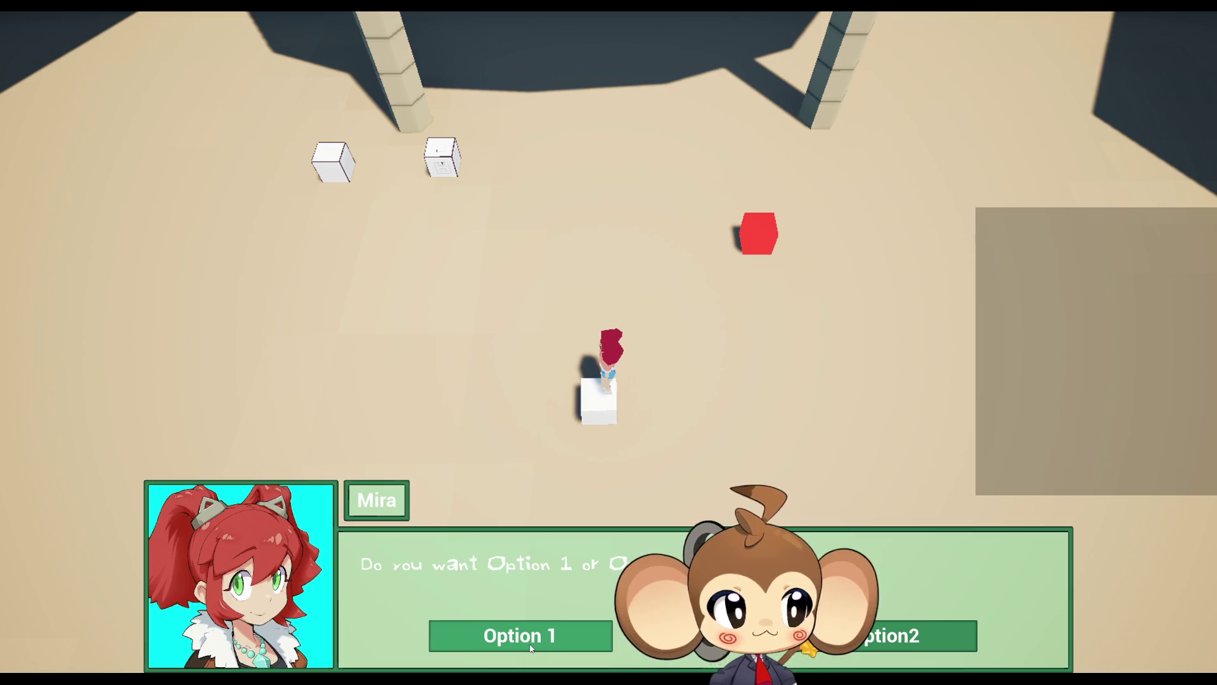
pyautogui.click(531, 646)
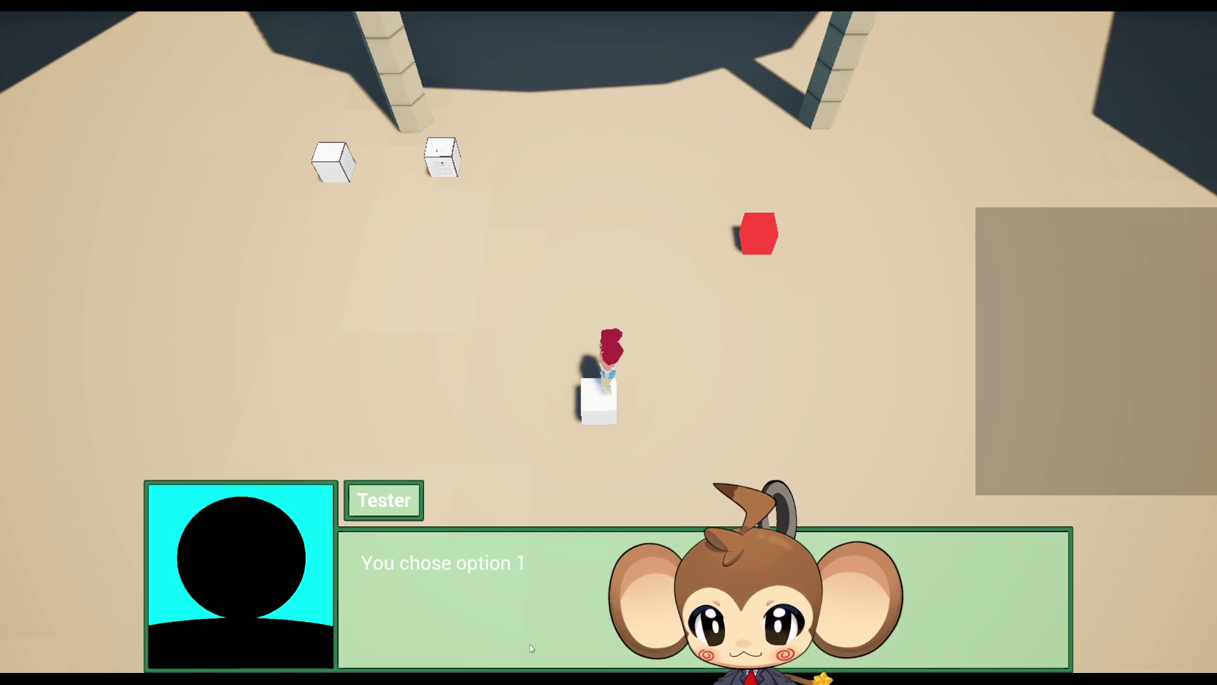
pyautogui.click(561, 627)
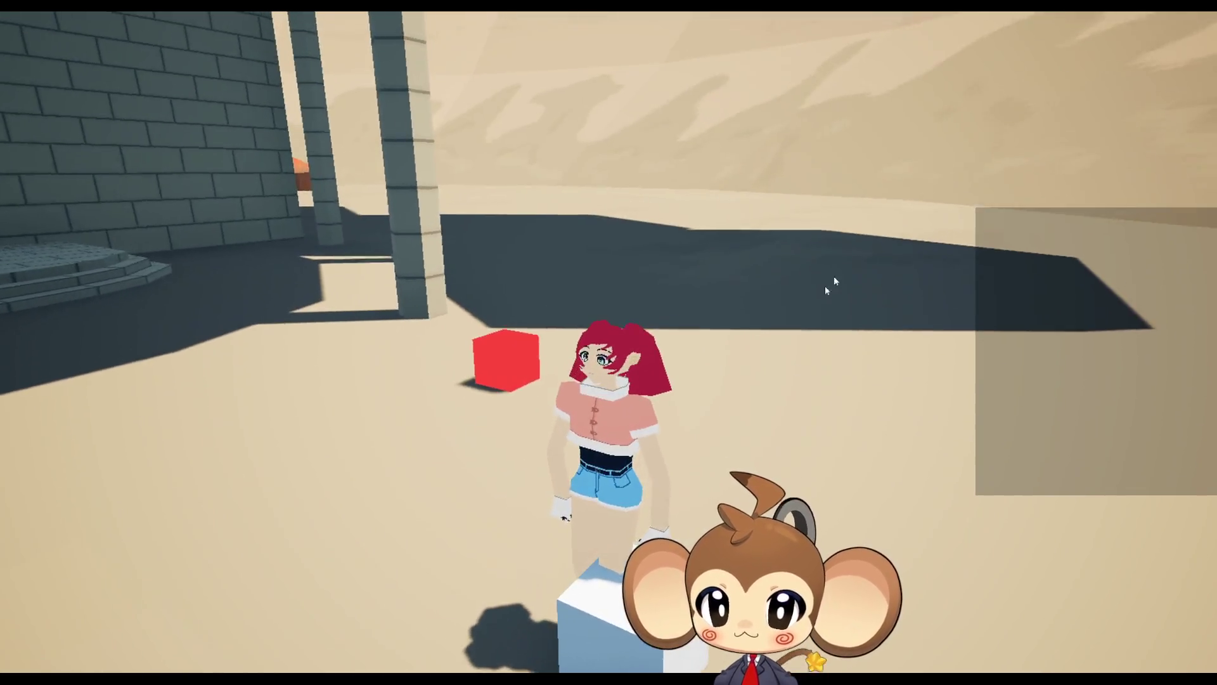
pyautogui.moveTo(834, 281)
pyautogui.mouseDown()
pyautogui.moveTo(1092, 139)
pyautogui.moveTo(698, 192)
pyautogui.moveTo(617, 162)
pyautogui.moveTo(86, 153)
pyautogui.moveTo(101, 190)
pyautogui.moveTo(542, 265)
pyautogui.mouseUp()
pyautogui.press('F11')
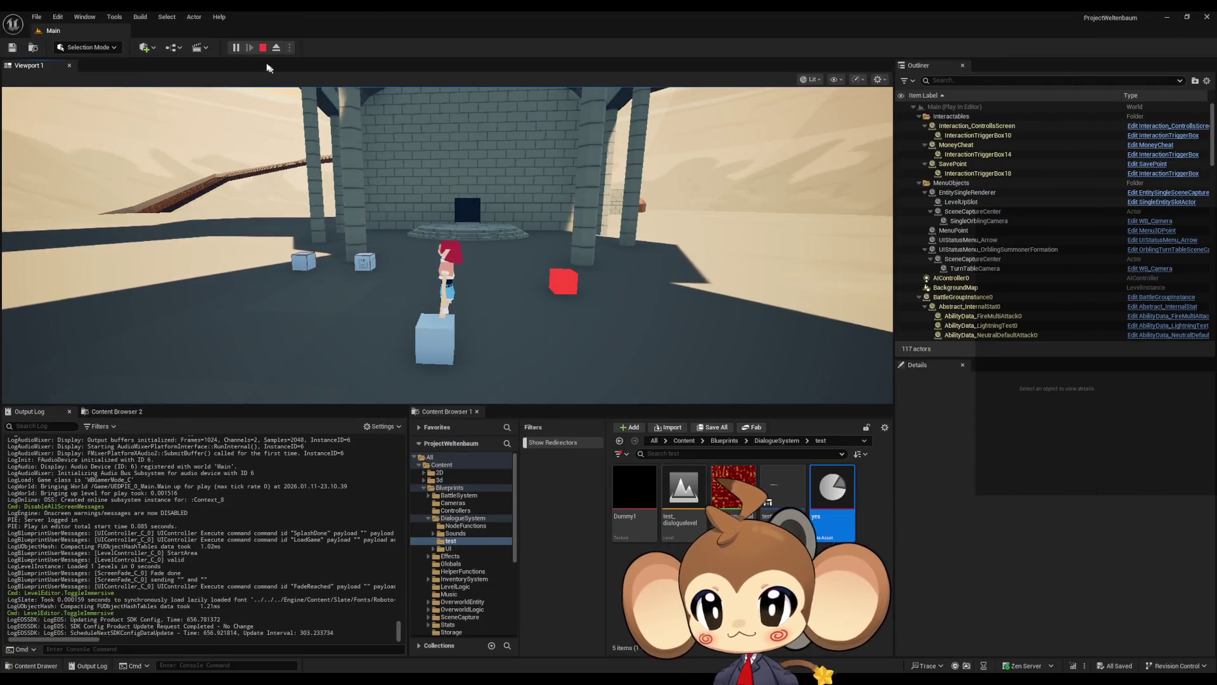
# End the play session and bring up the IssueBoard blueprint's event graph
pyautogui.press('Escape')
pyautogui.moveTo(500, 679)
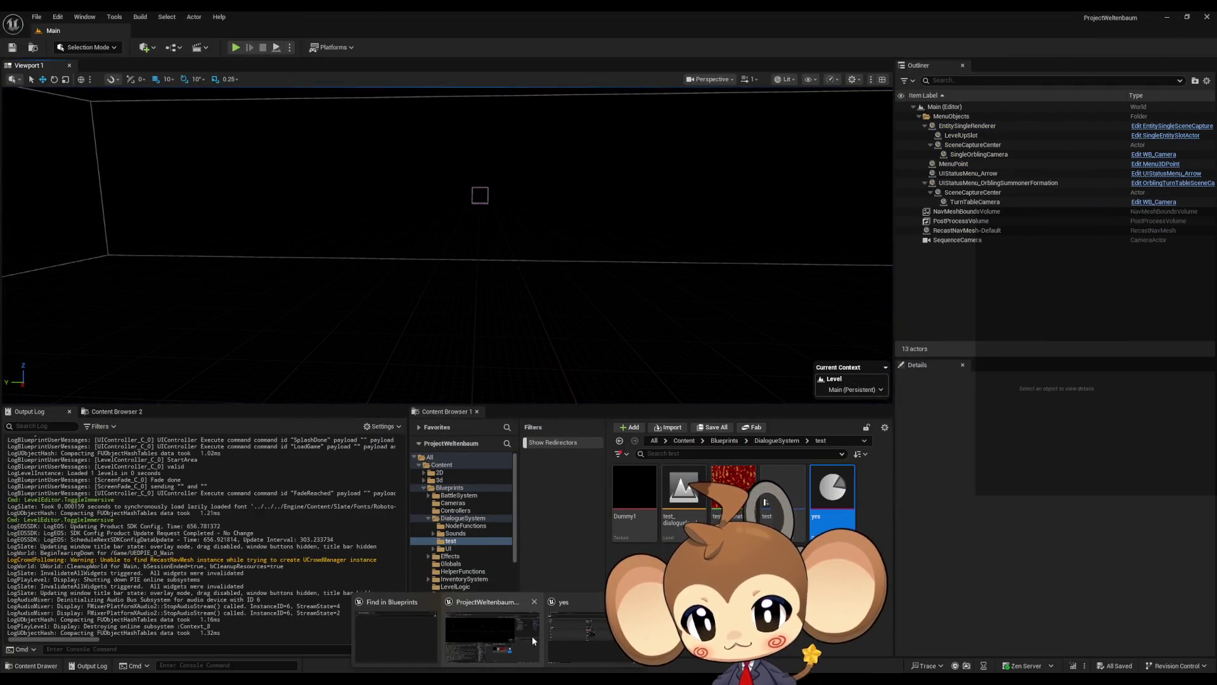
pyautogui.click(590, 634)
pyautogui.click(482, 630)
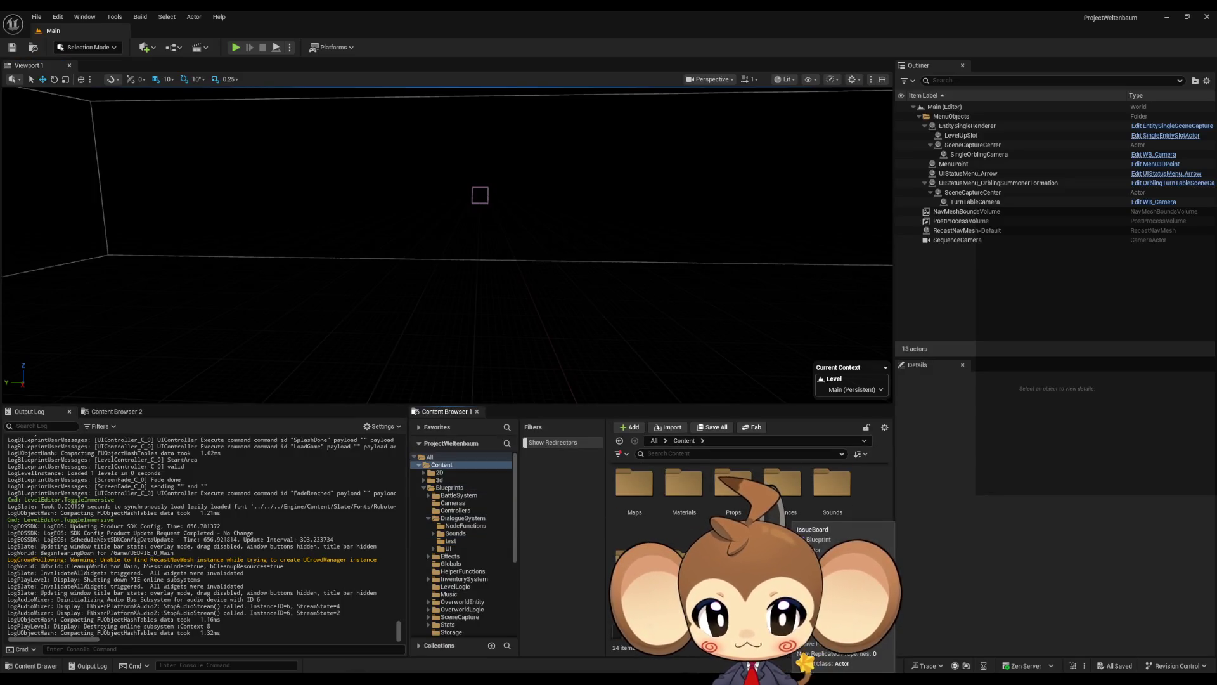
pyautogui.hotkey('alt', 'Tab')
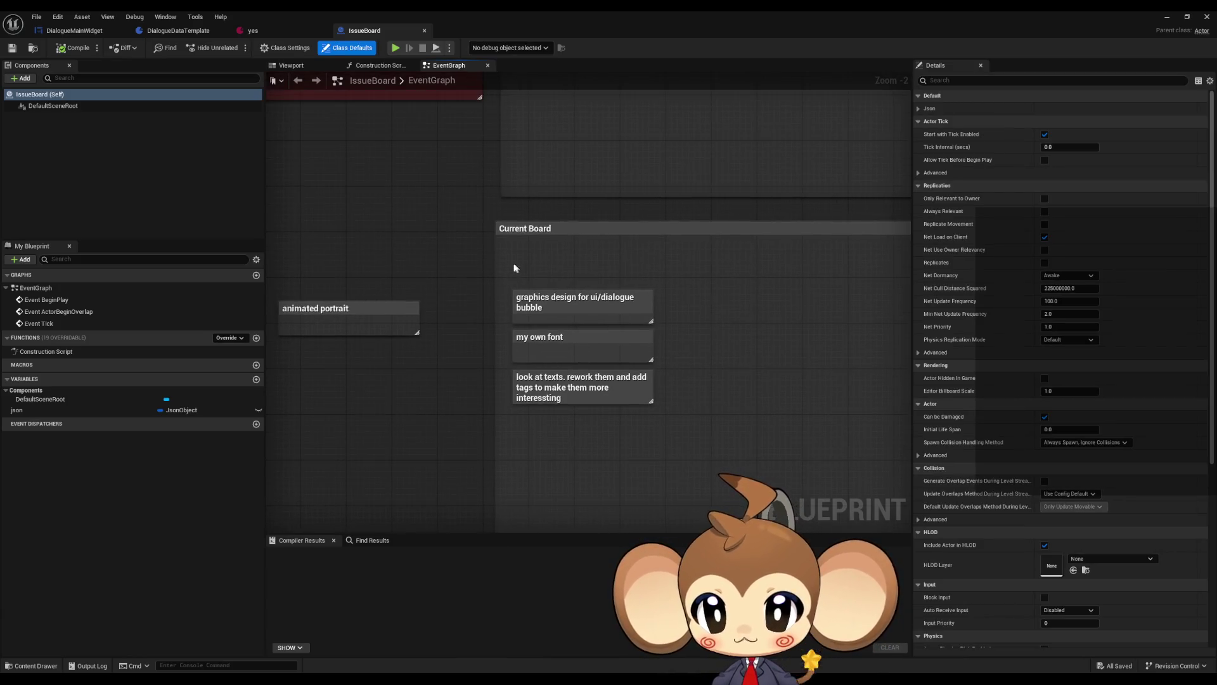
# Review the Current Board task comments, ending on the 'my own font' note
pyautogui.moveTo(663, 282); pyautogui.dragTo(648, 355)
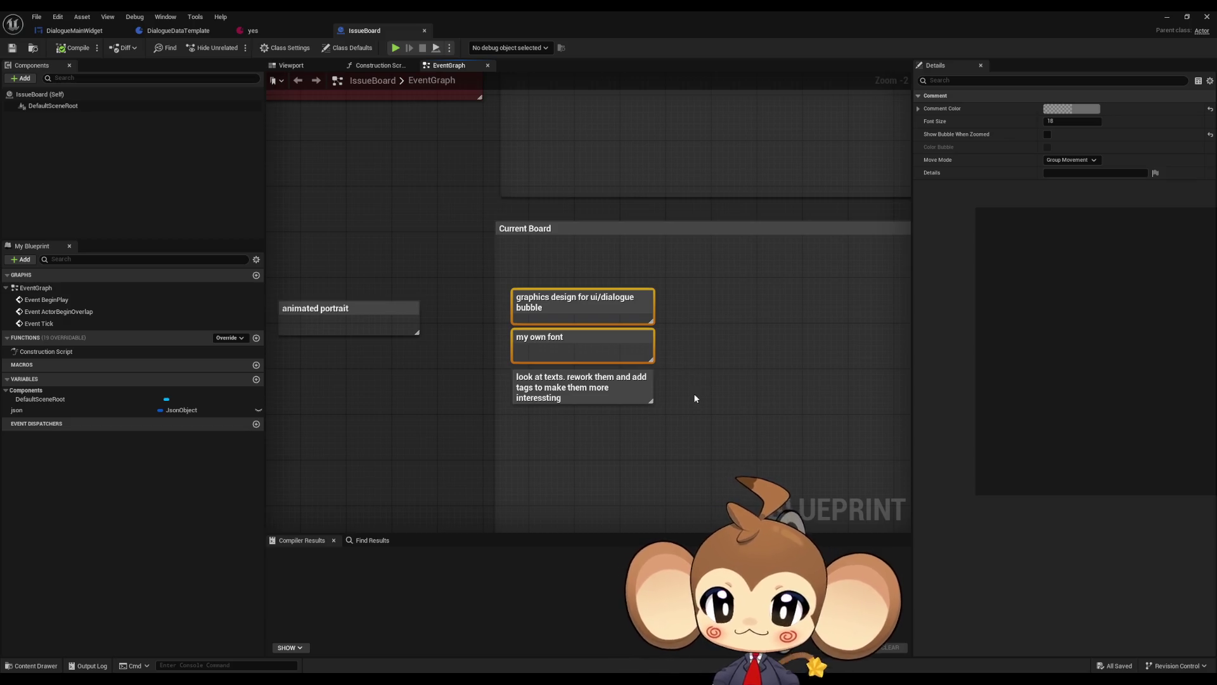
pyautogui.scroll(2, 638, 438)
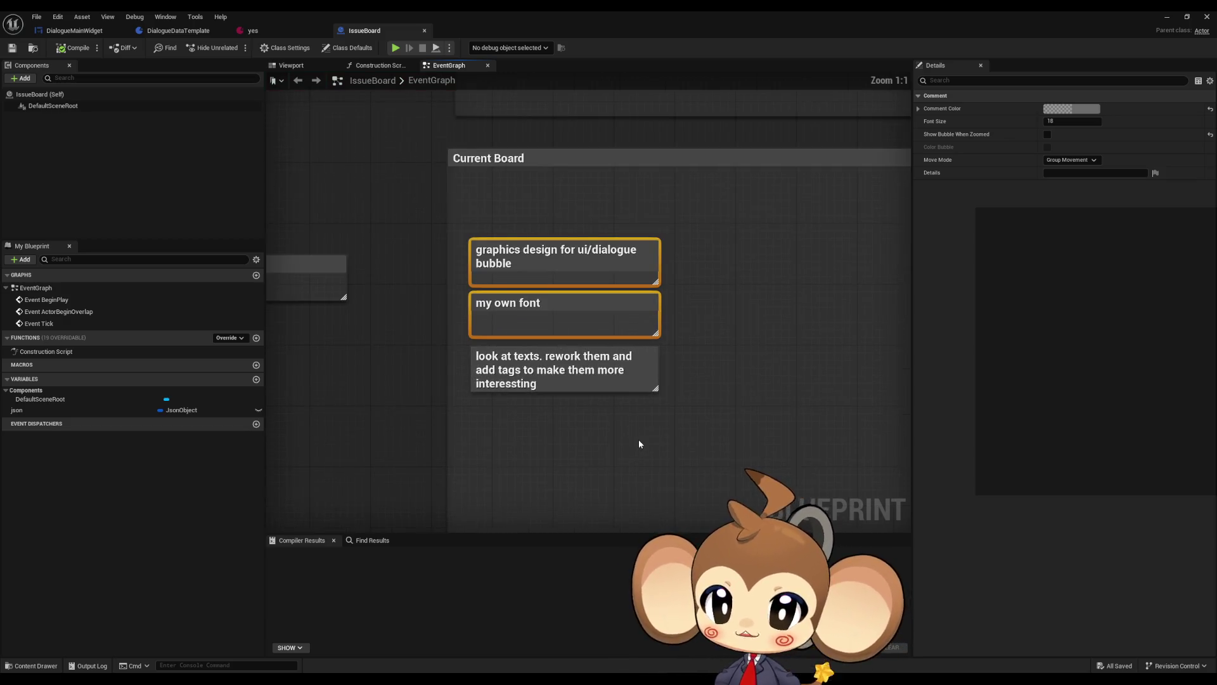
pyautogui.moveTo(659, 442); pyautogui.dragTo(422, 320)
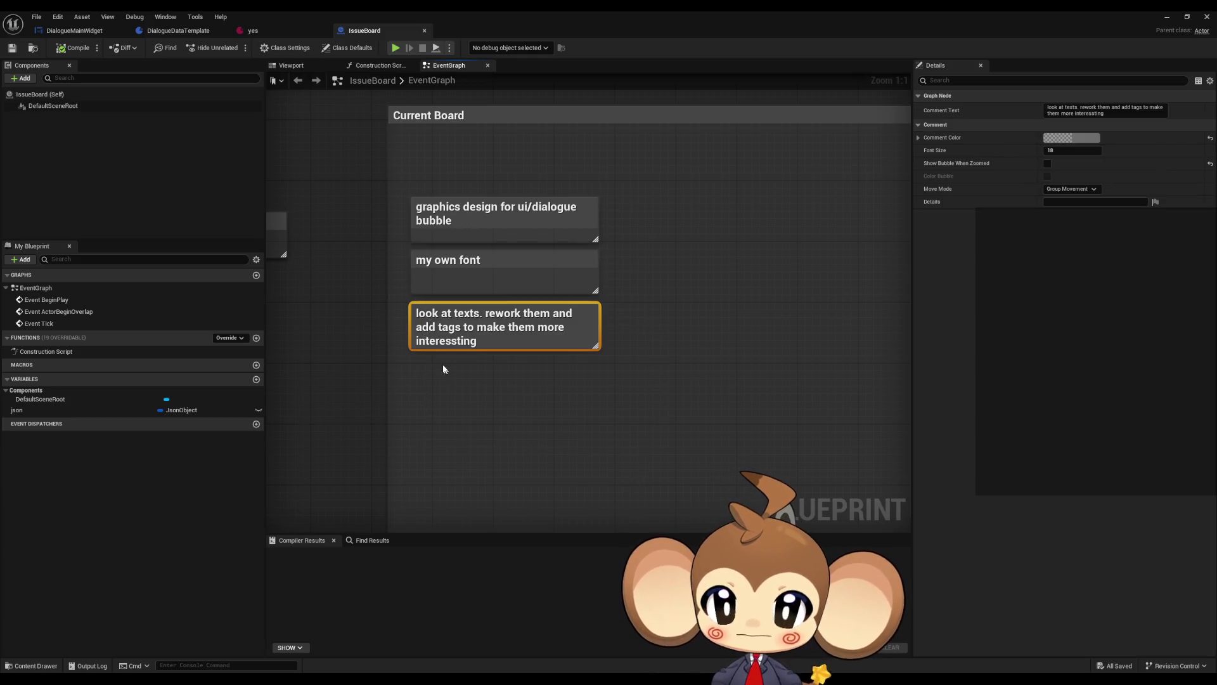
pyautogui.click(412, 368)
pyautogui.moveTo(400, 379)
pyautogui.mouseDown()
pyautogui.moveTo(632, 323)
pyautogui.moveTo(648, 306)
pyautogui.mouseUp()
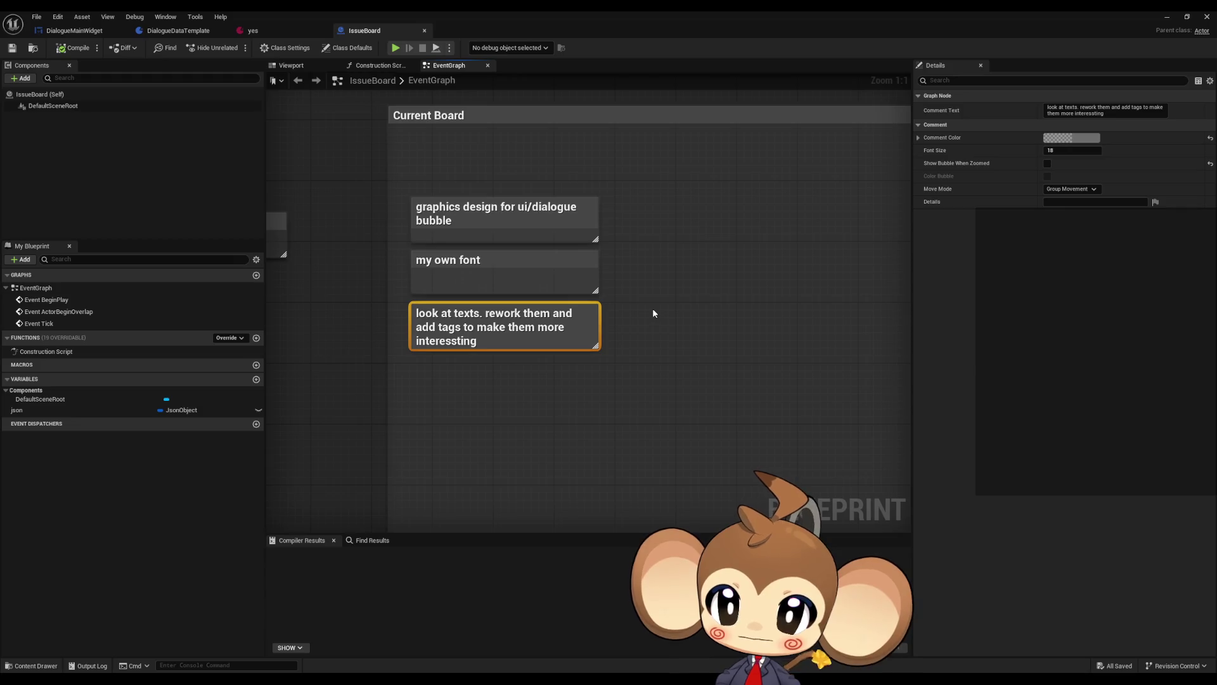
pyautogui.click(495, 261)
pyautogui.moveTo(540, 275); pyautogui.dragTo(586, 295)
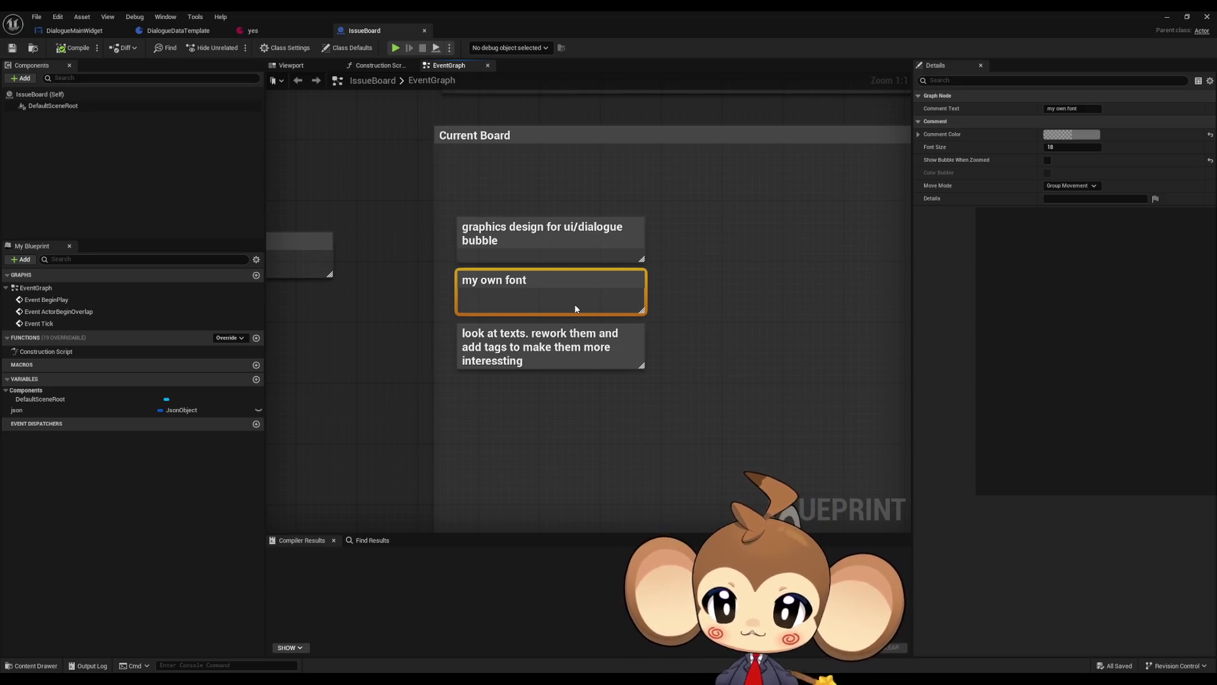
pyautogui.click(657, 401)
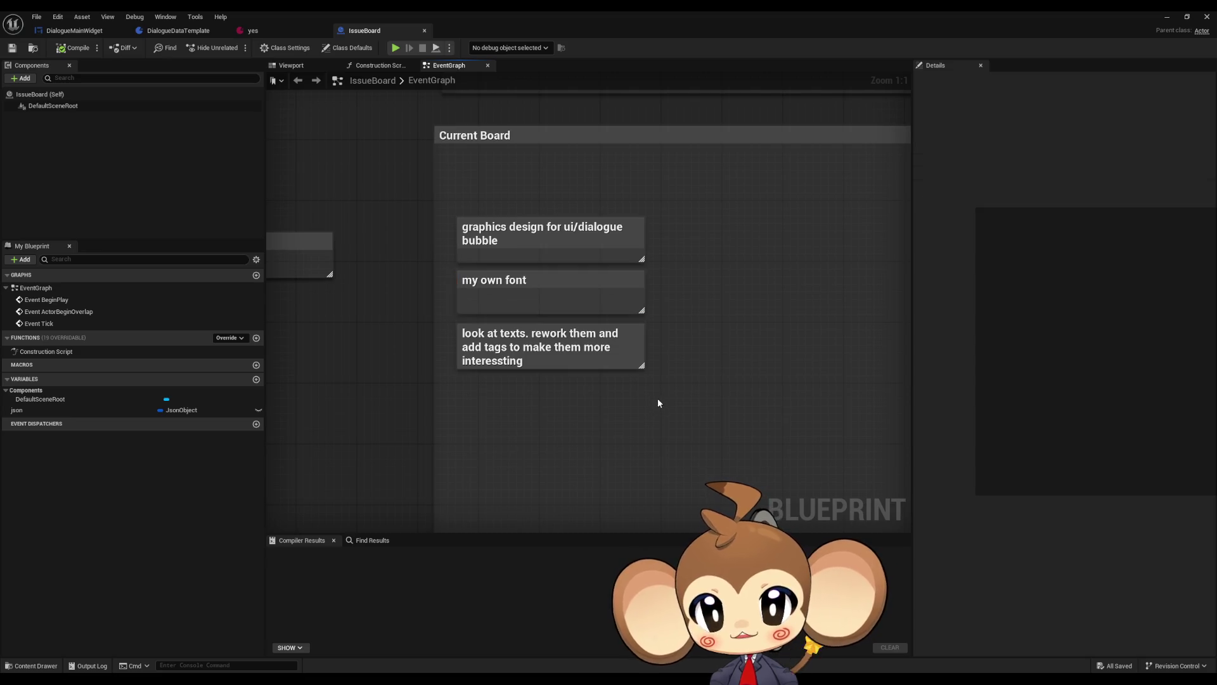
pyautogui.click(624, 293)
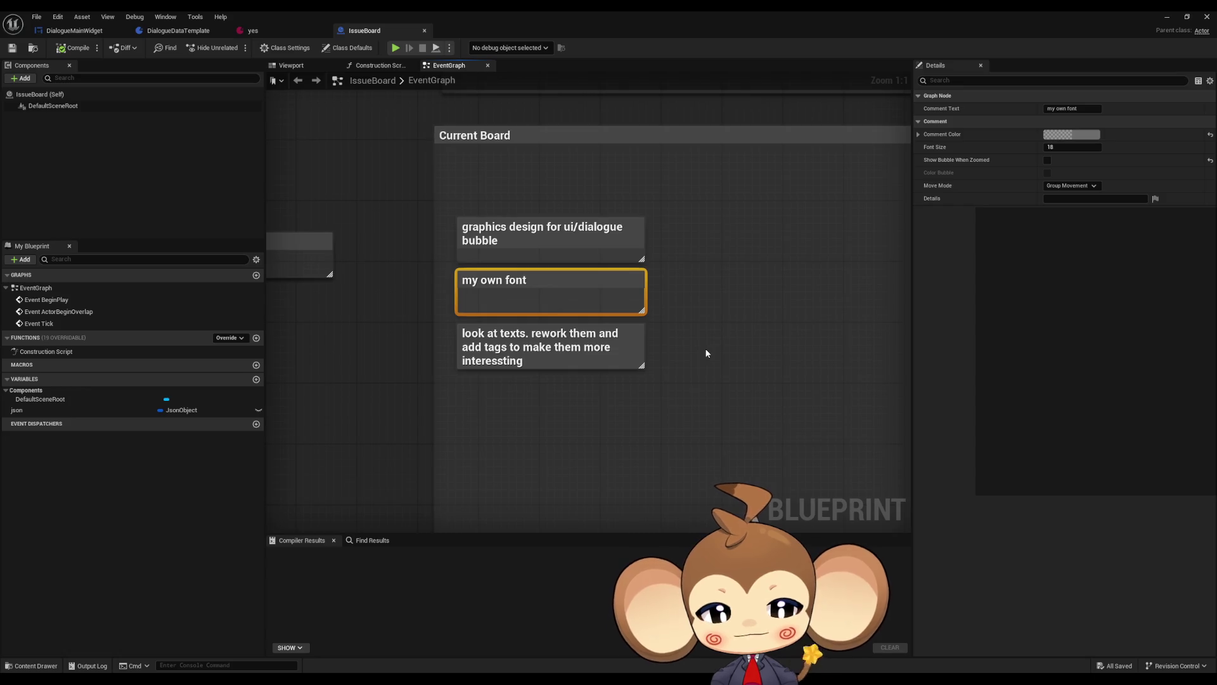
pyautogui.click(688, 306)
pyautogui.moveTo(729, 324)
pyautogui.mouseDown()
pyautogui.moveTo(458, 414)
pyautogui.moveTo(458, 429)
pyautogui.mouseUp()
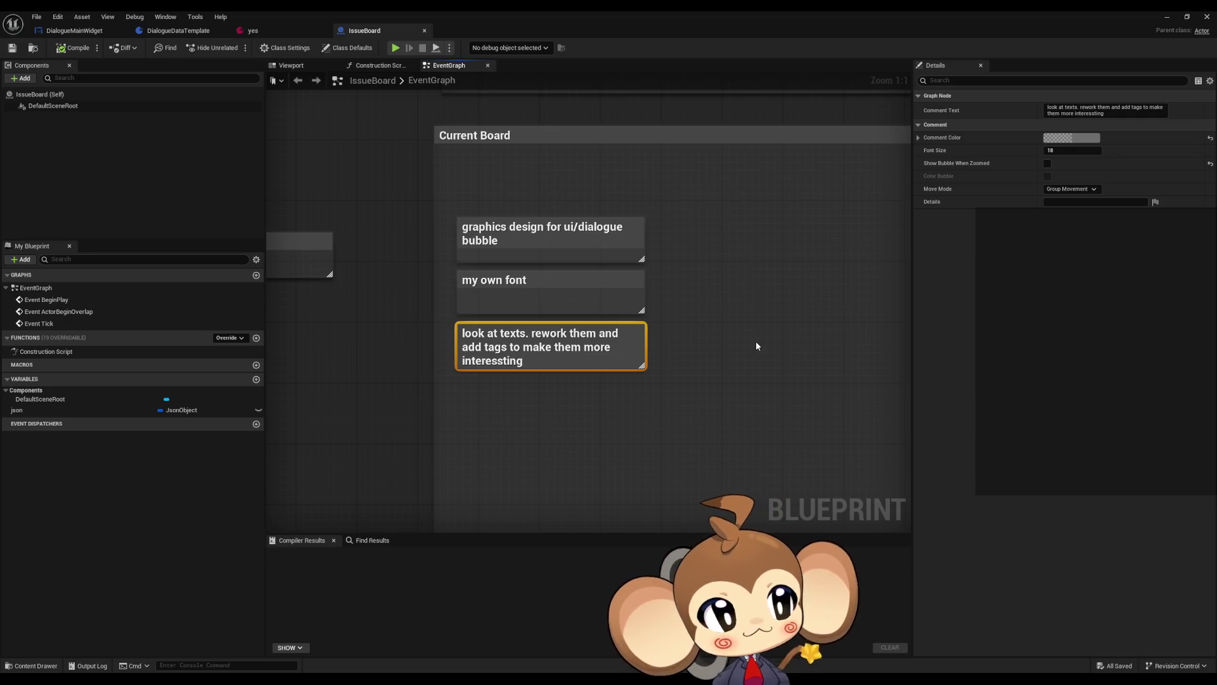
pyautogui.scroll(-2, 748, 336)
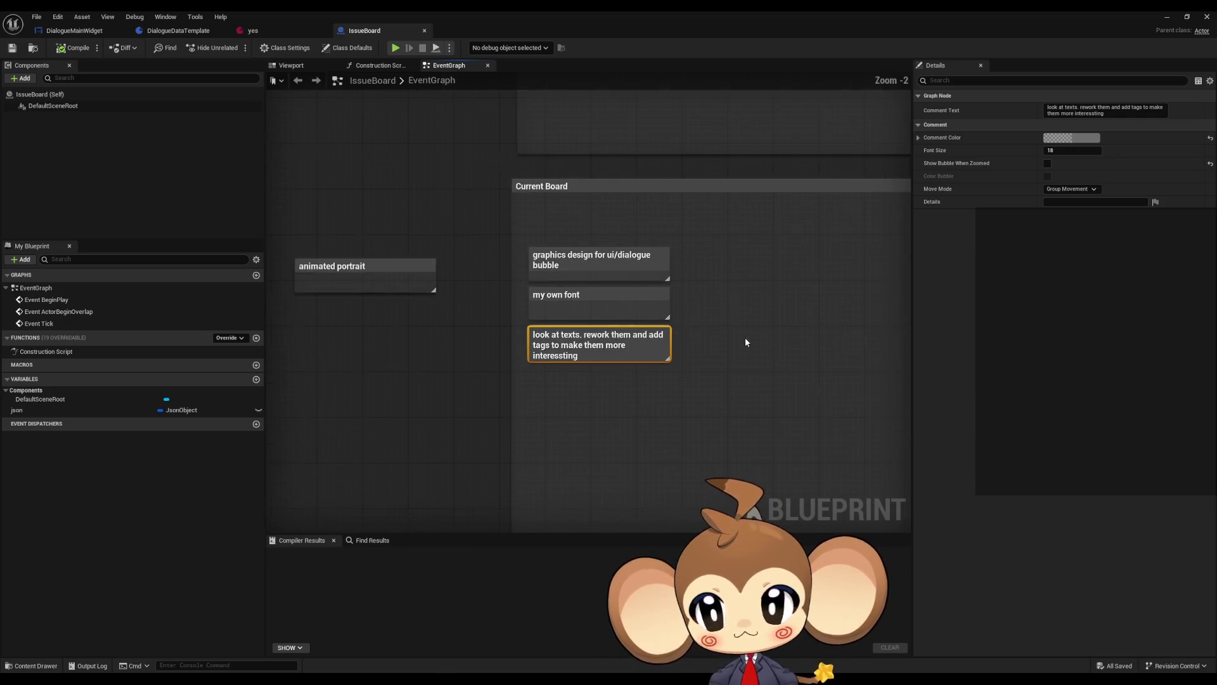
pyautogui.moveTo(744, 337); pyautogui.dragTo(619, 365)
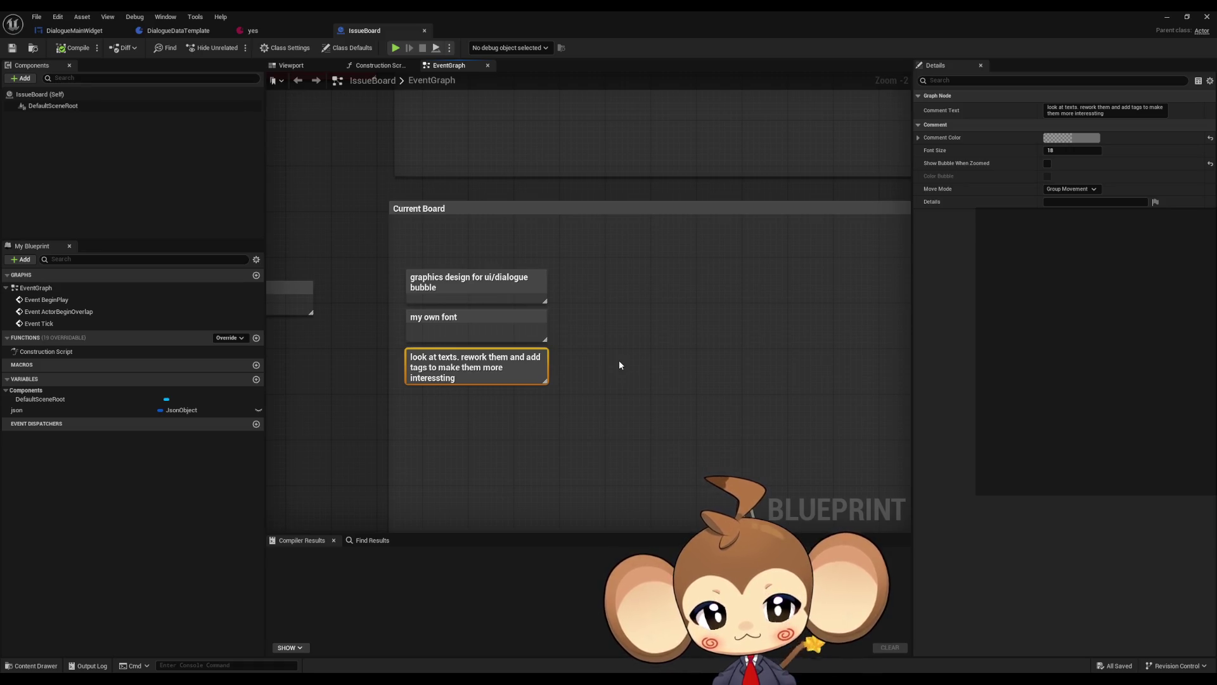